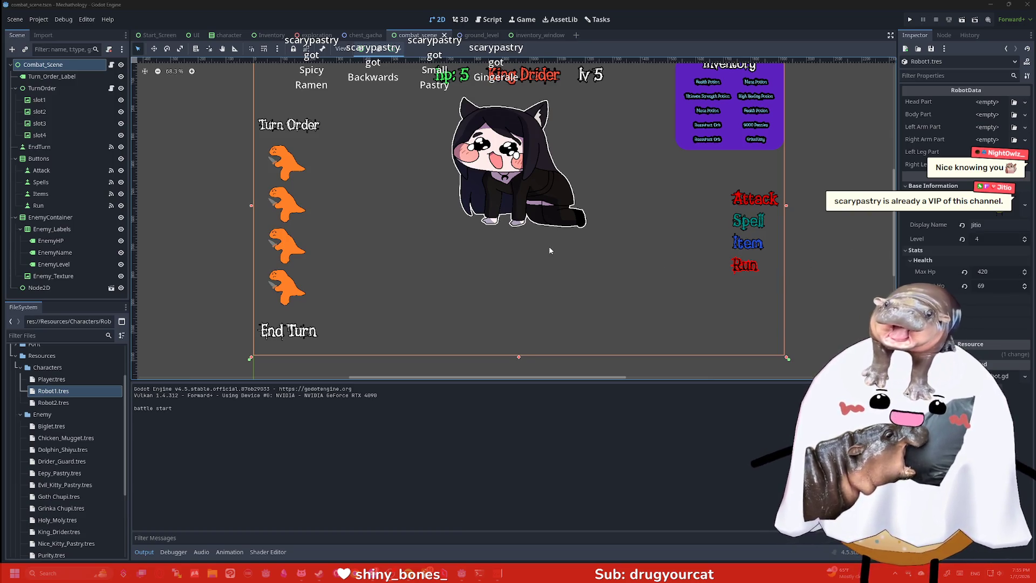
Pan and zoom the Godot combat scene canvas to adjust the view
scroll(566, 267, up, 1)
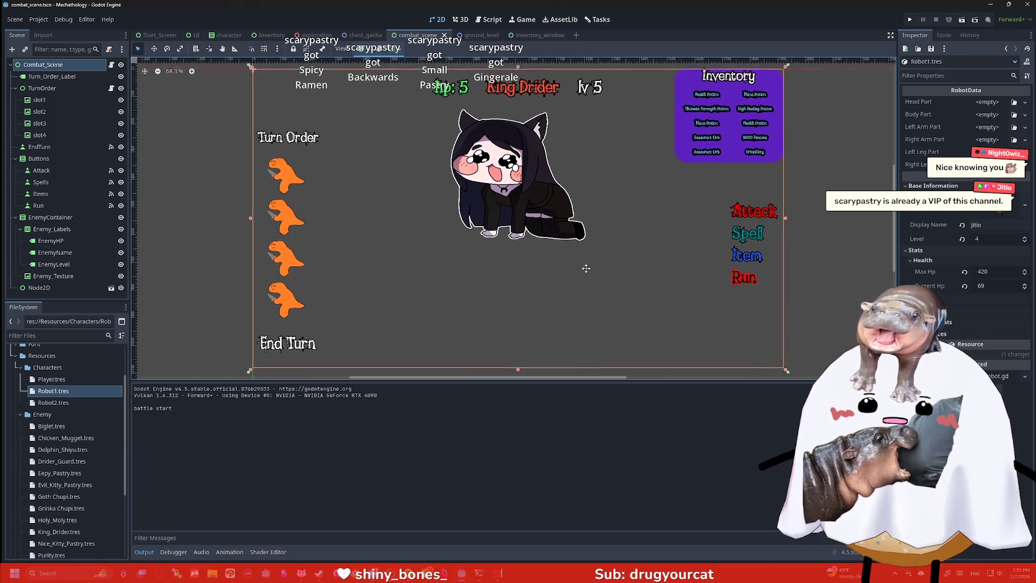
drag(586, 268, 587, 278)
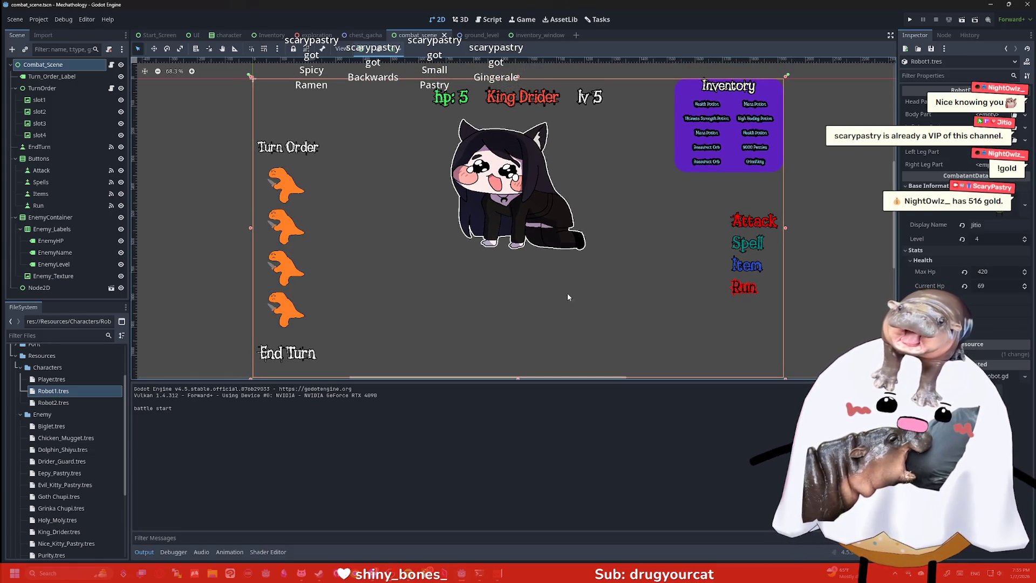
scroll(569, 305, down, 1)
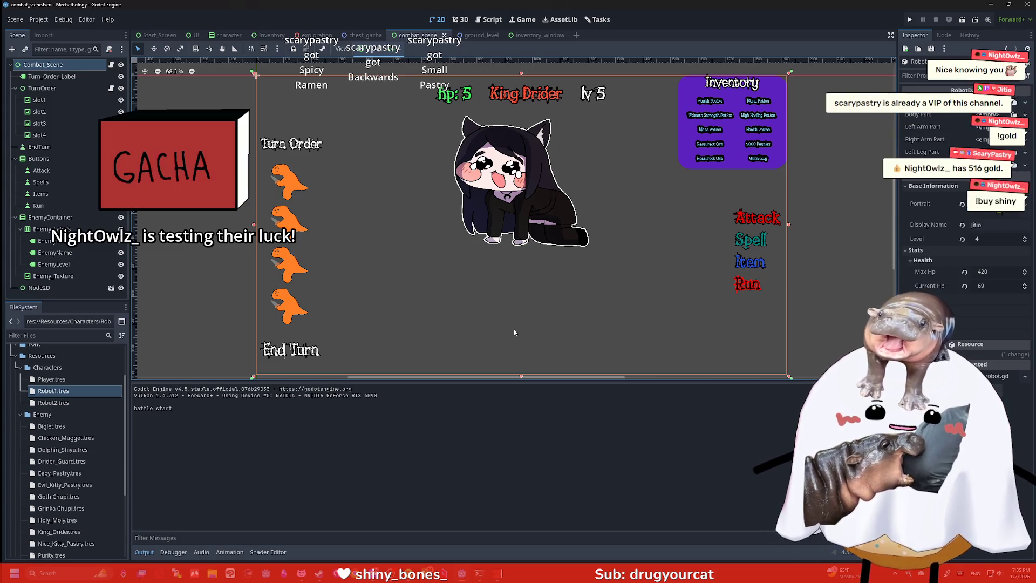
scroll(555, 305, down, 1)
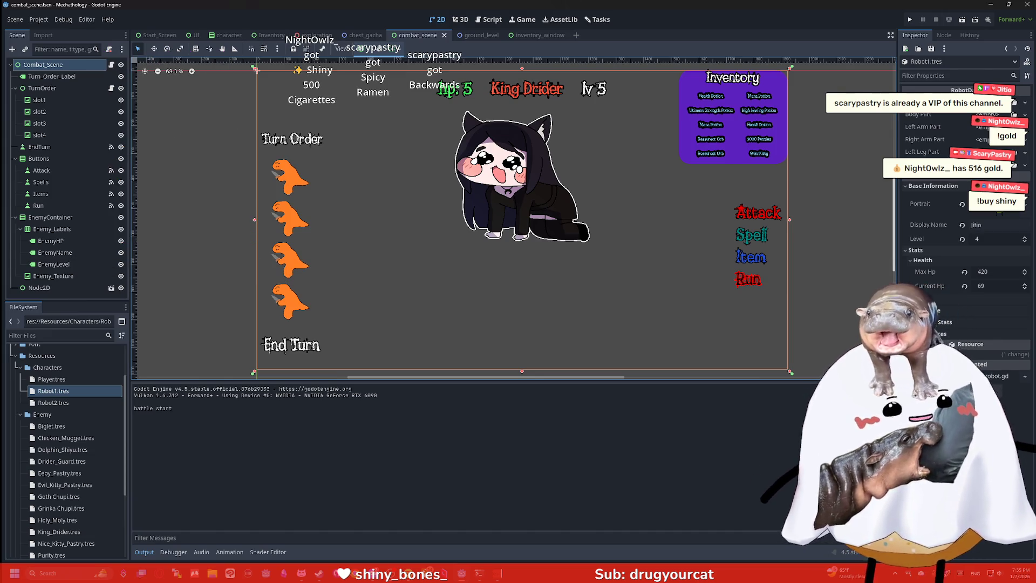
Open a new Chrome window and load scarypastry.com
key(super+2)
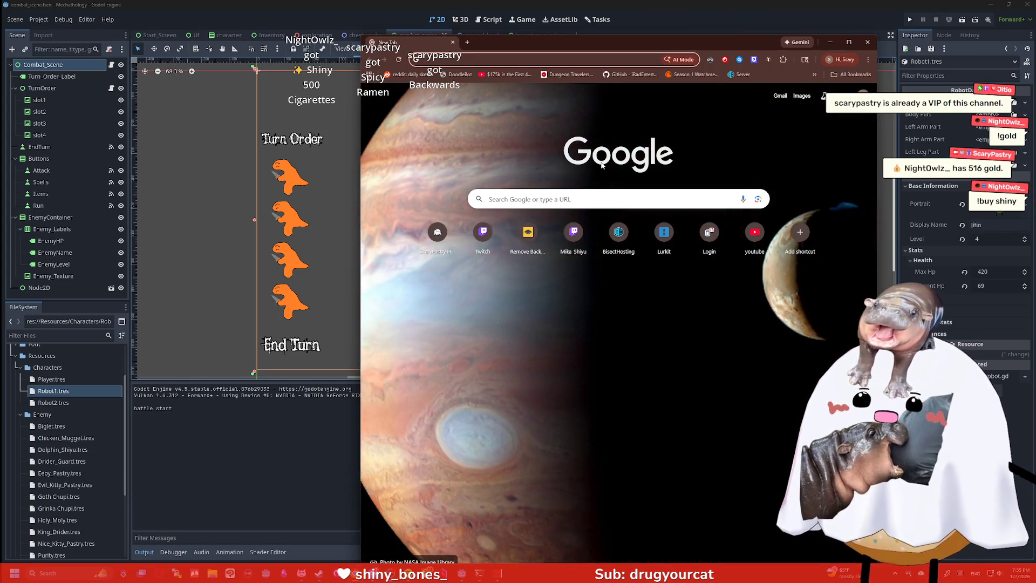
text(scarypastry.com)
key(Return)
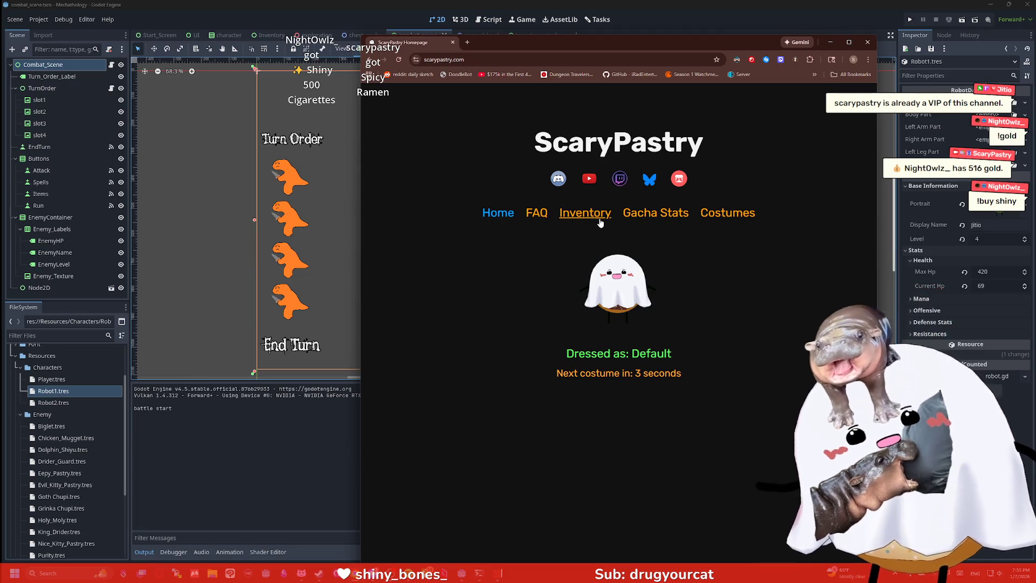
Go to the Gacha Stats page and show its First! rolls list
click(600, 221)
click(671, 213)
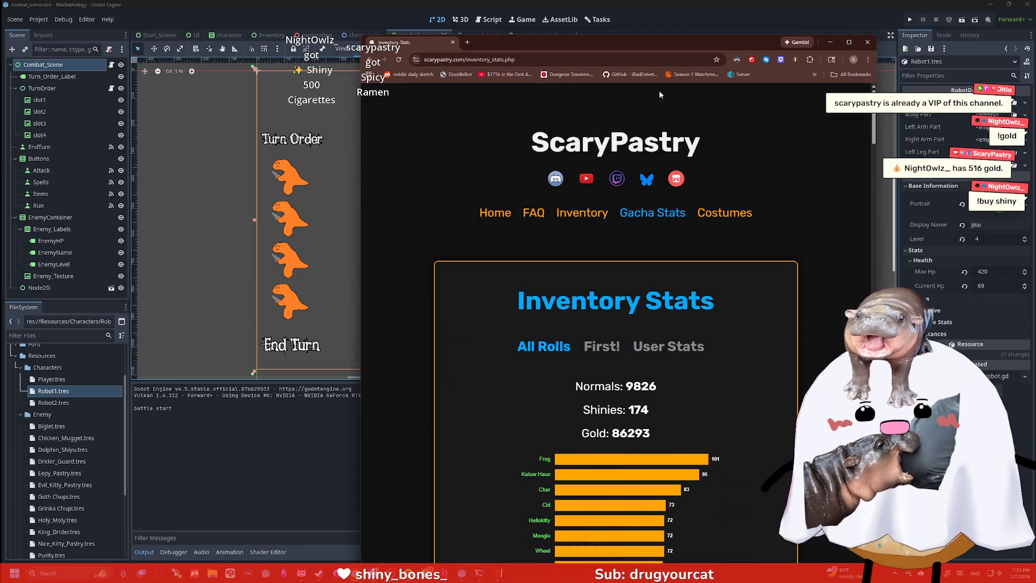
drag(637, 44, 592, 12)
click(558, 313)
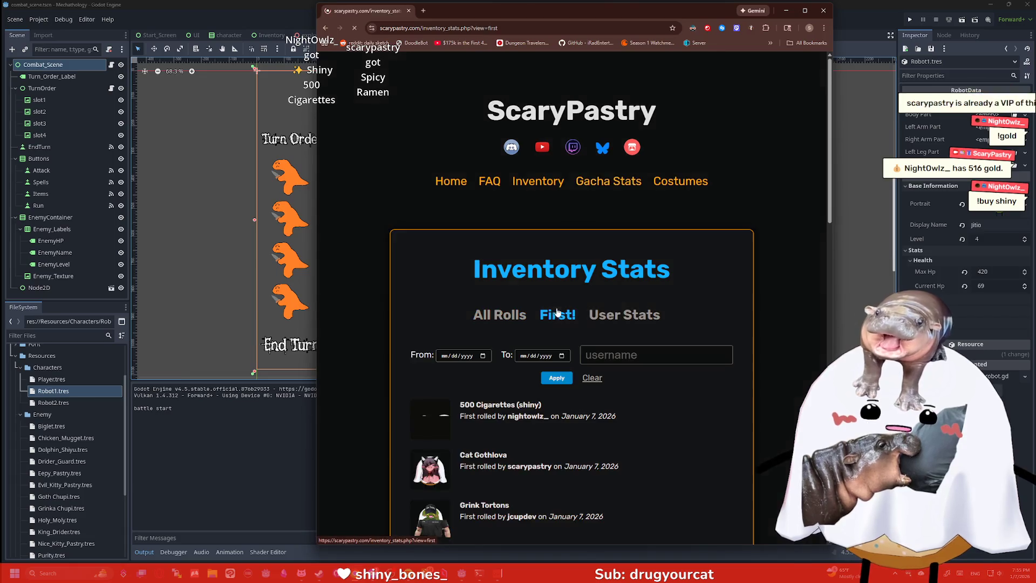
scroll(451, 287, down, 5)
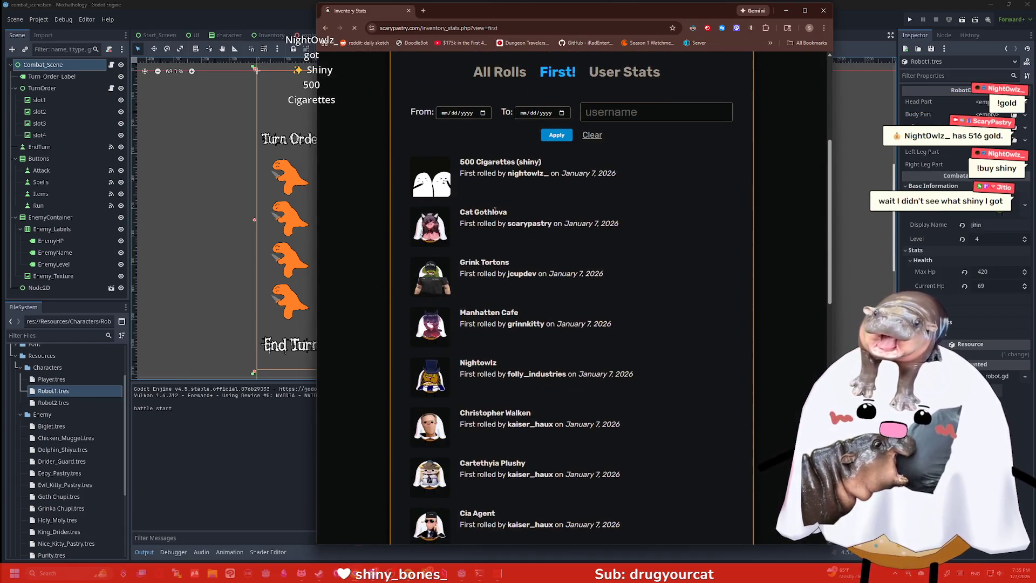
scroll(495, 212, down, 2)
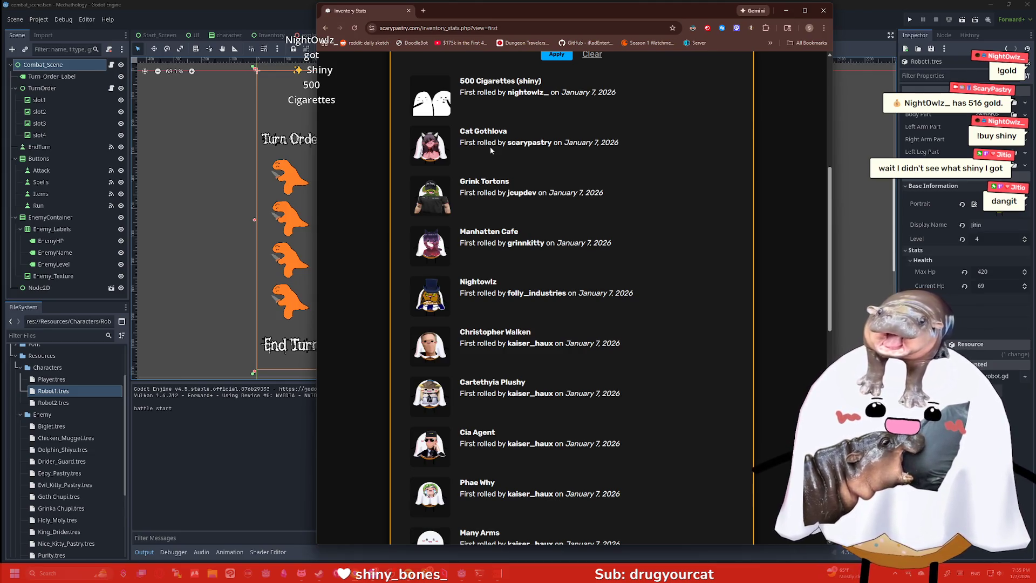
scroll(496, 152, down, 1)
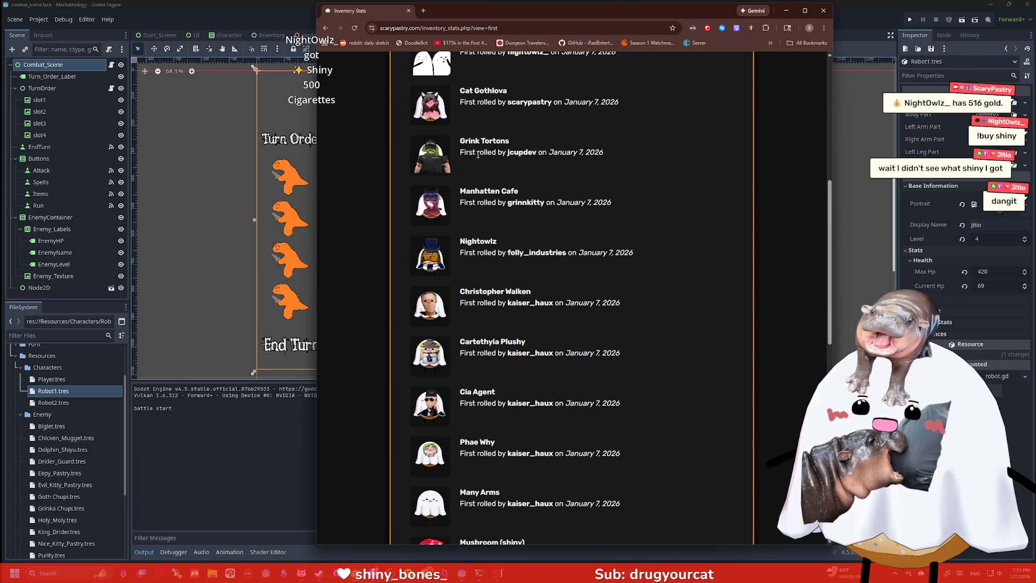
scroll(494, 165, down, 1)
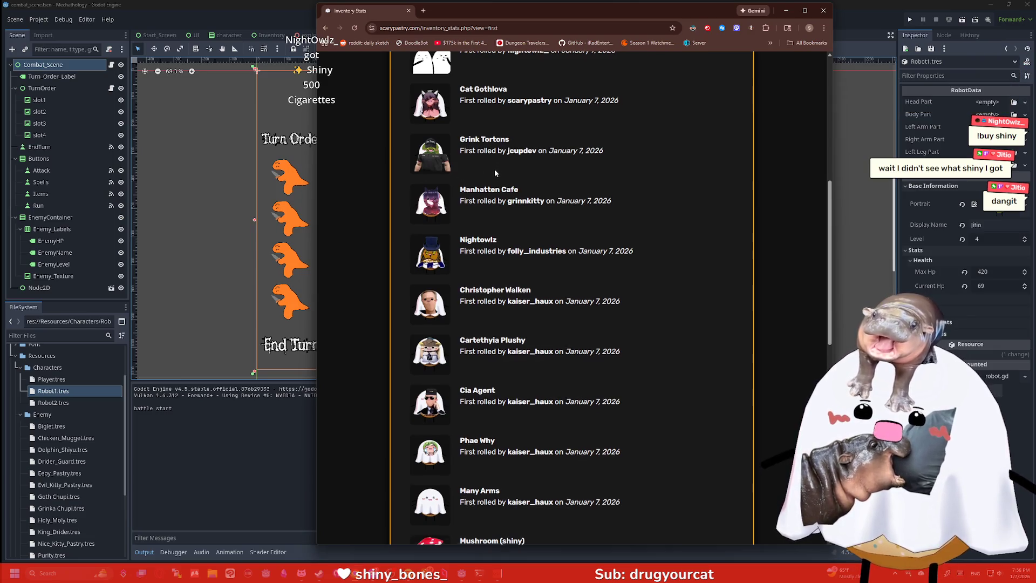
scroll(496, 167, down, 1)
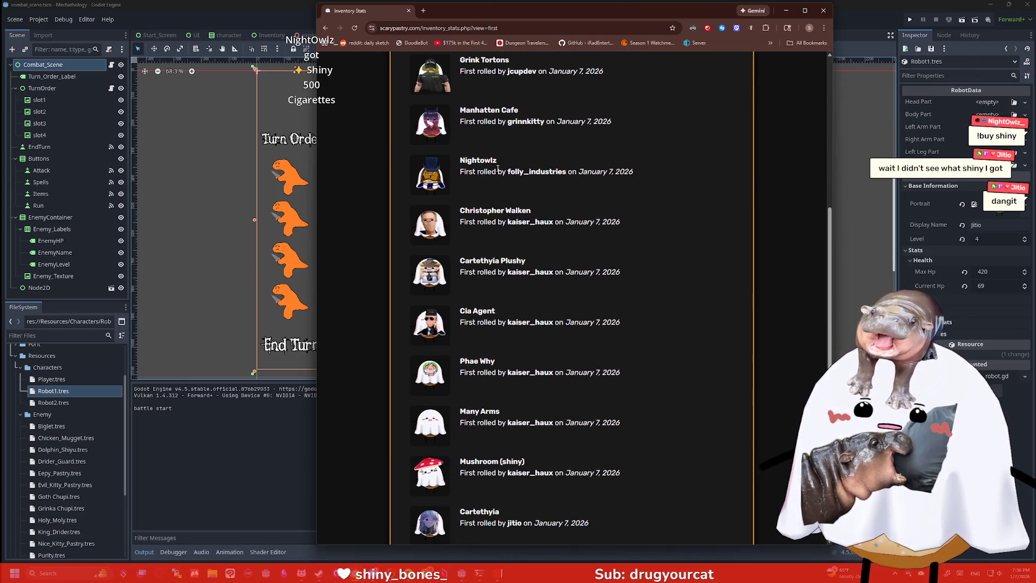
scroll(504, 186, down, 1)
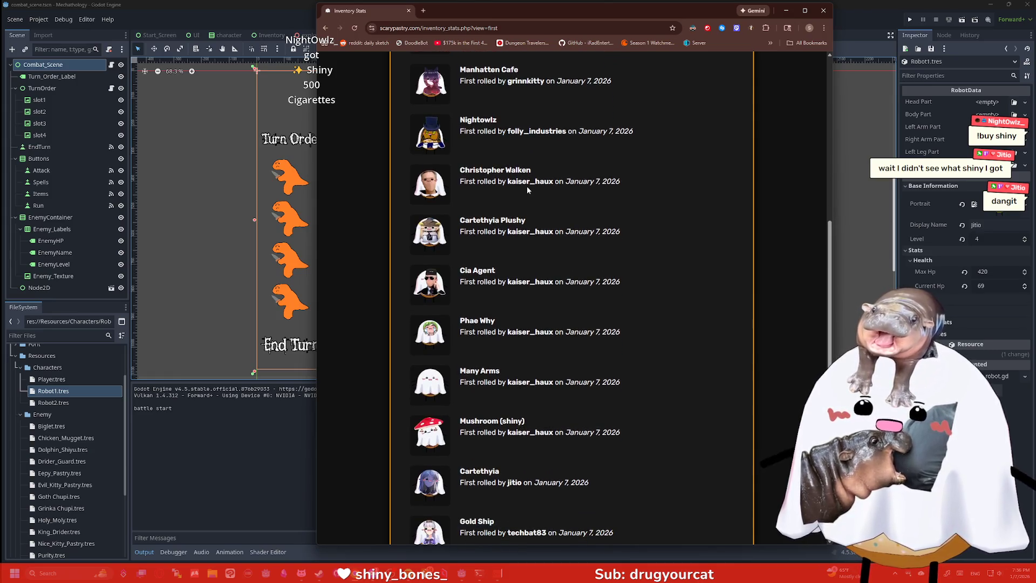
scroll(532, 186, down, 1)
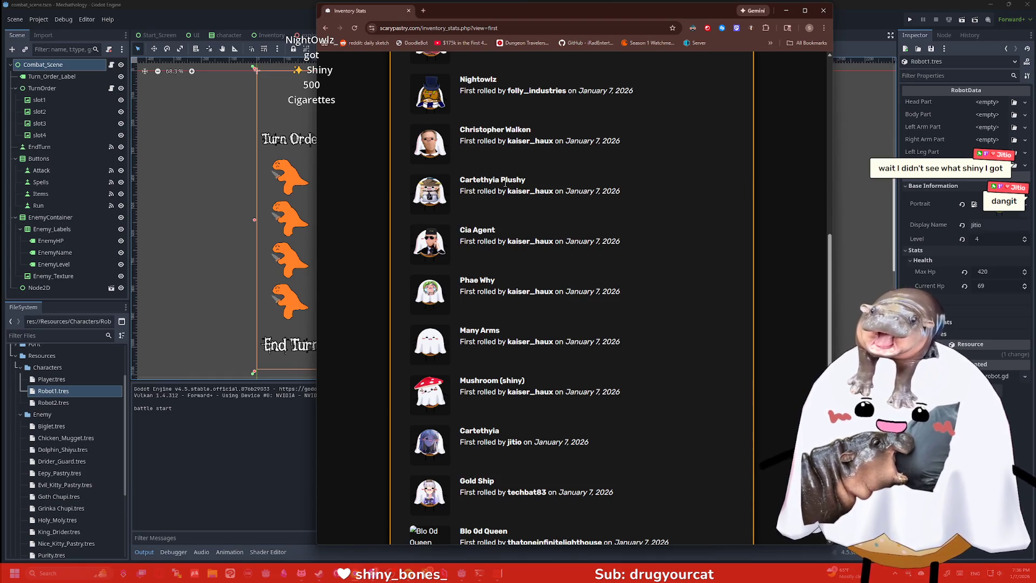
scroll(503, 222, down, 3)
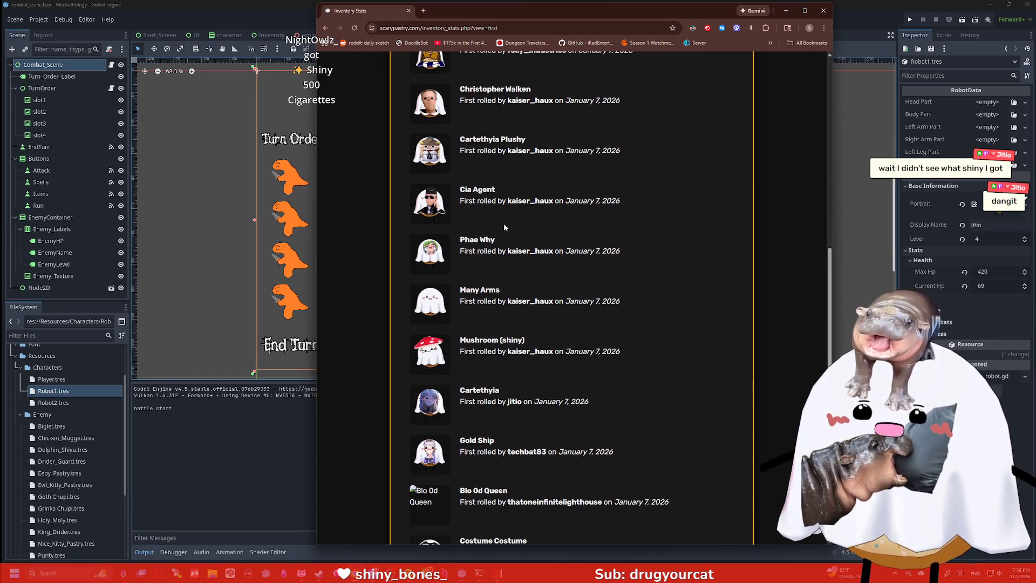
scroll(505, 217, down, 1)
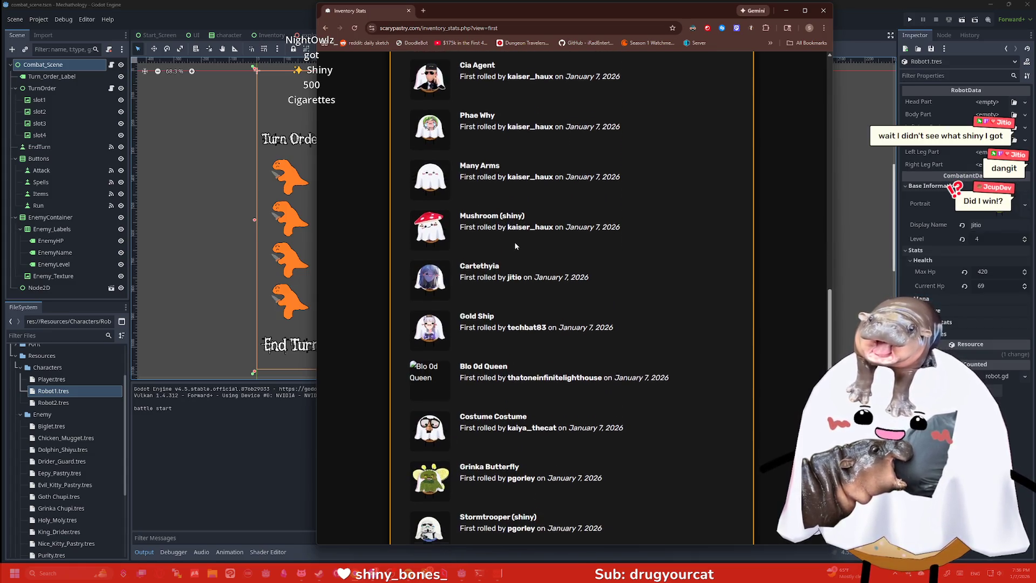
scroll(484, 232, down, 1)
scroll(487, 238, up, 2)
scroll(487, 237, down, 2)
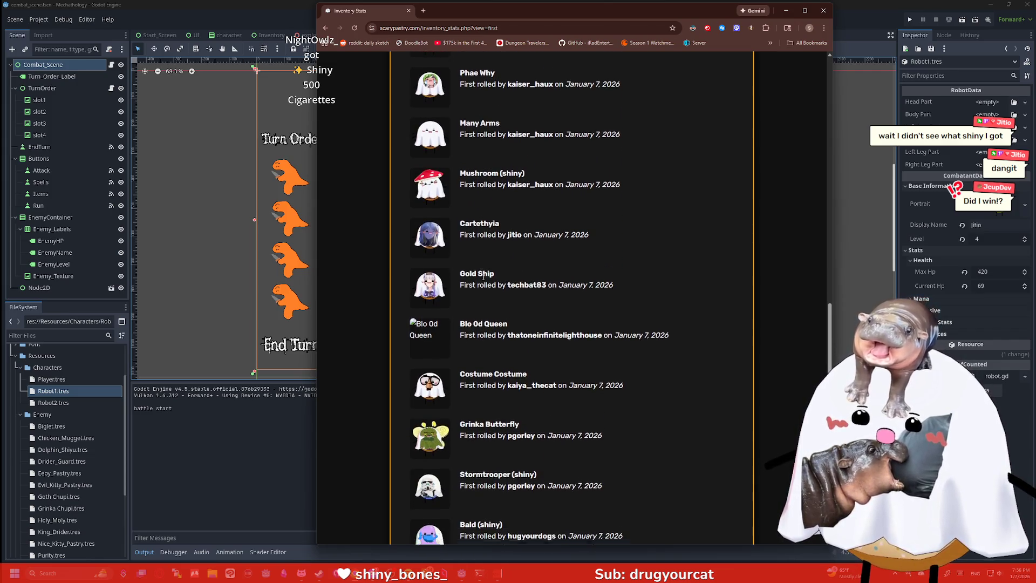
scroll(429, 295, down, 1)
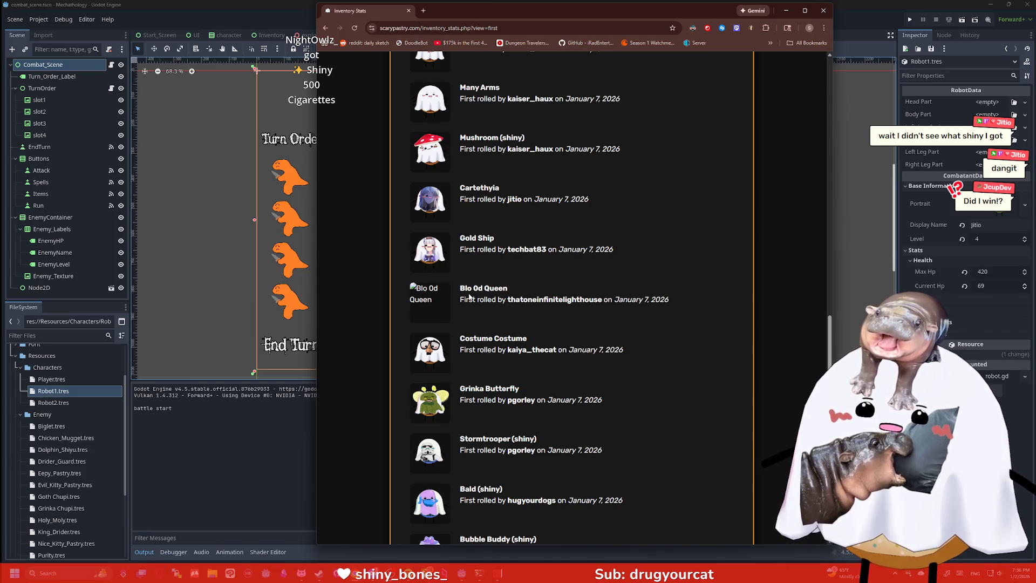
scroll(484, 286, down, 2)
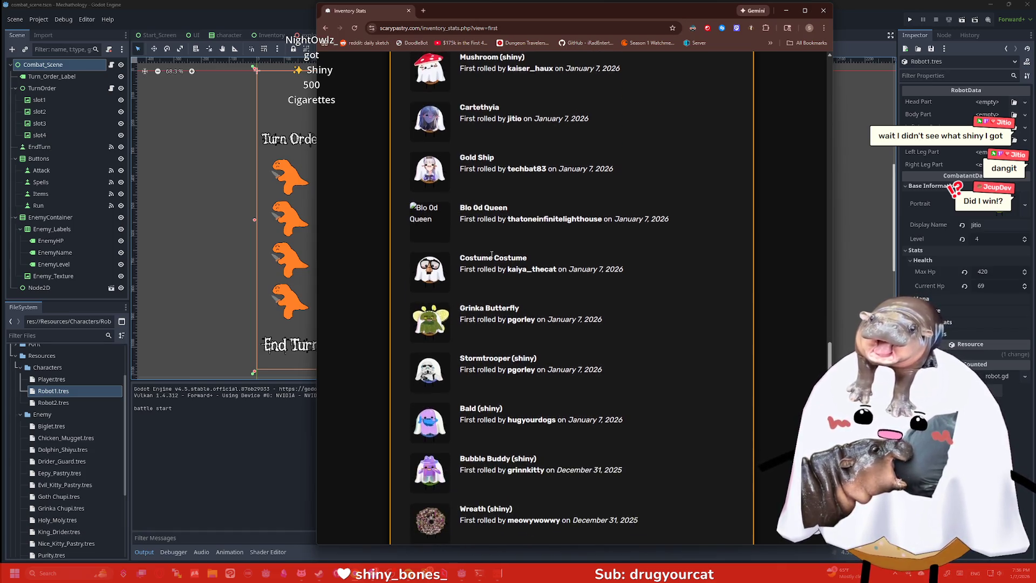
scroll(475, 204, down, 3)
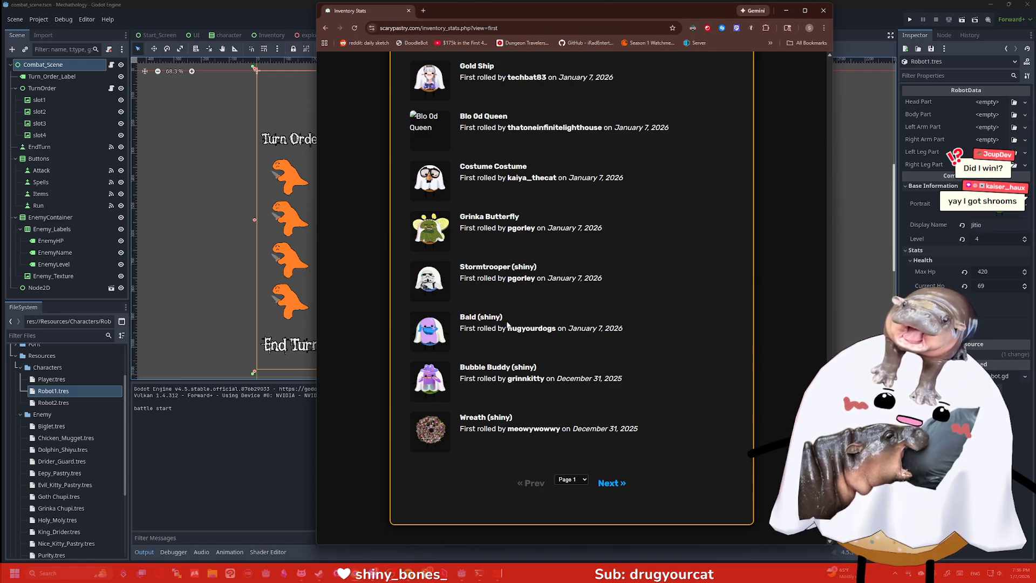
scroll(534, 307, up, 5)
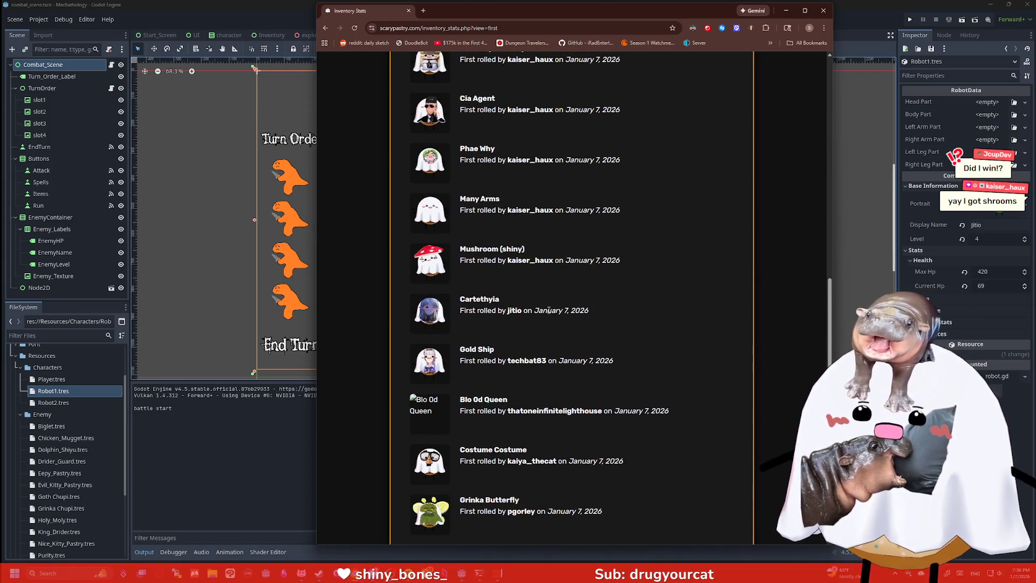
scroll(549, 310, up, 8)
scroll(562, 270, down, 2)
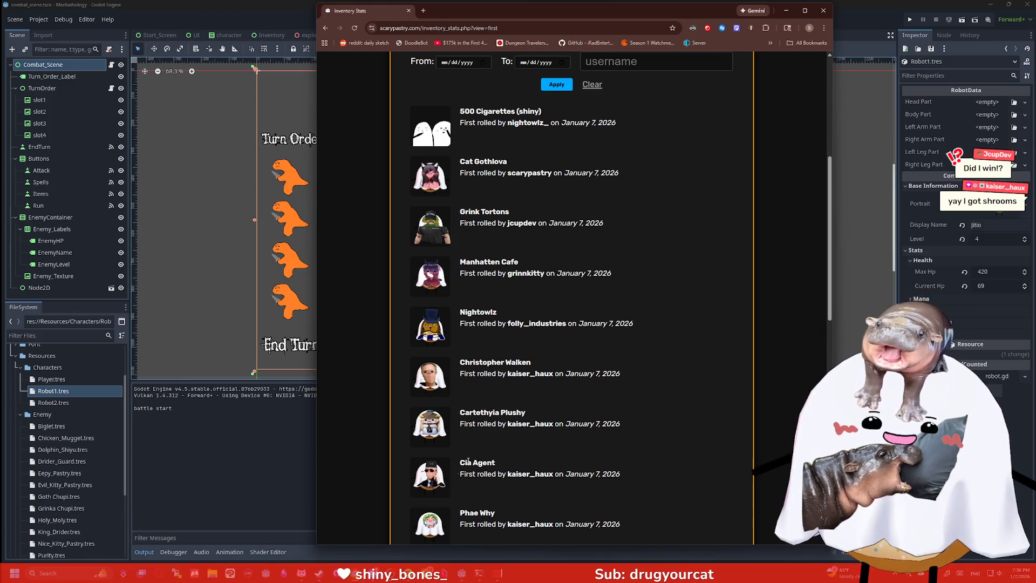
Bring the gacha log terminal forward and scroll back through earlier roll entries
click(485, 573)
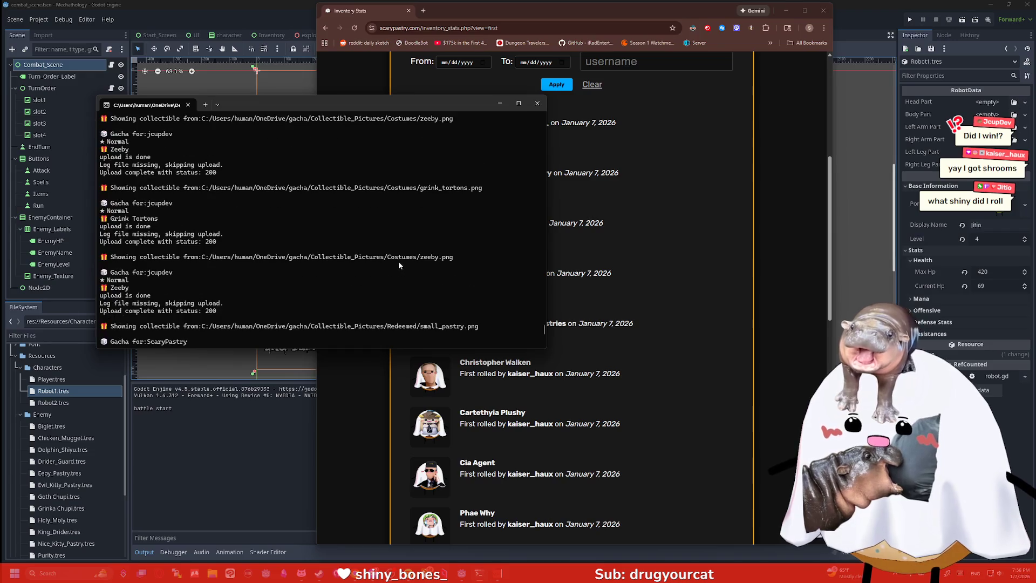
scroll(394, 262, up, 8)
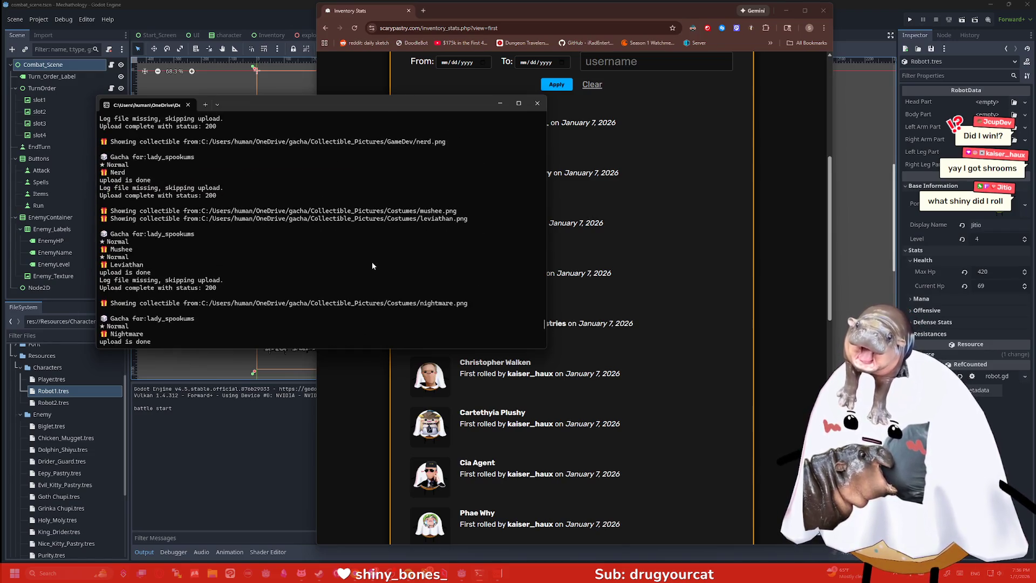
scroll(372, 264, up, 10)
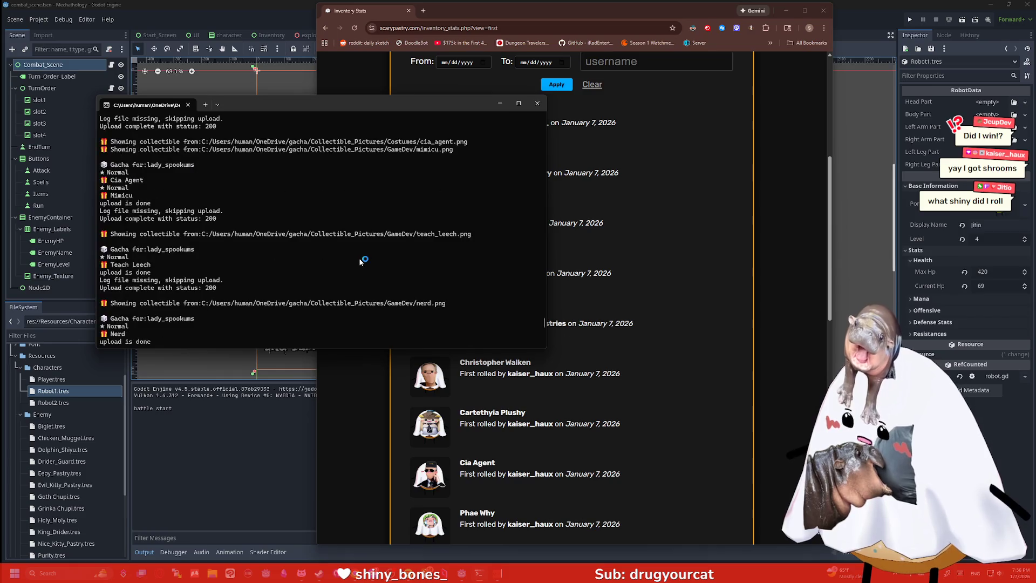
scroll(360, 263, up, 10)
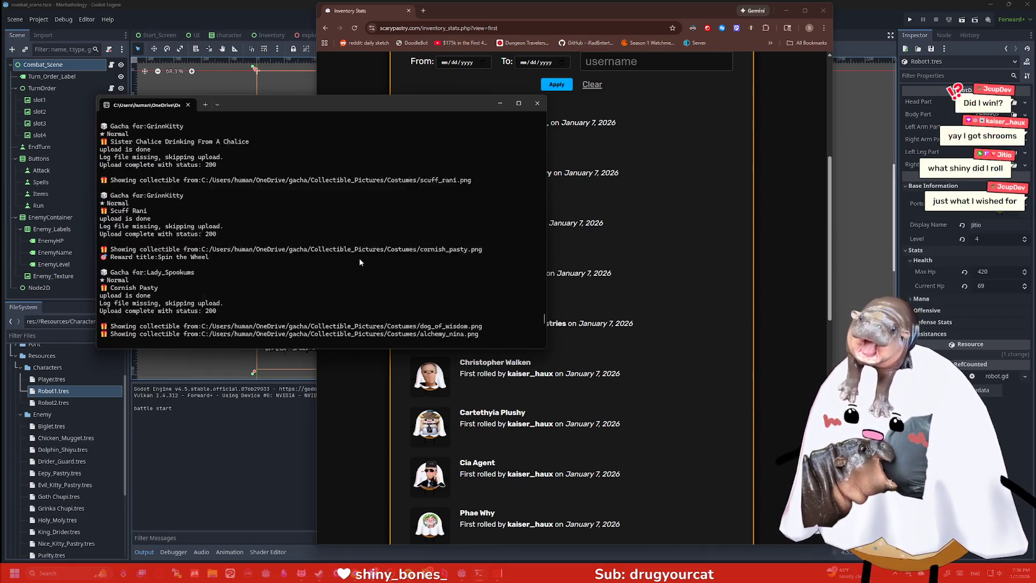
scroll(361, 262, up, 10)
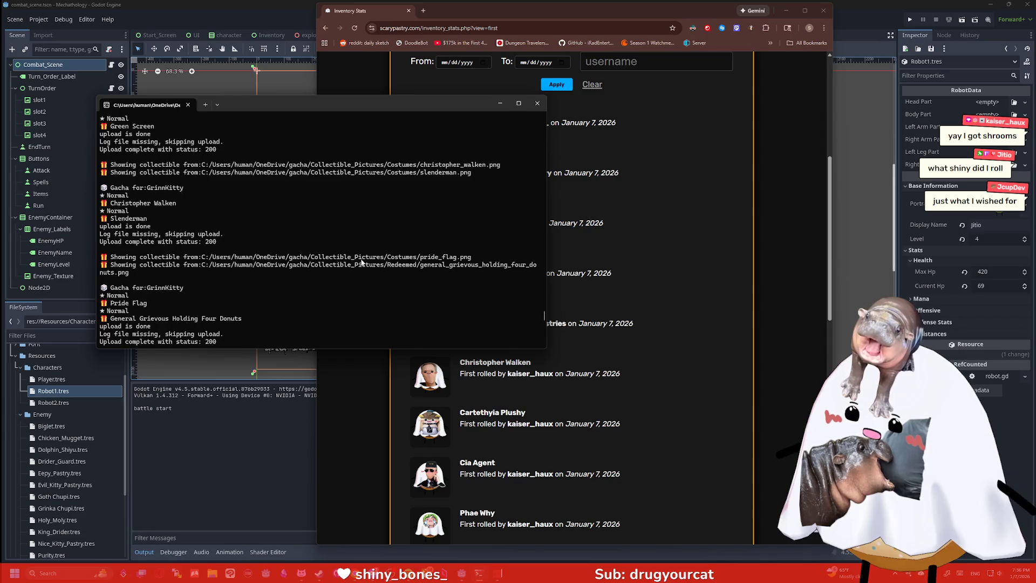
scroll(362, 263, up, 10)
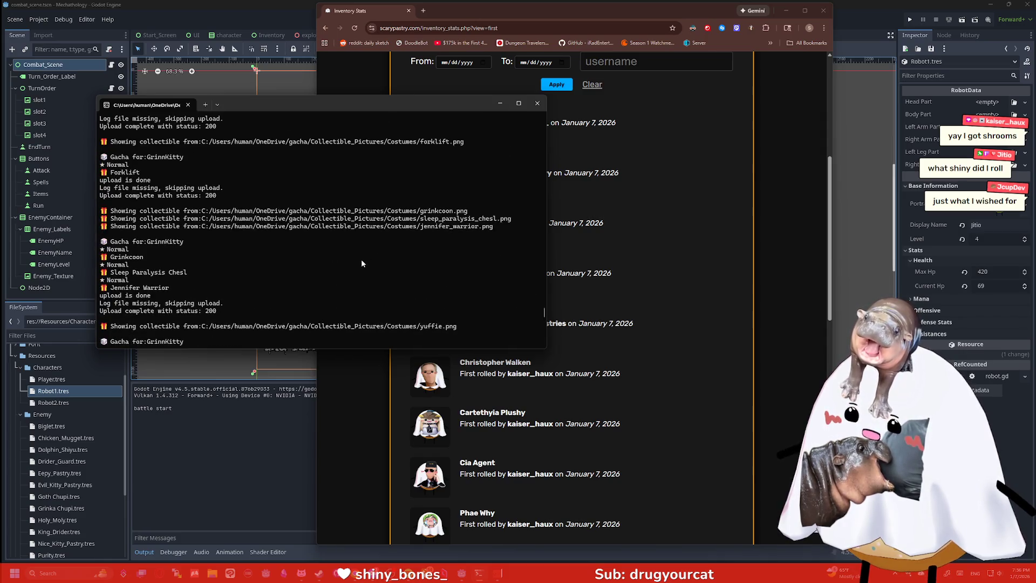
scroll(361, 259, up, 10)
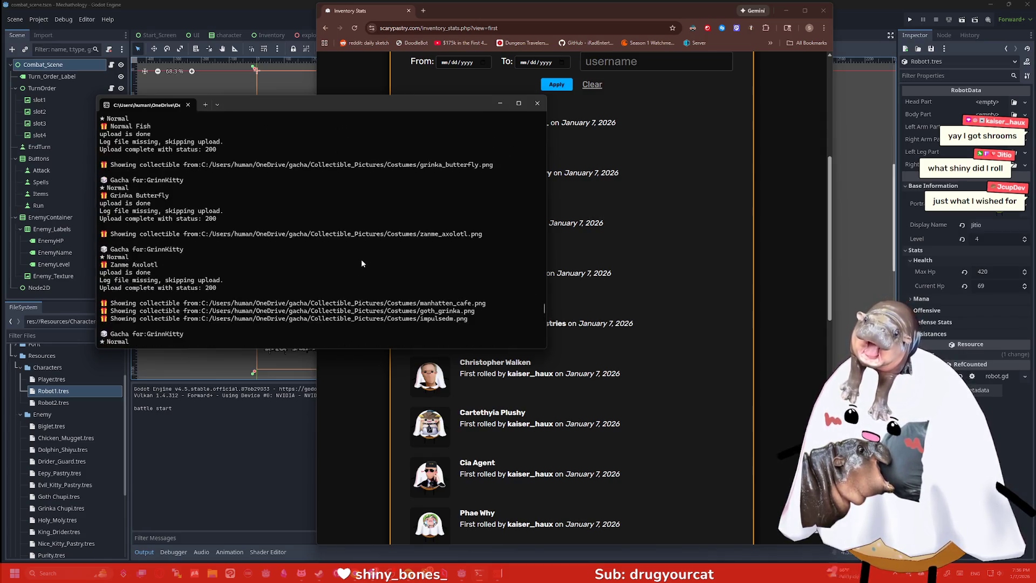
scroll(361, 260, up, 10)
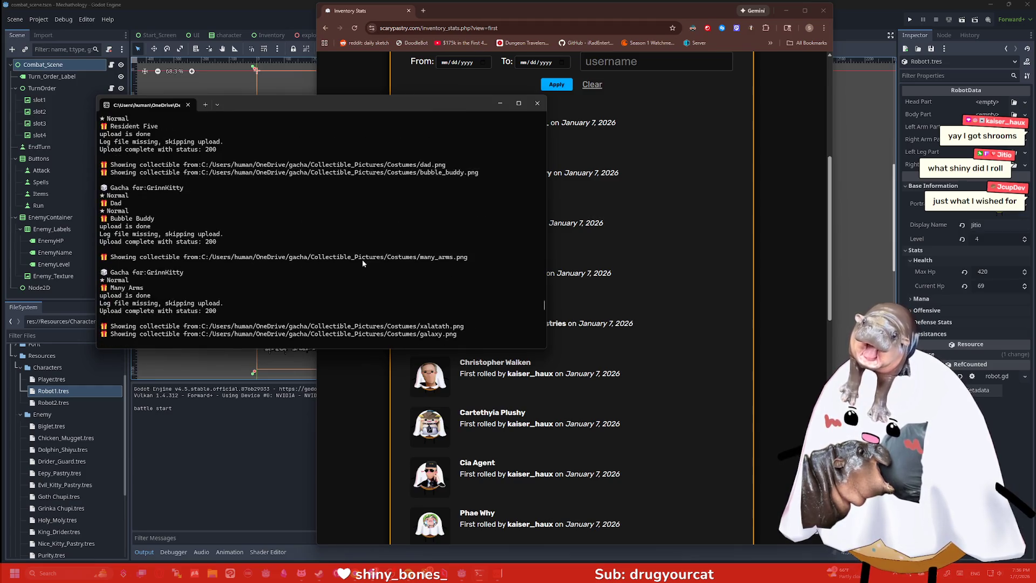
scroll(363, 264, up, 10)
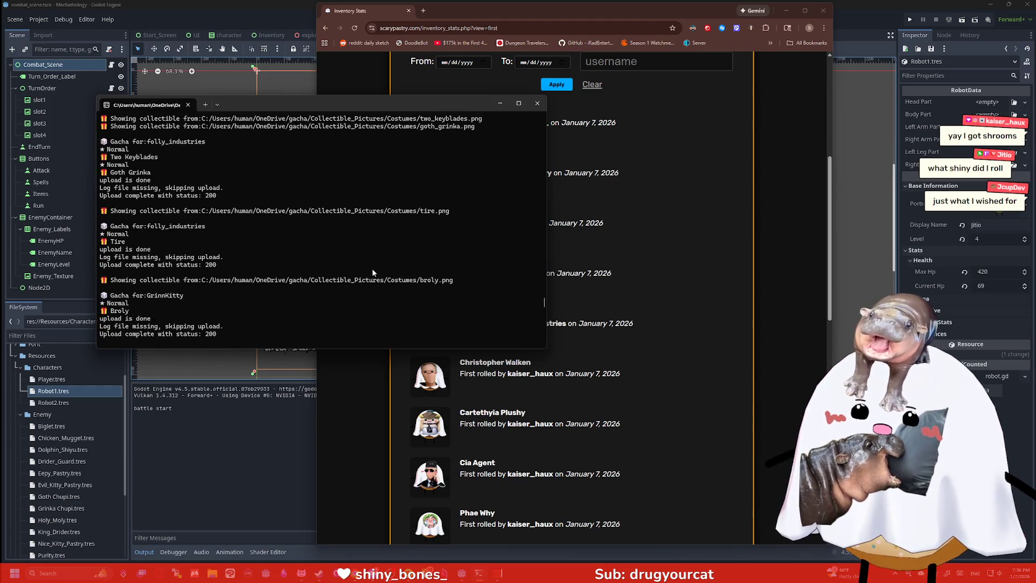
scroll(371, 269, up, 10)
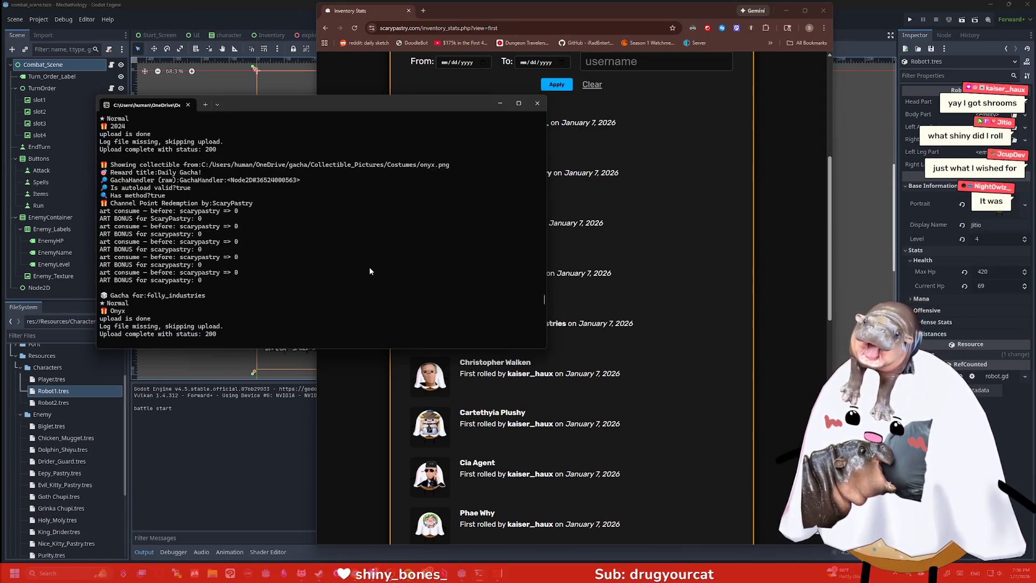
scroll(370, 270, up, 10)
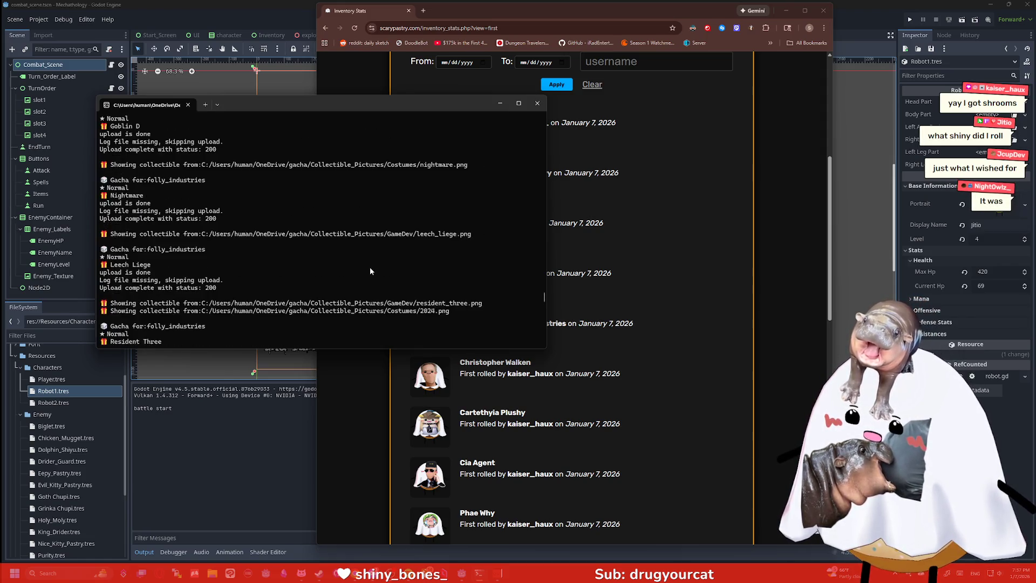
scroll(371, 271, up, 2)
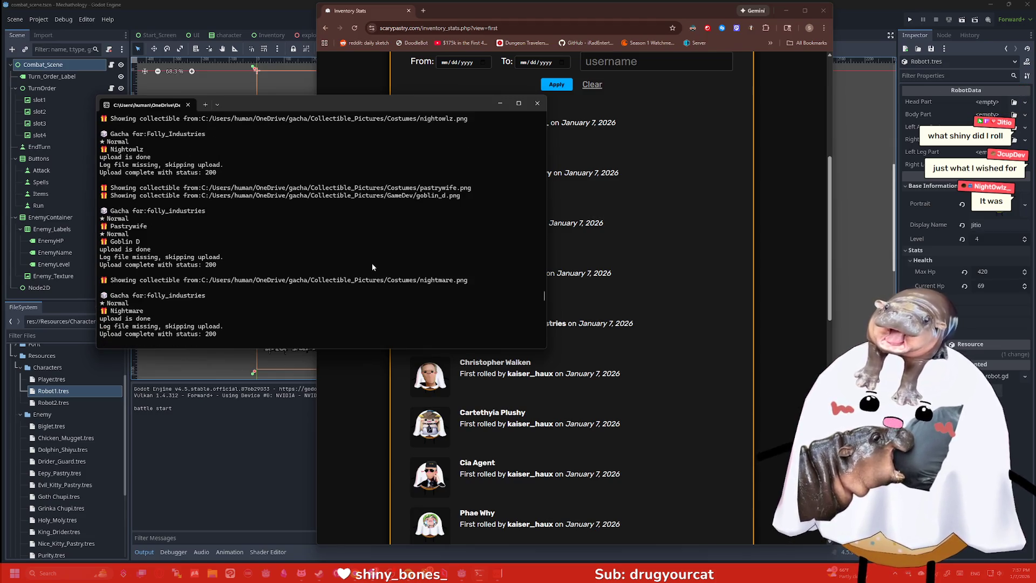
Scroll back toward the newest rolls, then minimize the terminal to reveal the browser
scroll(371, 264, down, 10)
scroll(394, 242, down, 10)
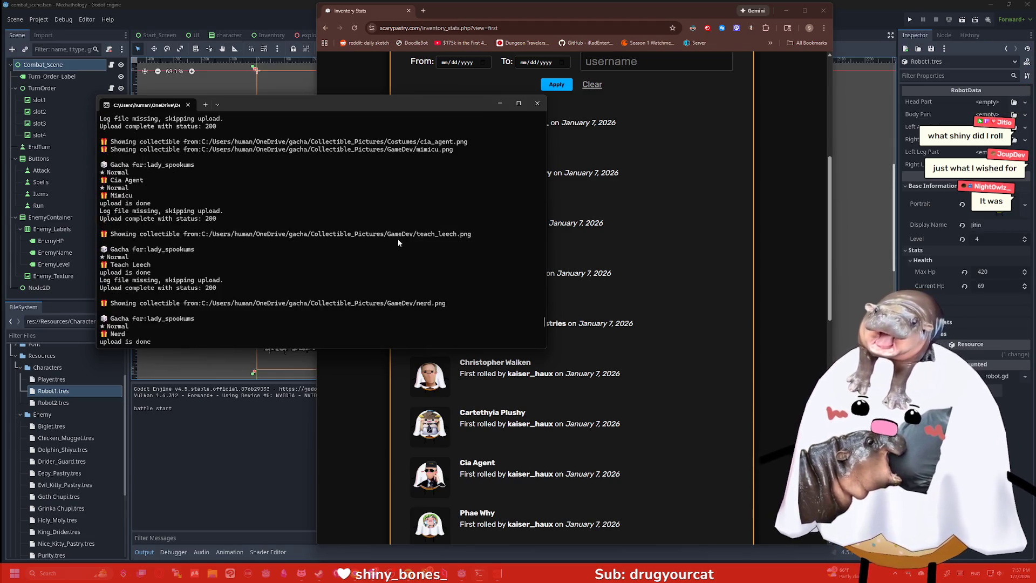
scroll(381, 248, down, 10)
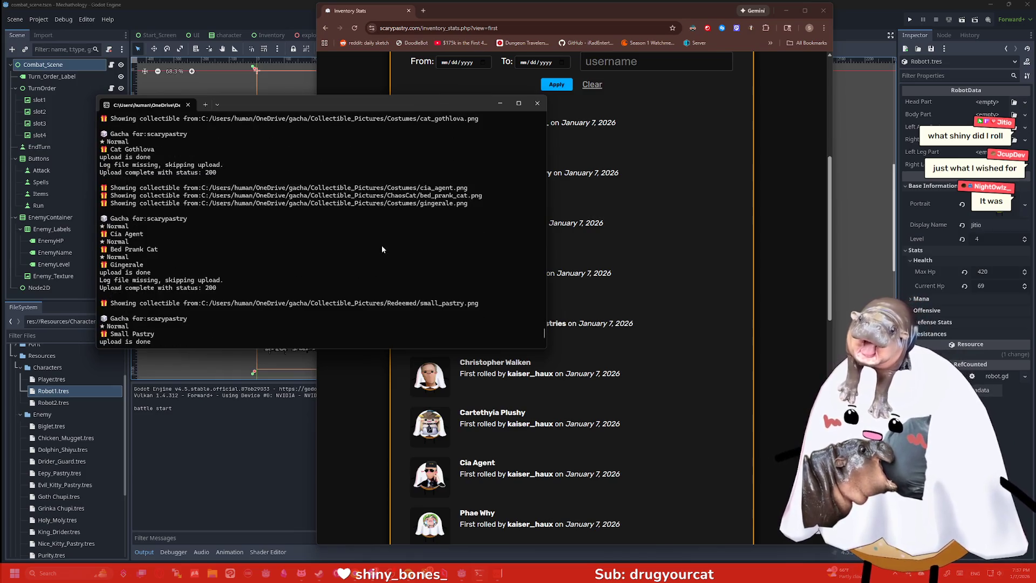
scroll(358, 253, up, 5)
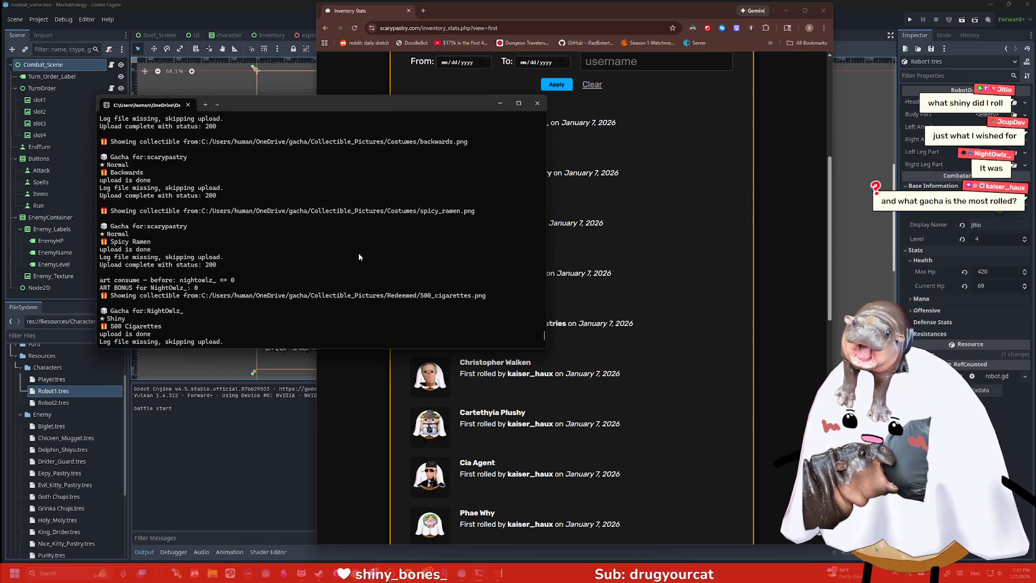
scroll(345, 265, up, 10)
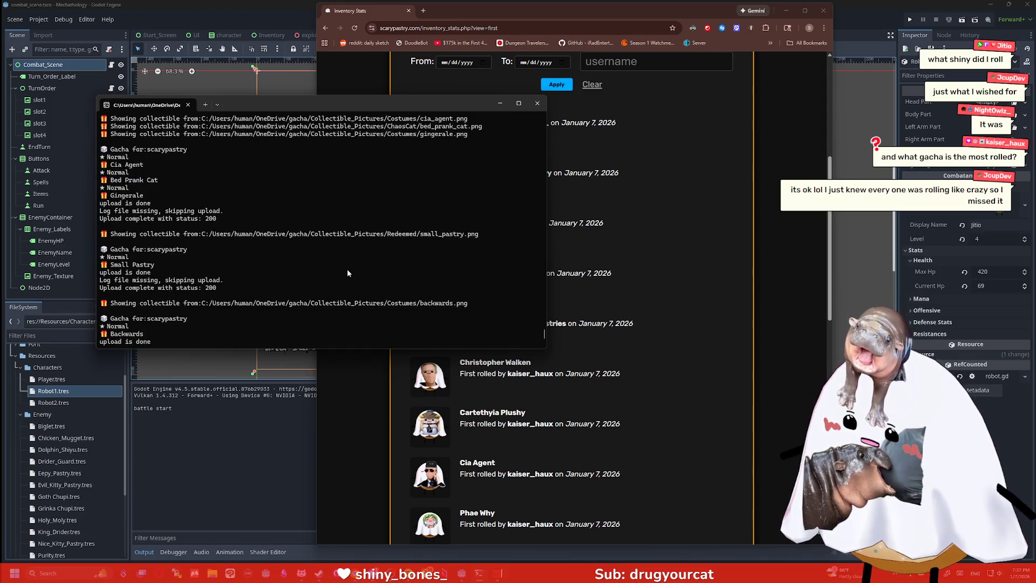
scroll(345, 270, down, 10)
scroll(327, 264, down, 13)
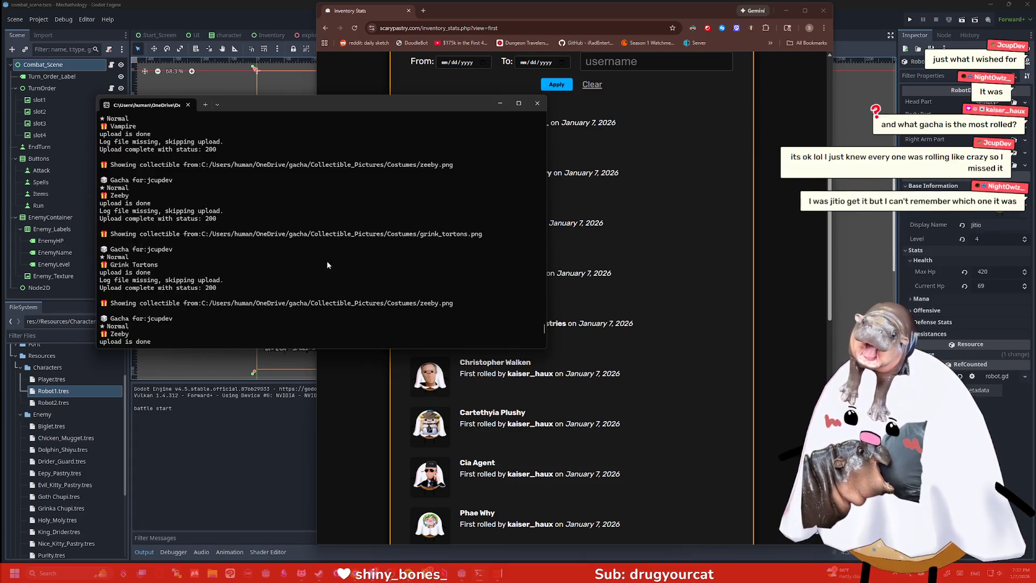
scroll(321, 261, up, 1)
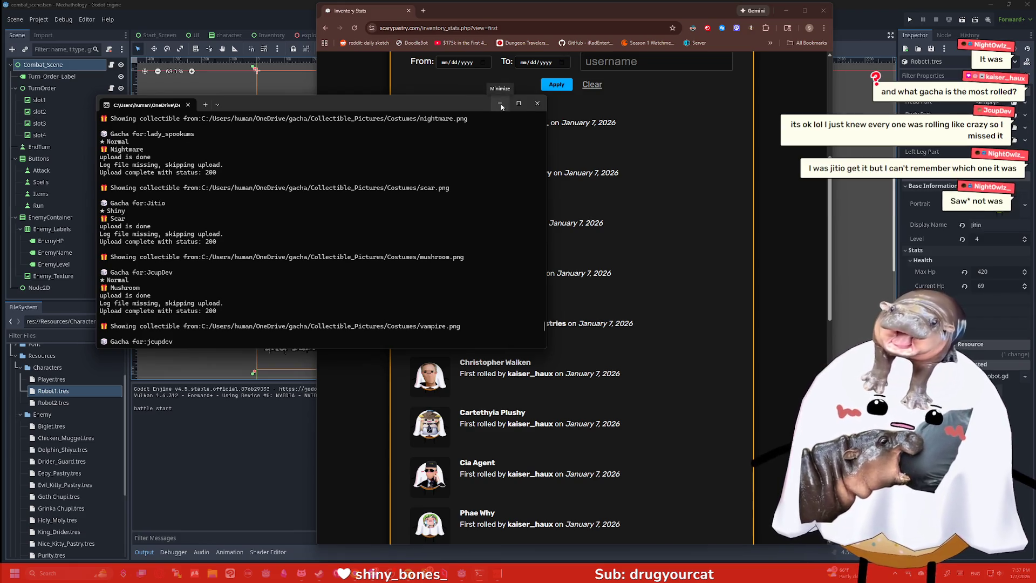
scroll(431, 216, down, 5)
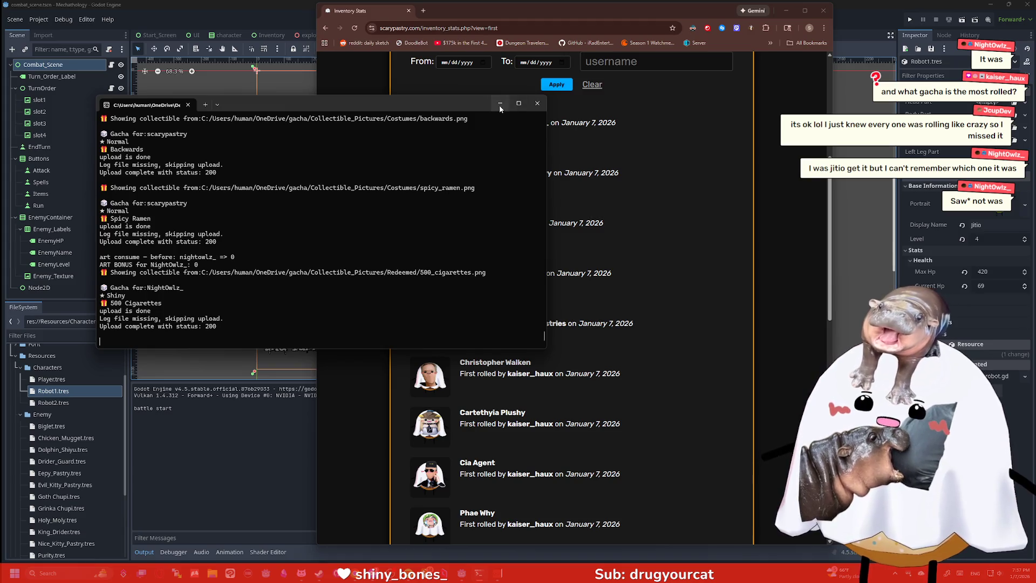
click(500, 103)
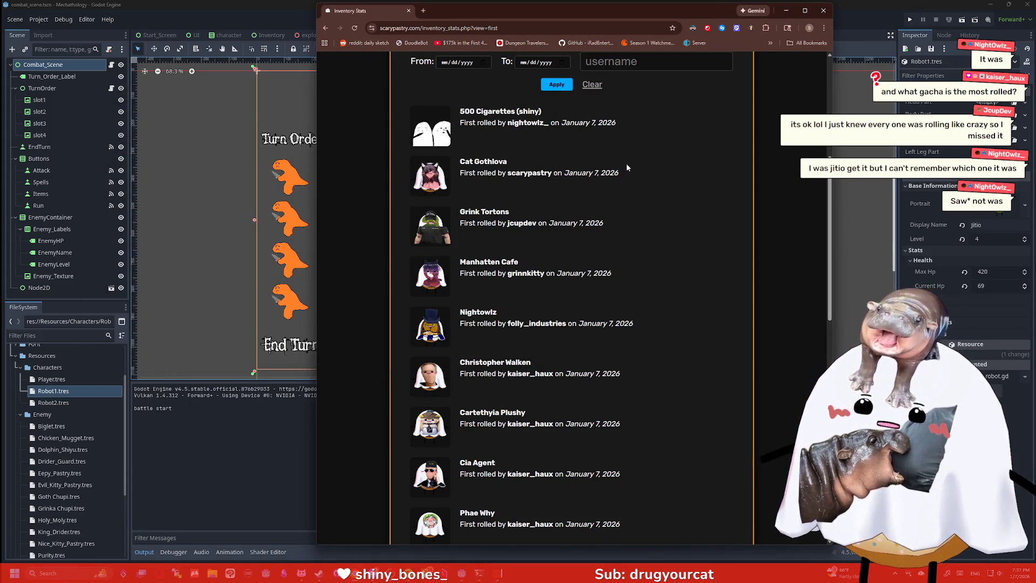
Browse the First! rolls list, try the username filter field, then close the browser
scroll(626, 166, down, 2)
scroll(599, 156, up, 7)
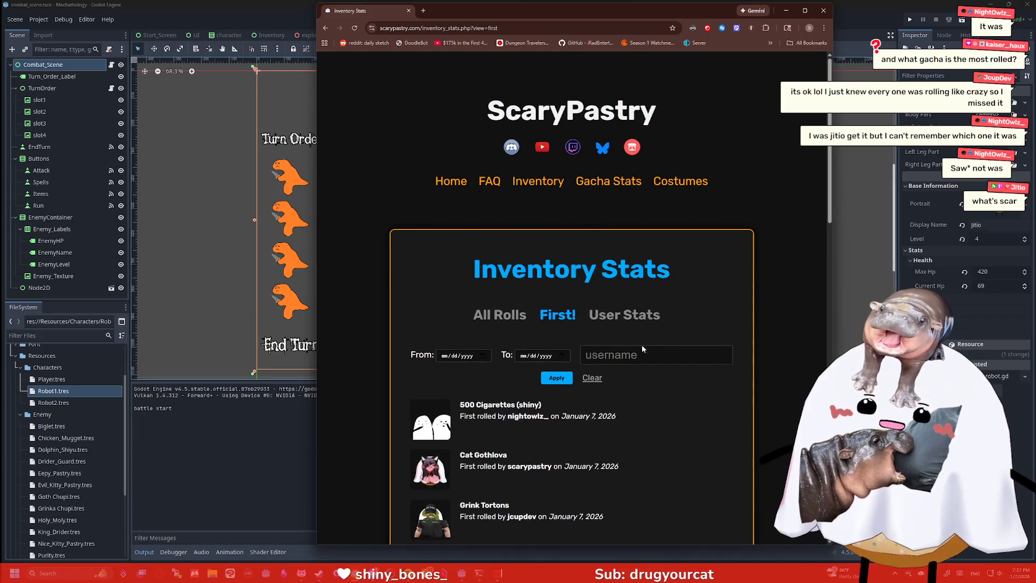
click(641, 354)
scroll(571, 247, down, 2)
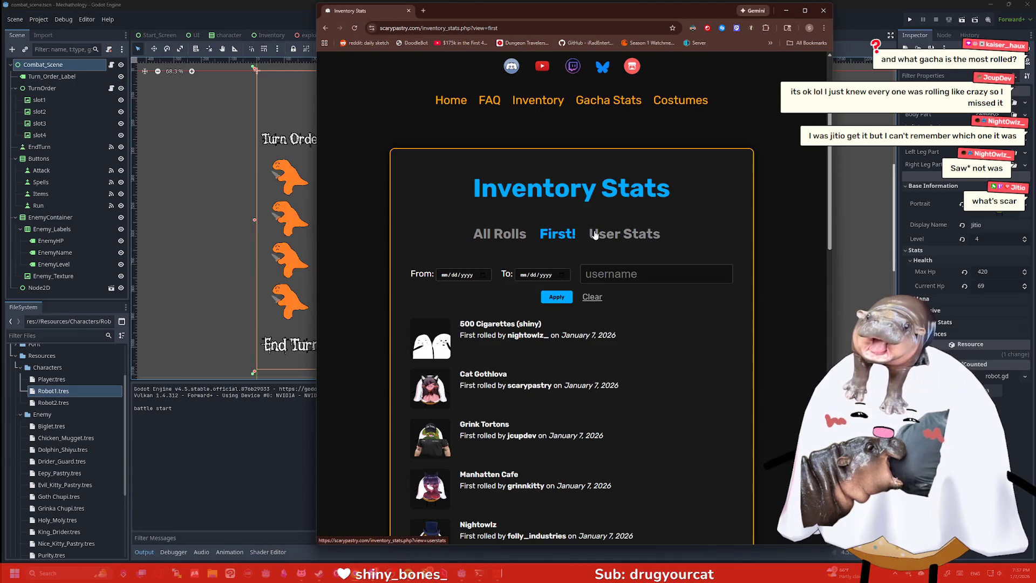
scroll(648, 275, down, 15)
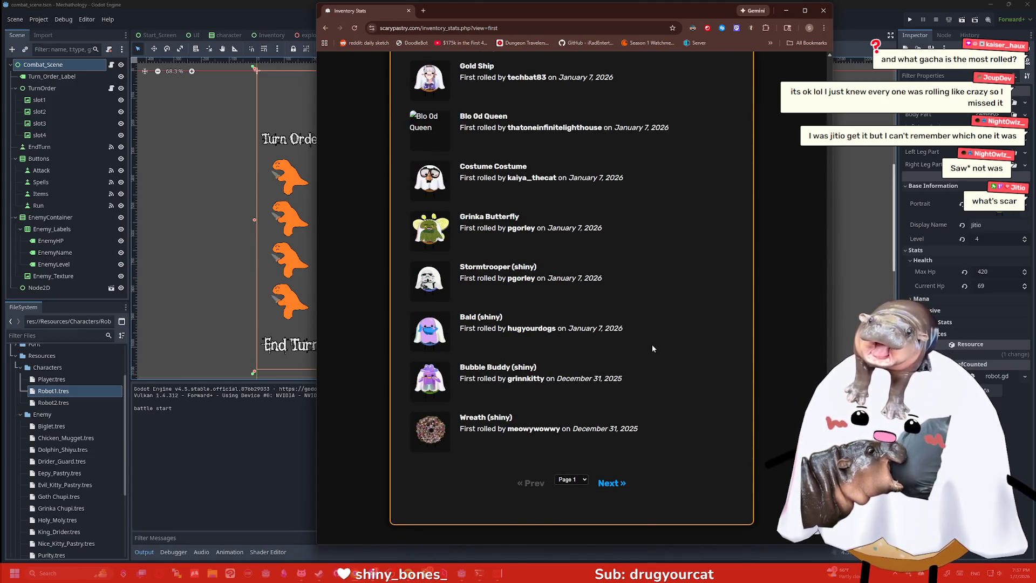
scroll(604, 333, up, 15)
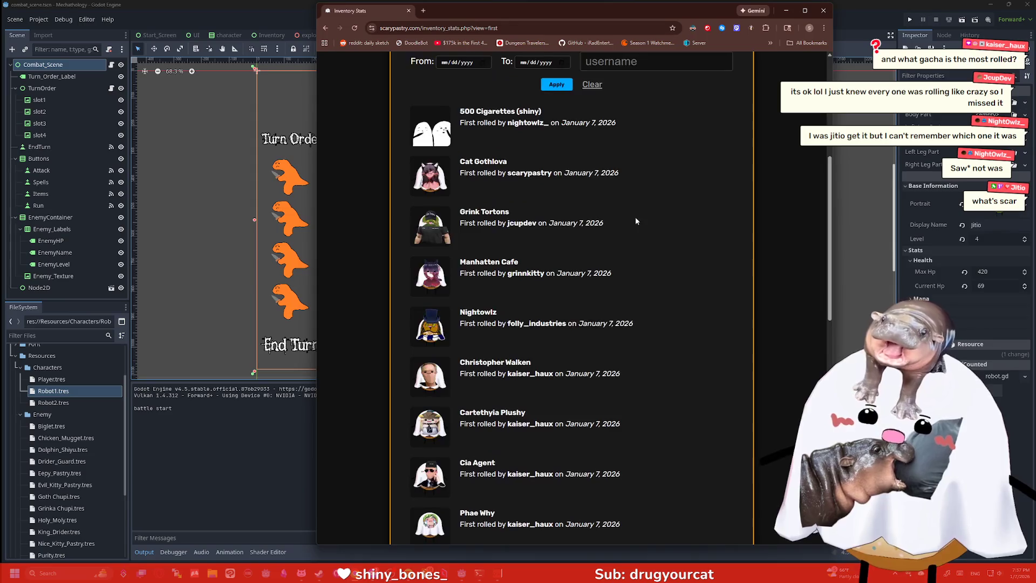
click(644, 186)
click(601, 224)
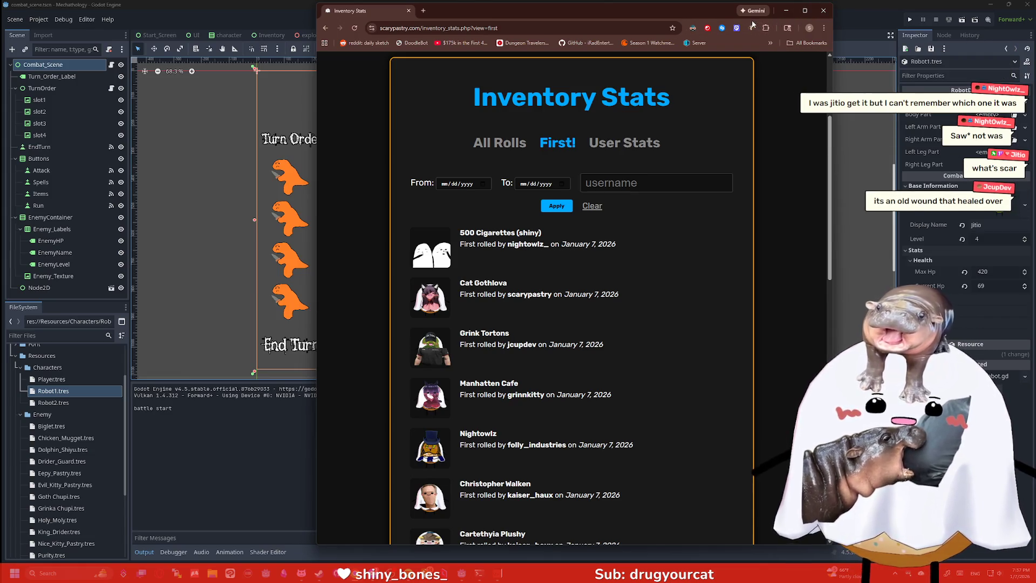
click(820, 12)
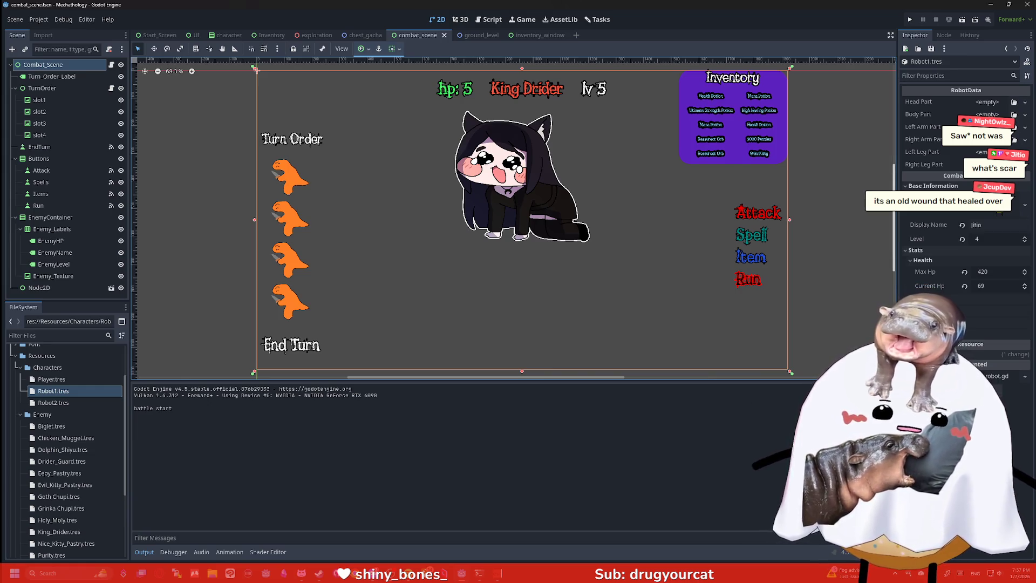
Search Google Images for 'scar wuwa' and preview the Reddit Scar image result
text(sca)
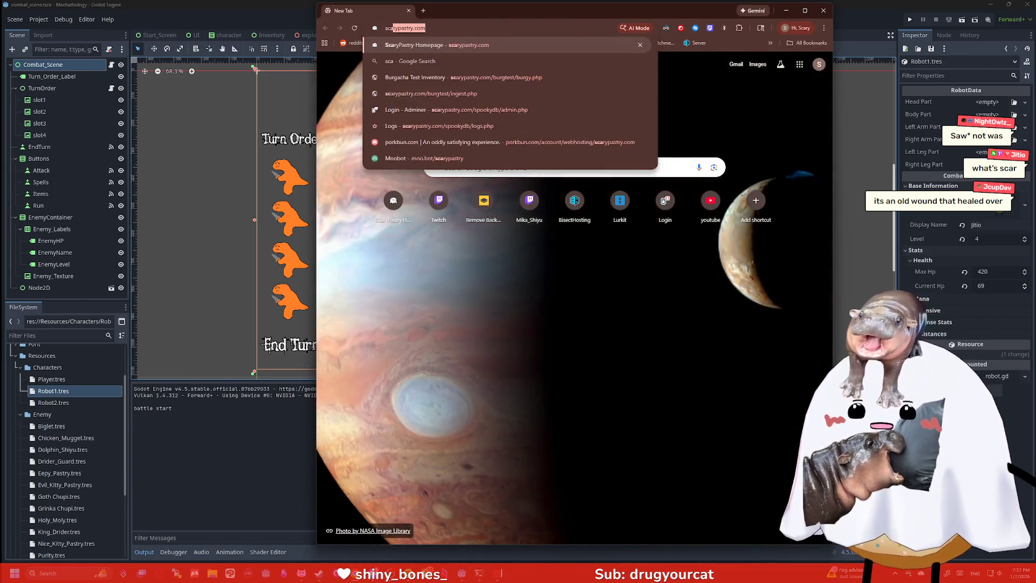
text(r wuwa)
key(Return)
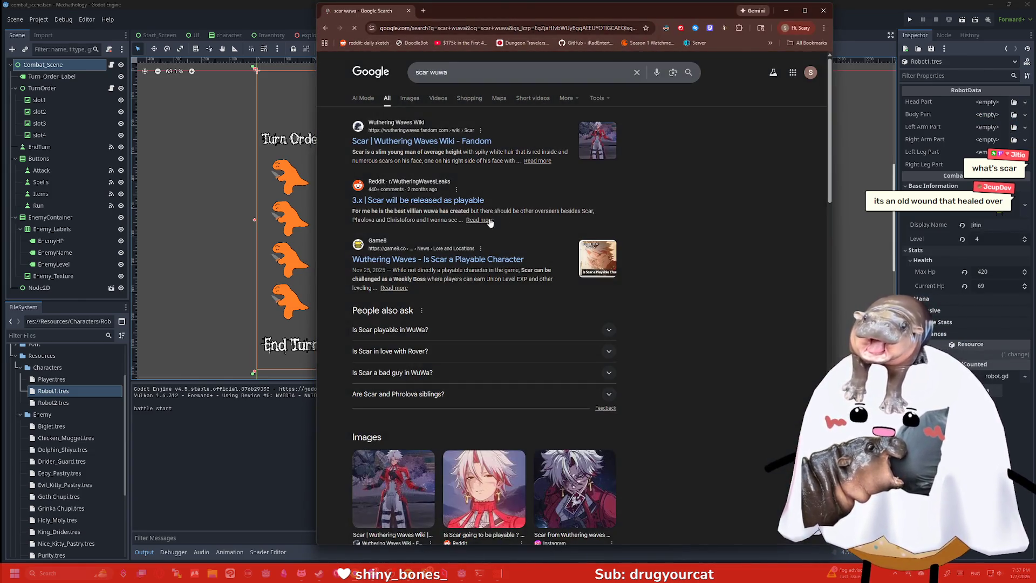
click(409, 98)
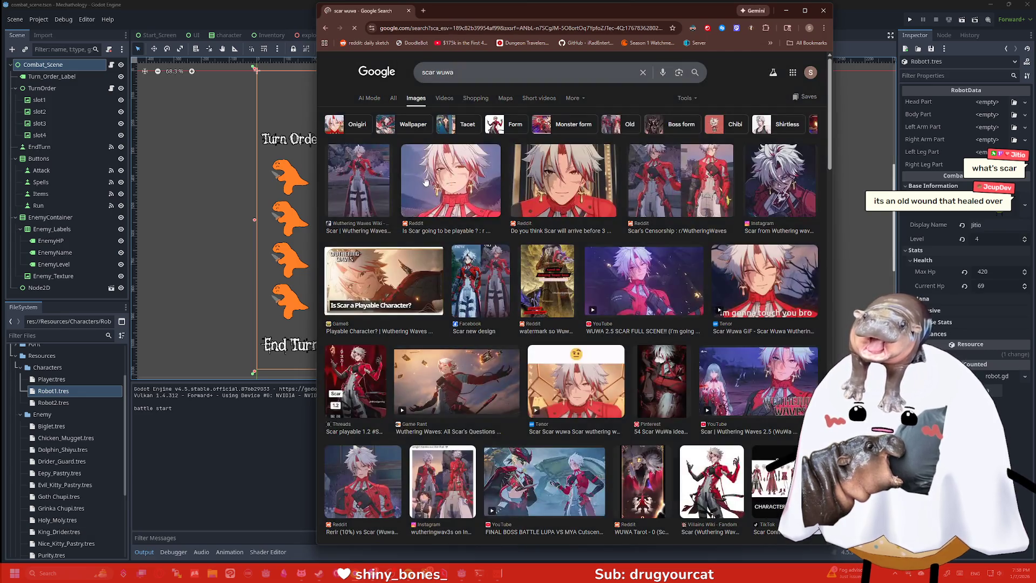
click(450, 189)
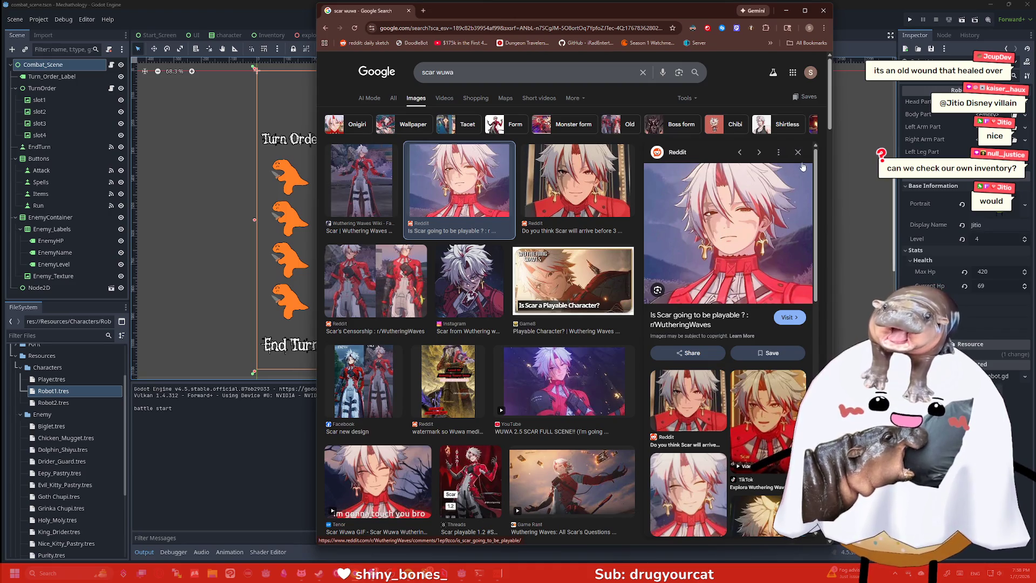
click(589, 33)
Load the ScaryPastry site and open its Inventory Viewer
text(s)
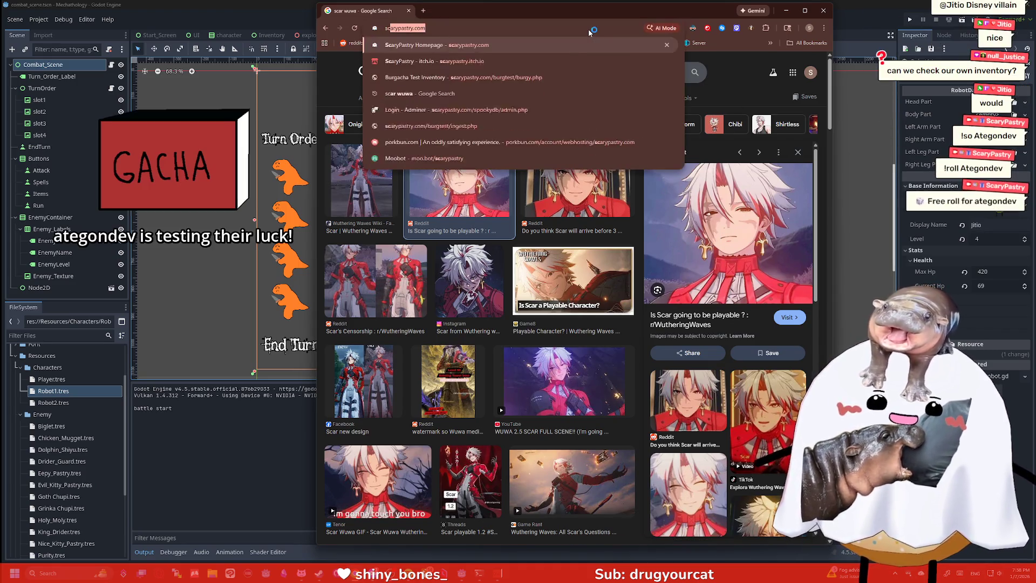
key(Return)
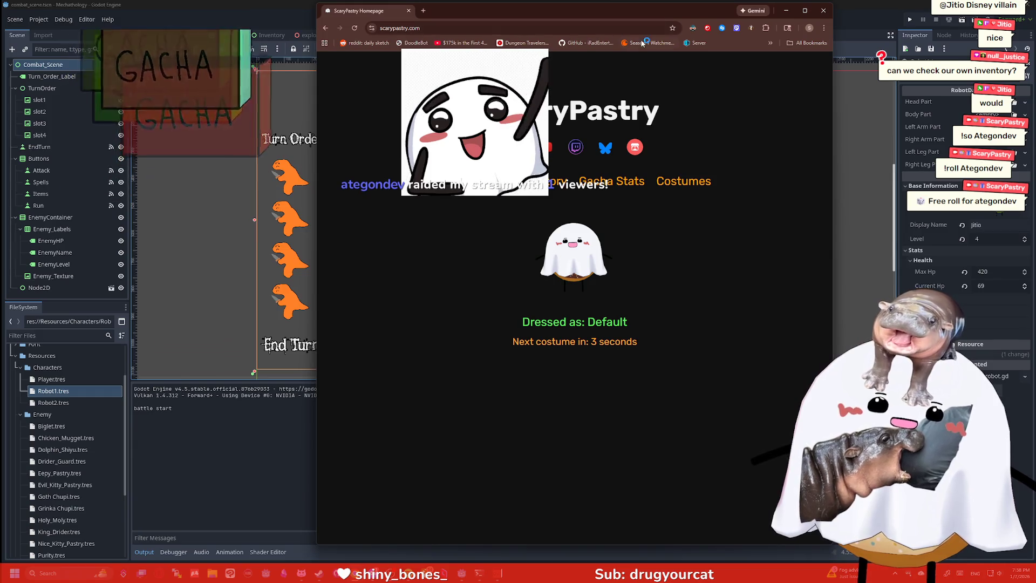
click(561, 182)
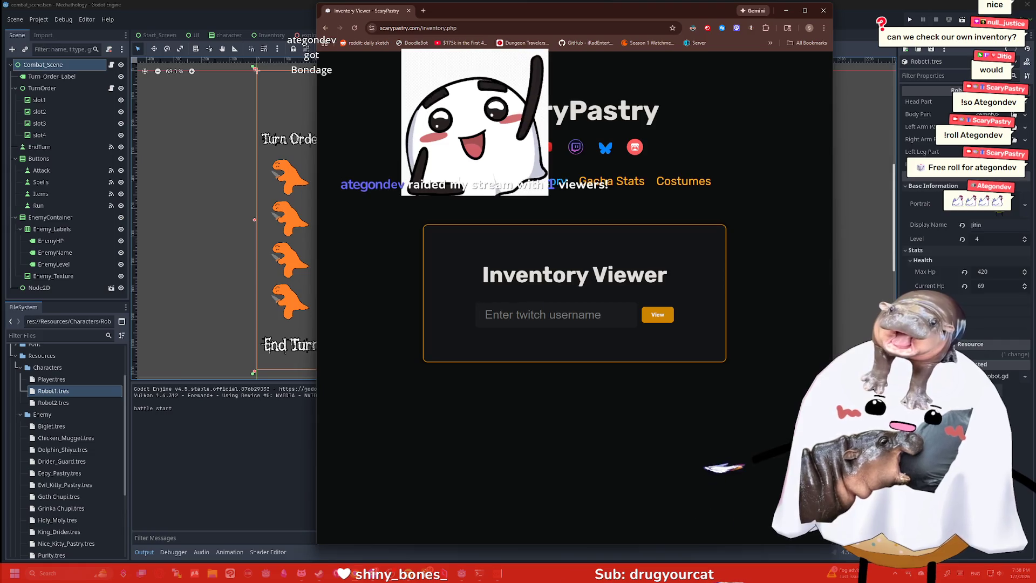
Look up a Twitch user's inventory (5 unique items, 115 gold), then minimize Chrome
click(556, 316)
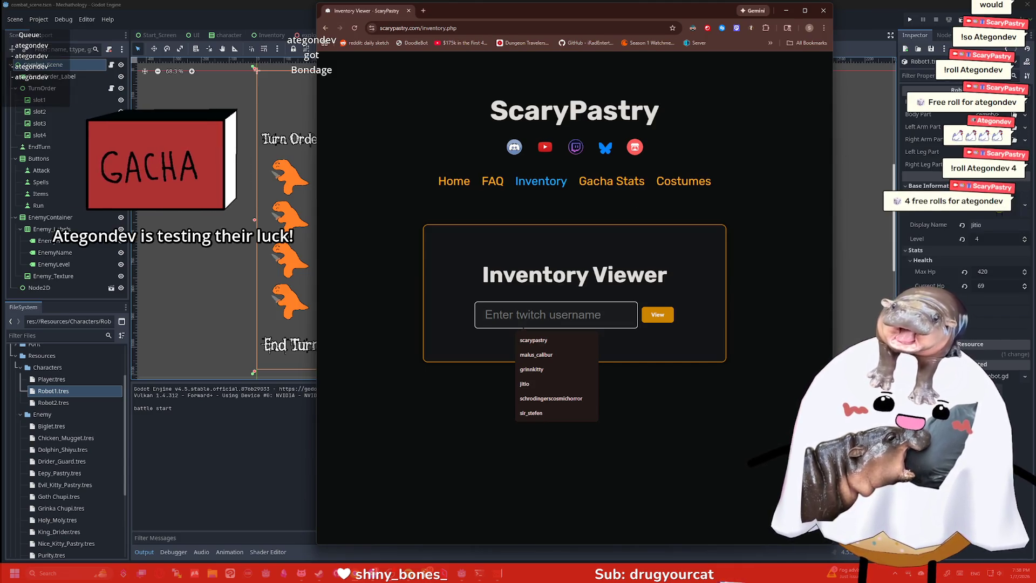
text(n)
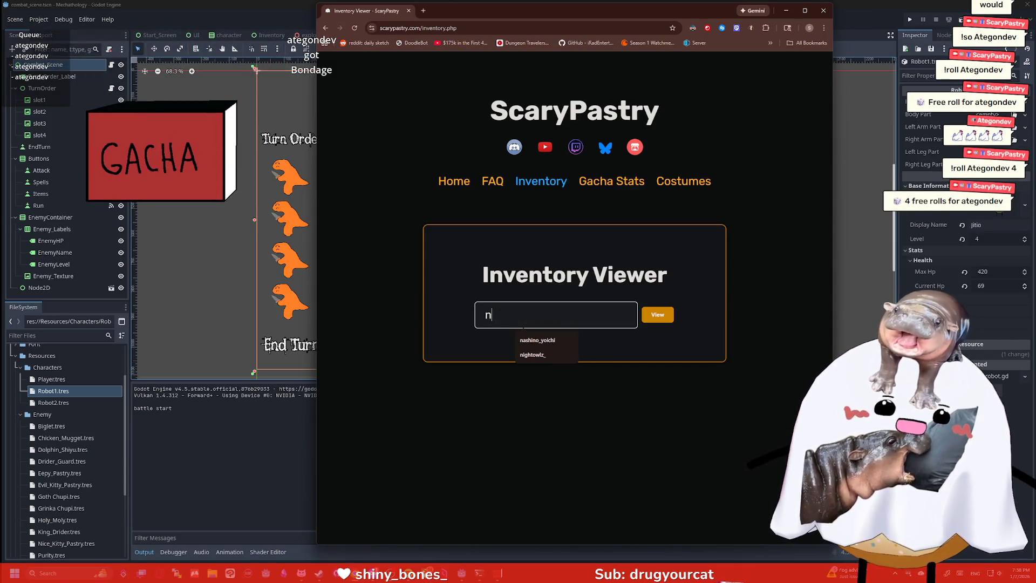
text(ull_justice)
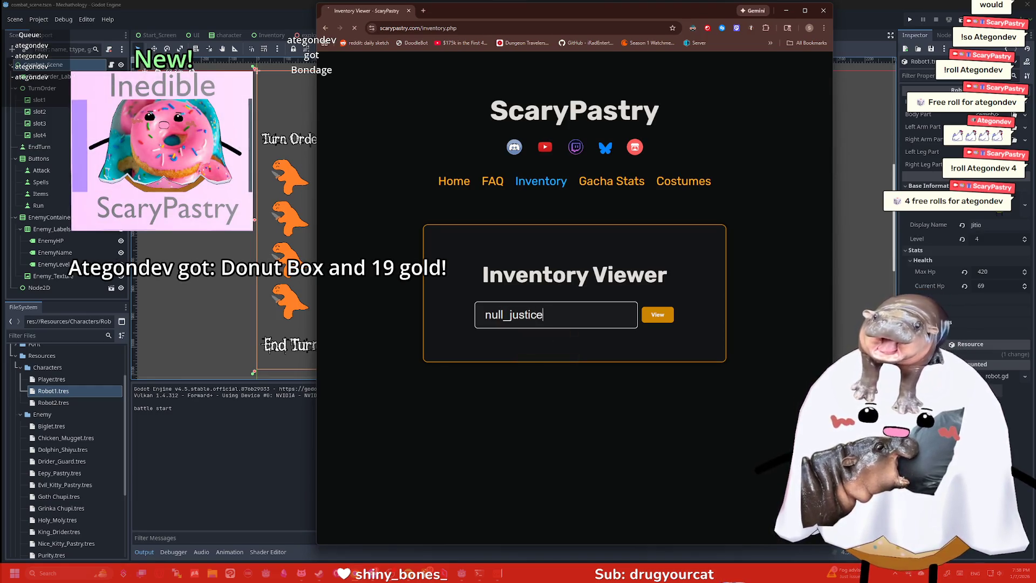
key(Return)
scroll(759, 225, down, 2)
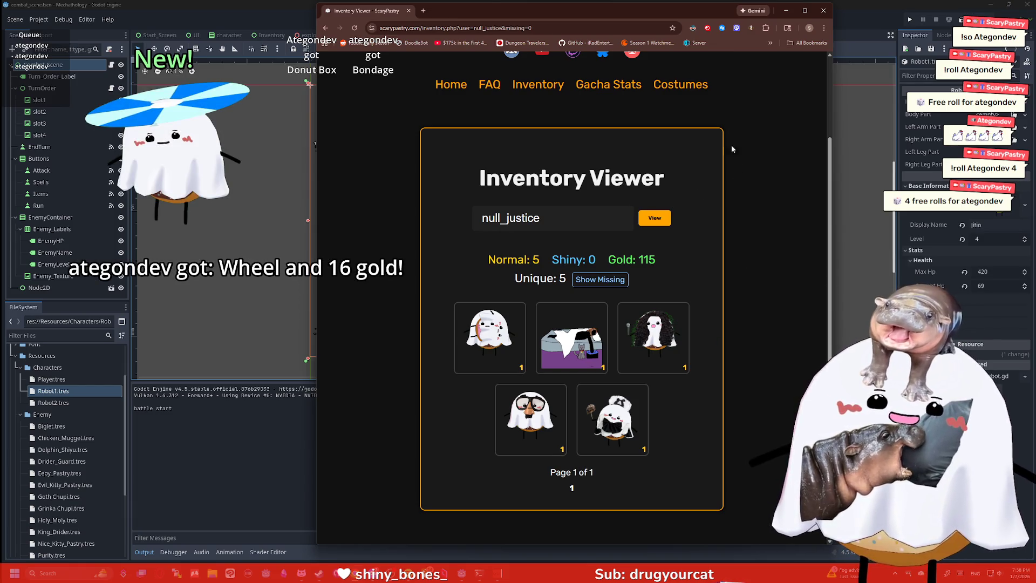
click(785, 11)
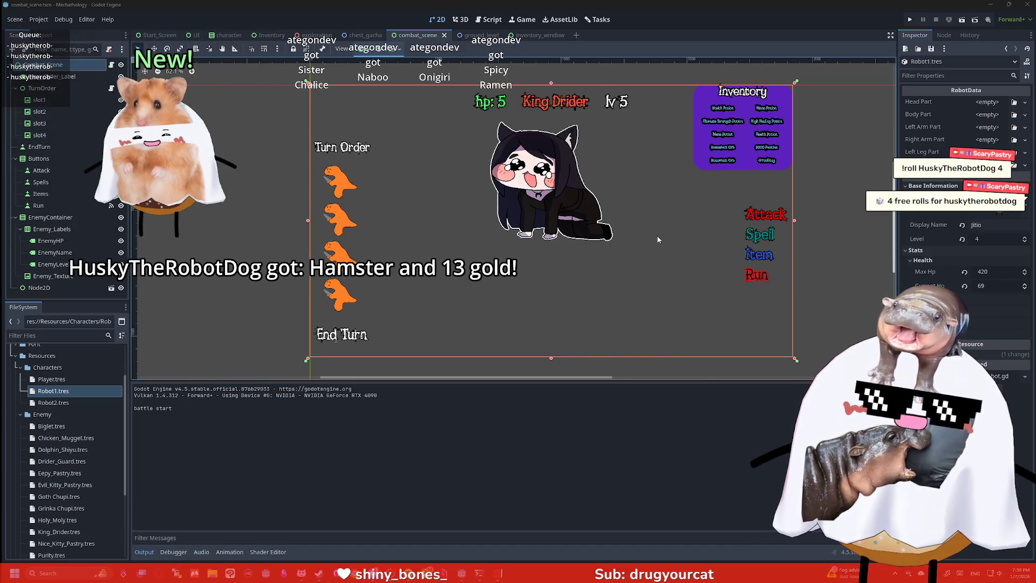
Zoom in on the Inventory panel of potions, orbs and 9000 Pennies, then select the Attack button
scroll(629, 235, down, 1)
scroll(640, 240, up, 1)
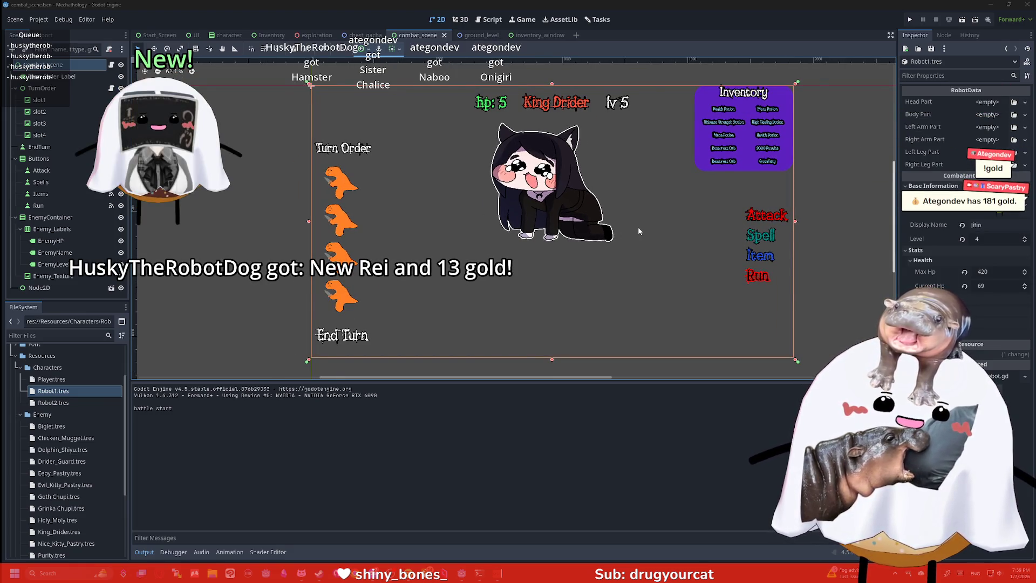
drag(663, 208, 645, 213)
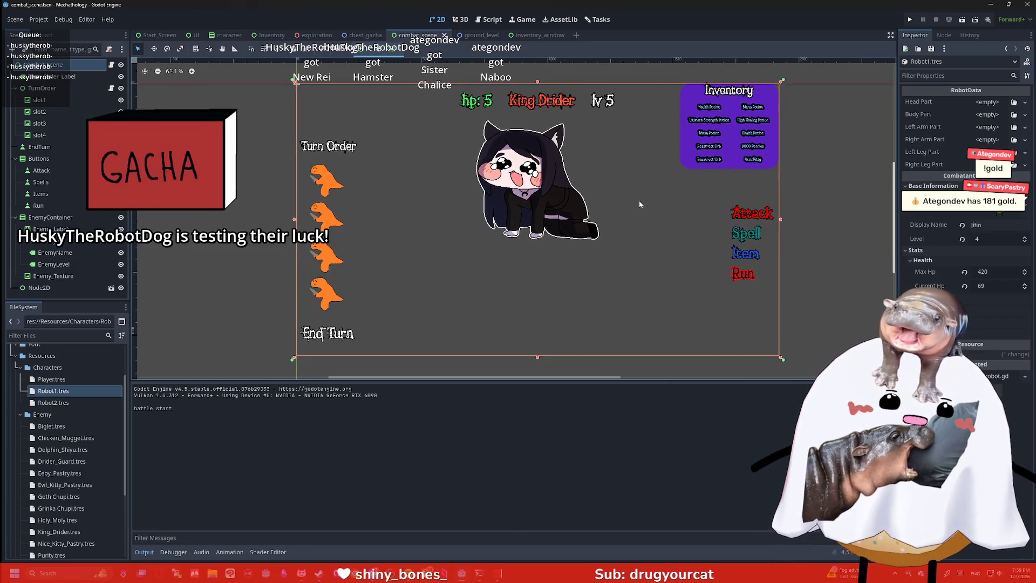
scroll(646, 175, up, 1)
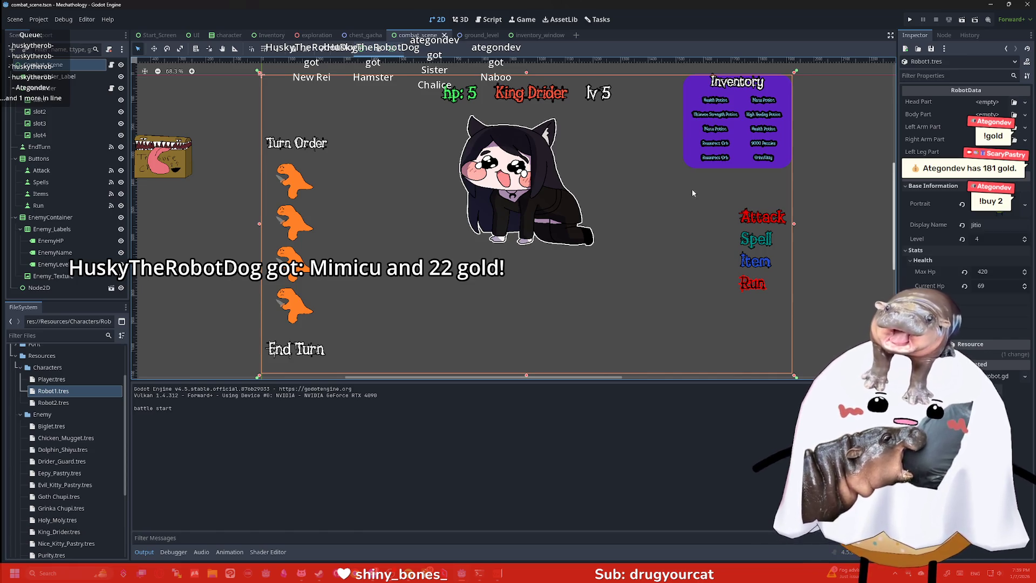
scroll(692, 182, up, 2)
scroll(696, 177, up, 5)
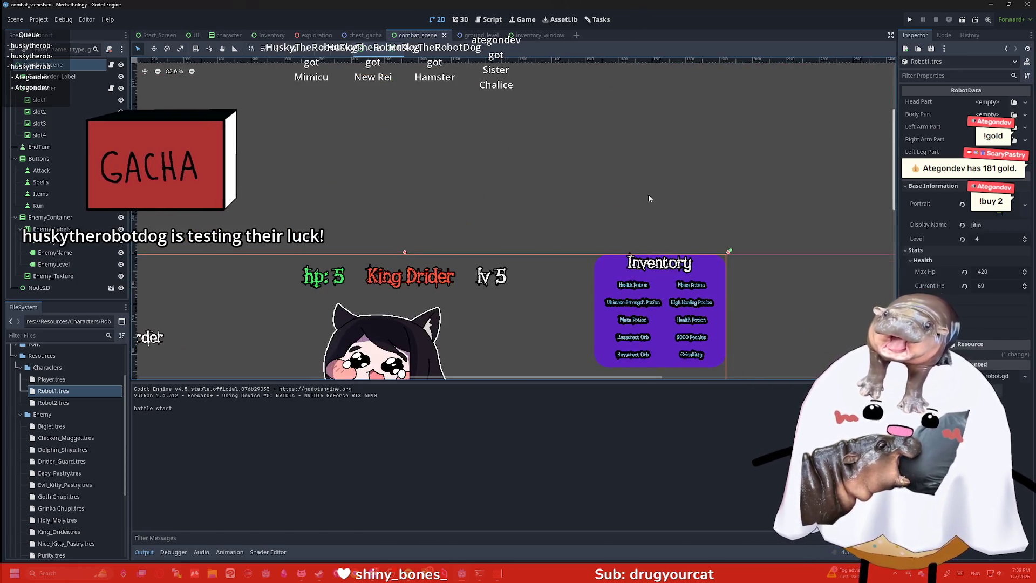
scroll(648, 199, up, 6)
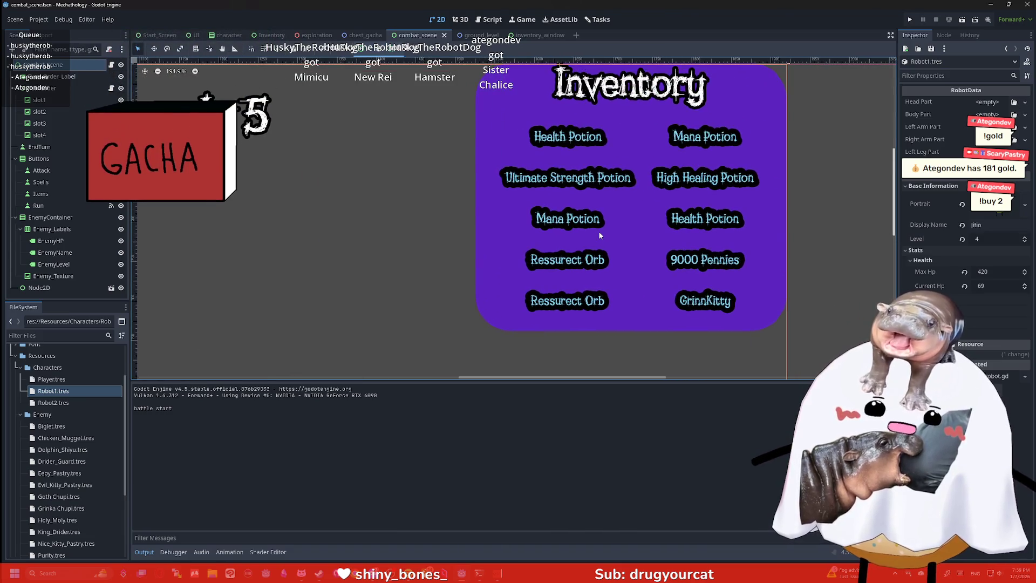
scroll(597, 231, down, 1)
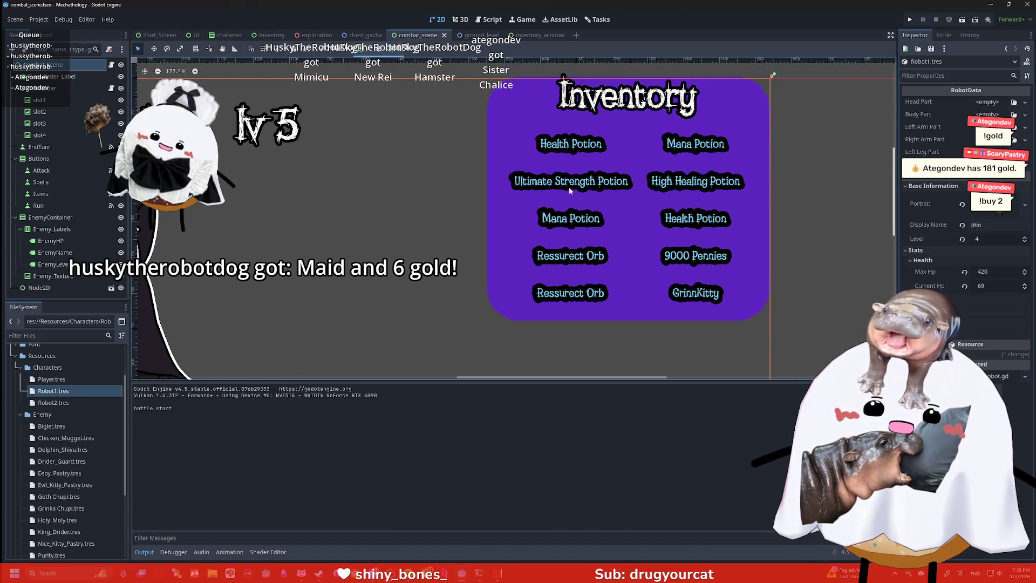
scroll(597, 228, down, 5)
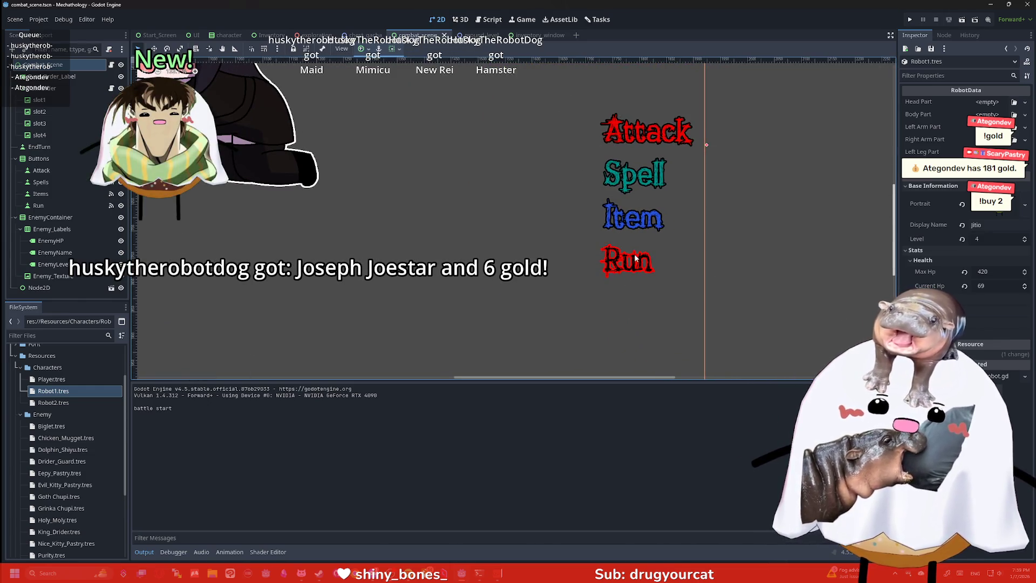
click(633, 130)
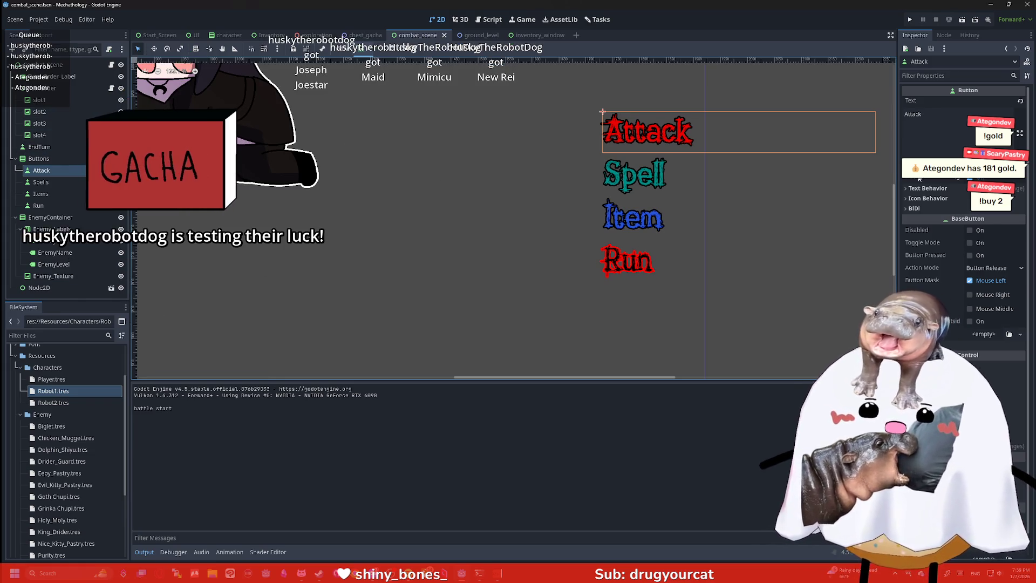
Set the Attack button's Font Color override to a lighter orange-red and run the project
click(957, 75)
text(c)
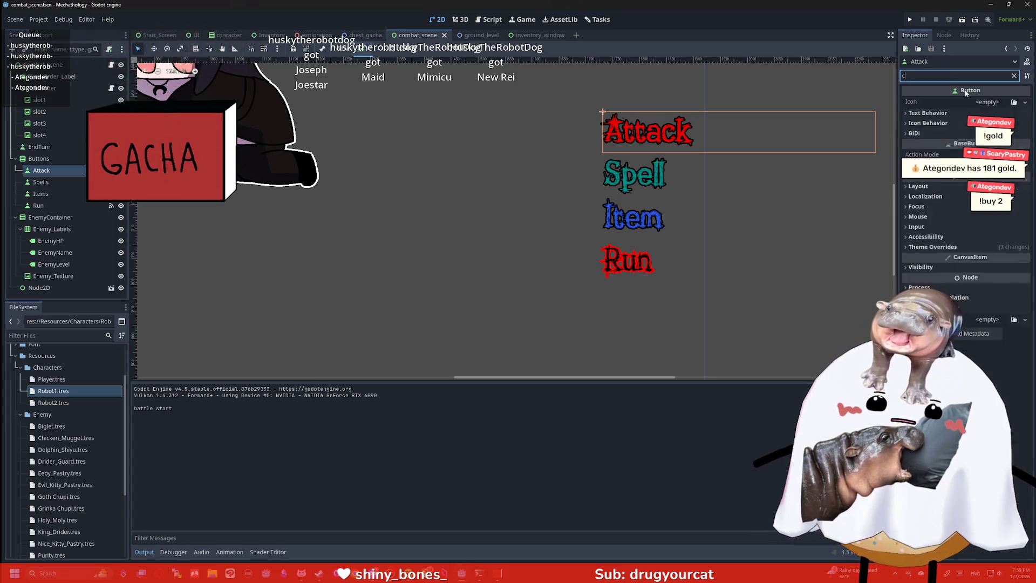
text(olor)
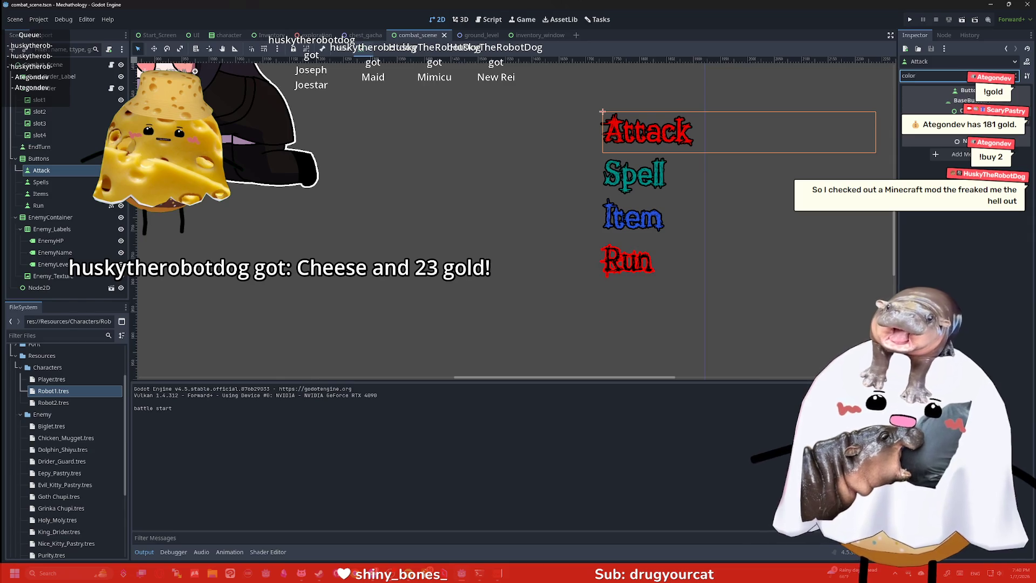
click(993, 141)
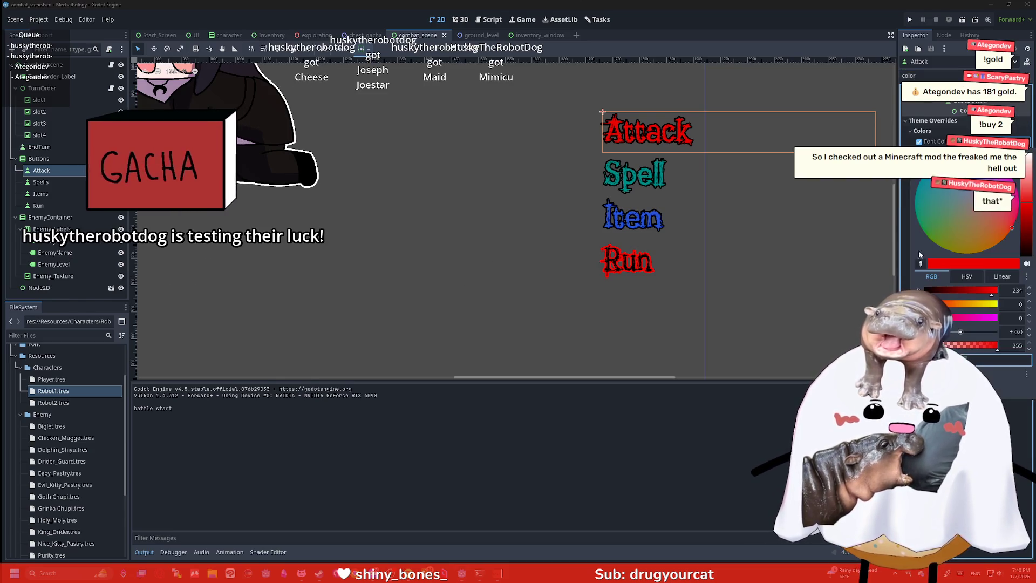
click(1025, 192)
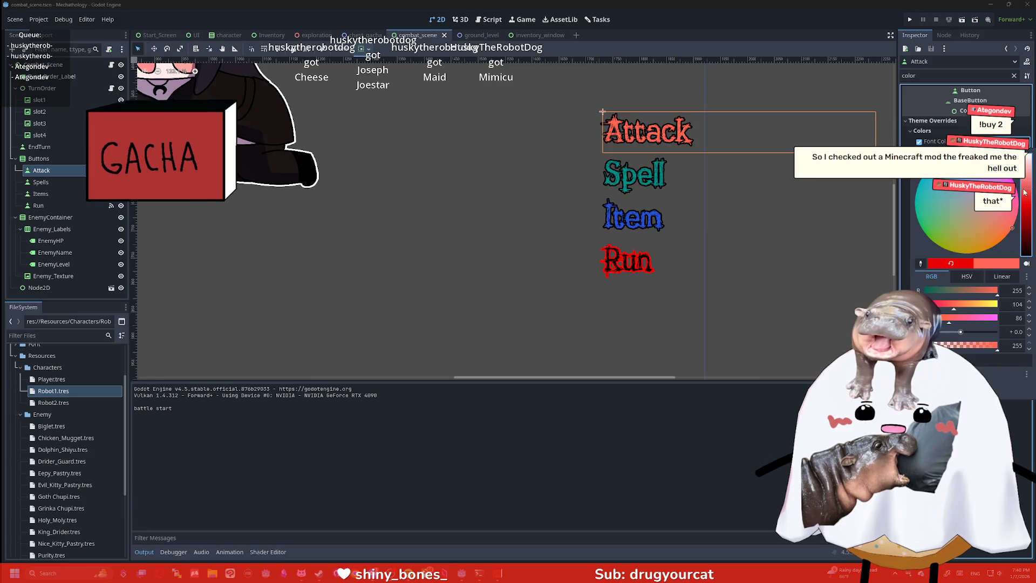
drag(1024, 192, 1022, 198)
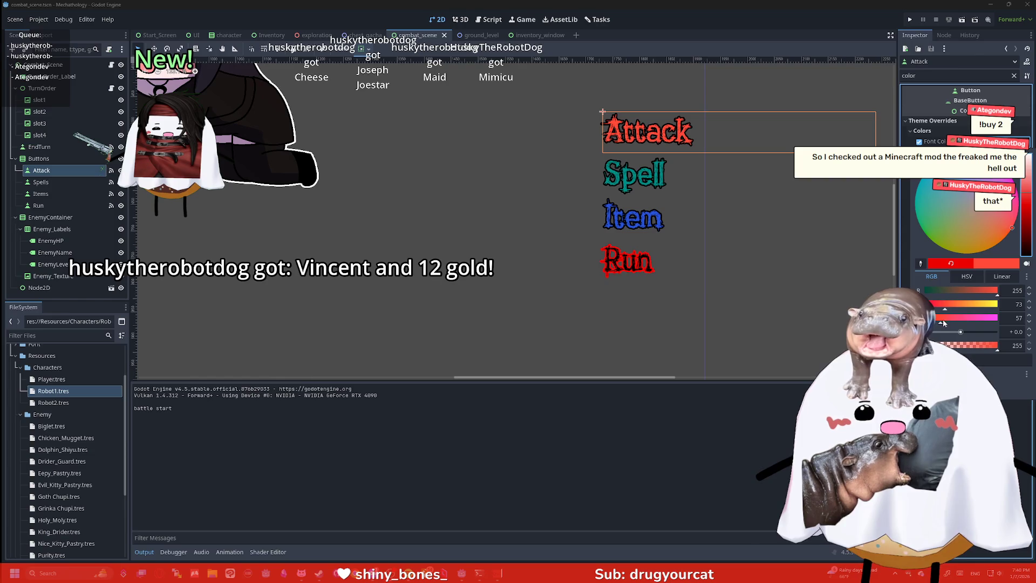
mouse_move(963, 335)
mouse_down()
mouse_move(987, 333)
mouse_move(931, 332)
mouse_move(960, 332)
mouse_up()
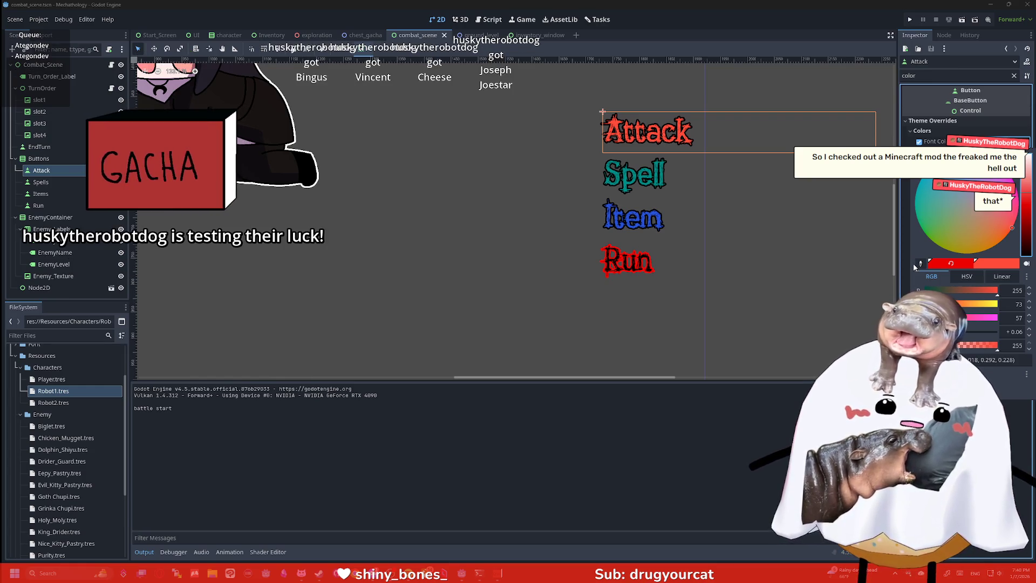
click(921, 66)
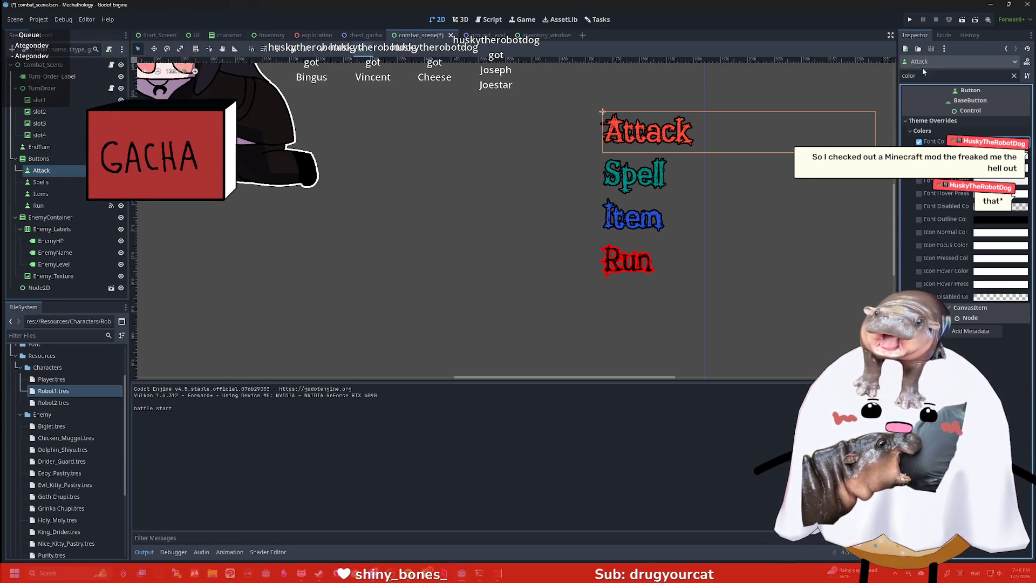
click(910, 19)
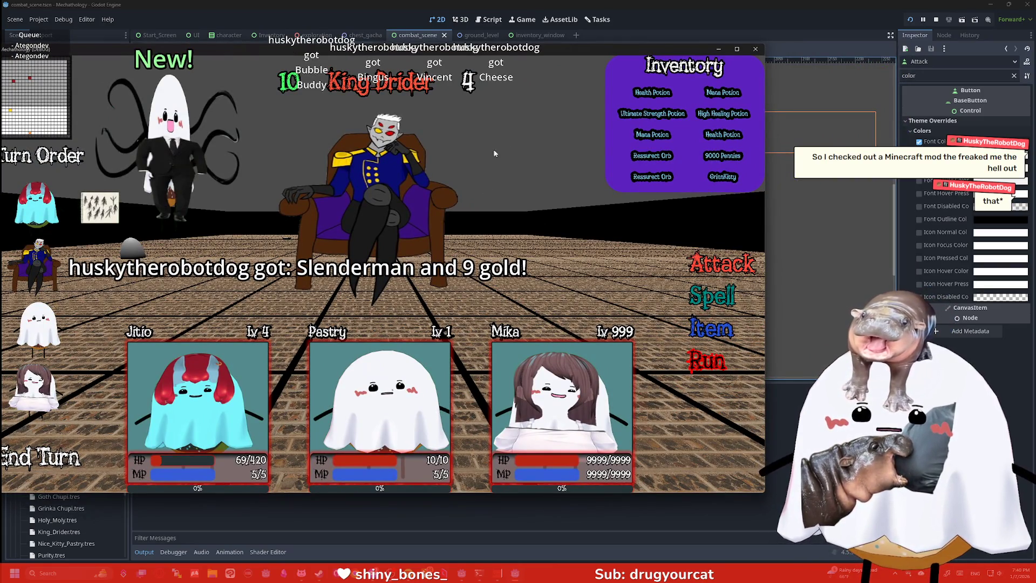
Close the game, add Spells, Items and Run to the selection, and expand Theme Overrides > Colors
key(F8)
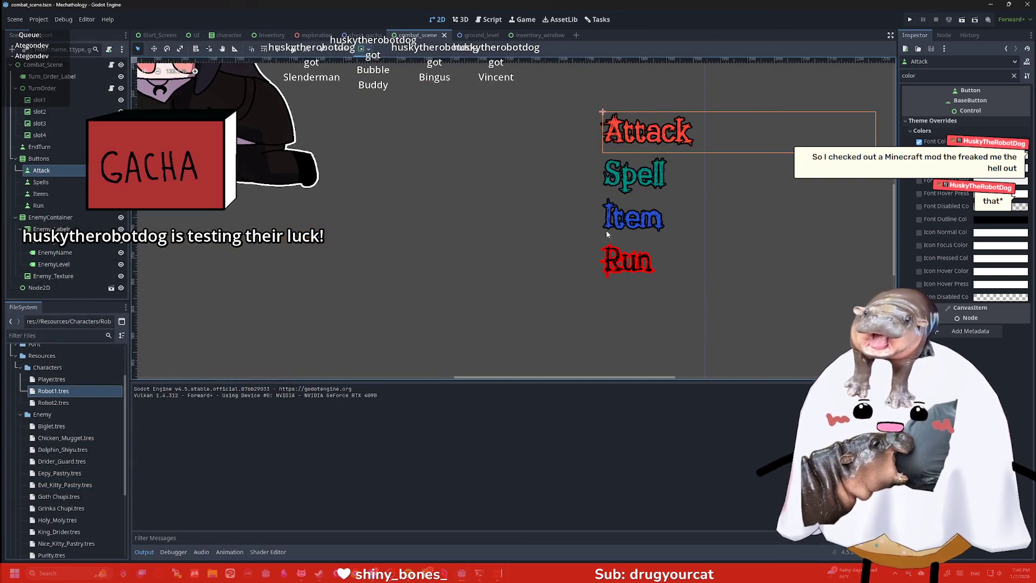
shift+click(39, 206)
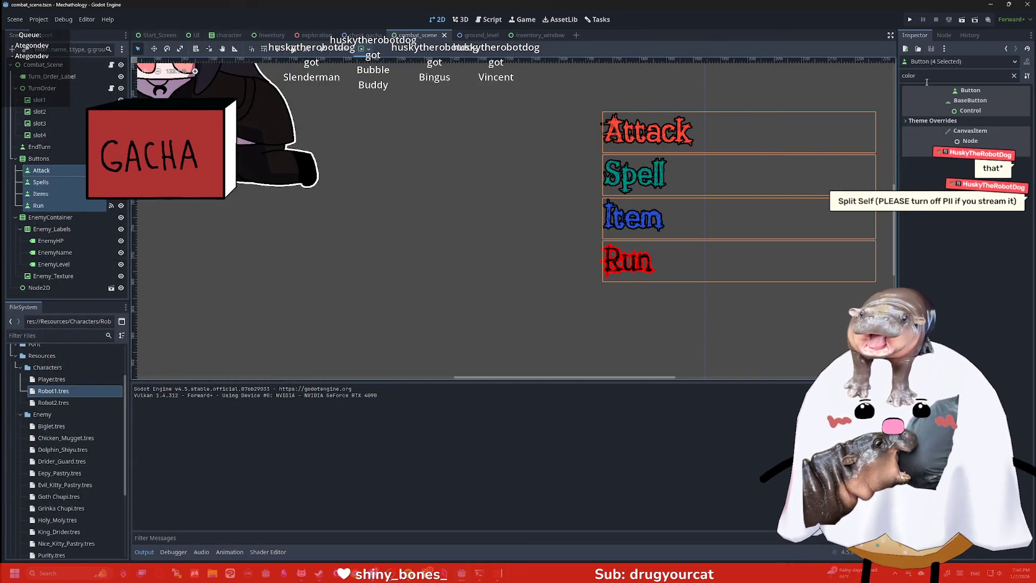
double_click(926, 80)
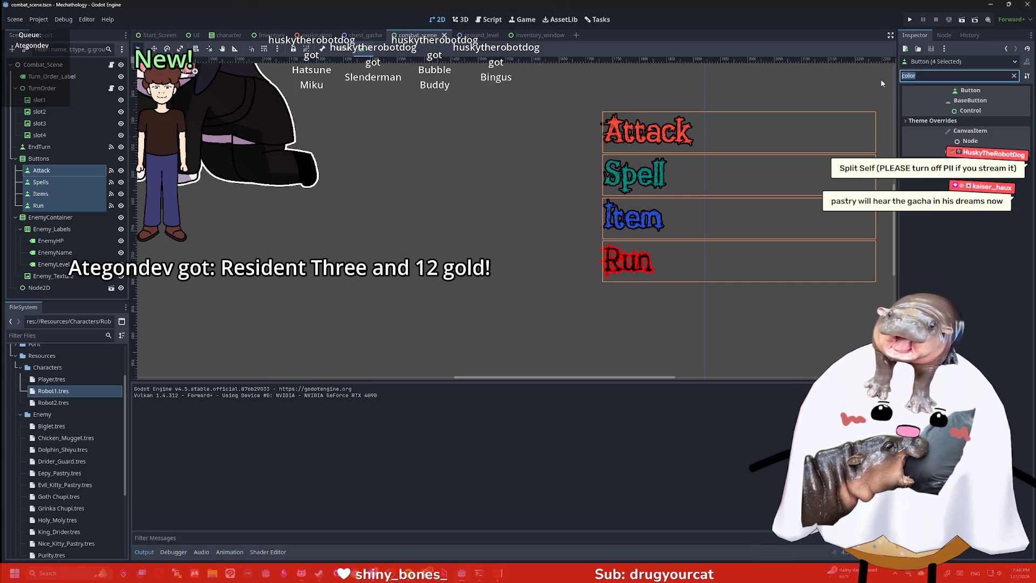
text(overl)
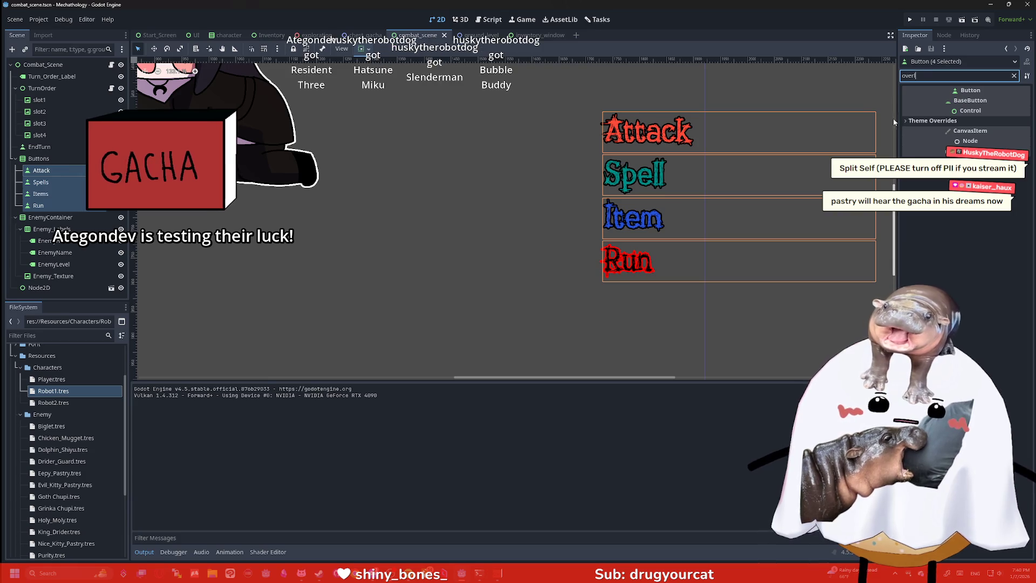
click(926, 122)
click(922, 130)
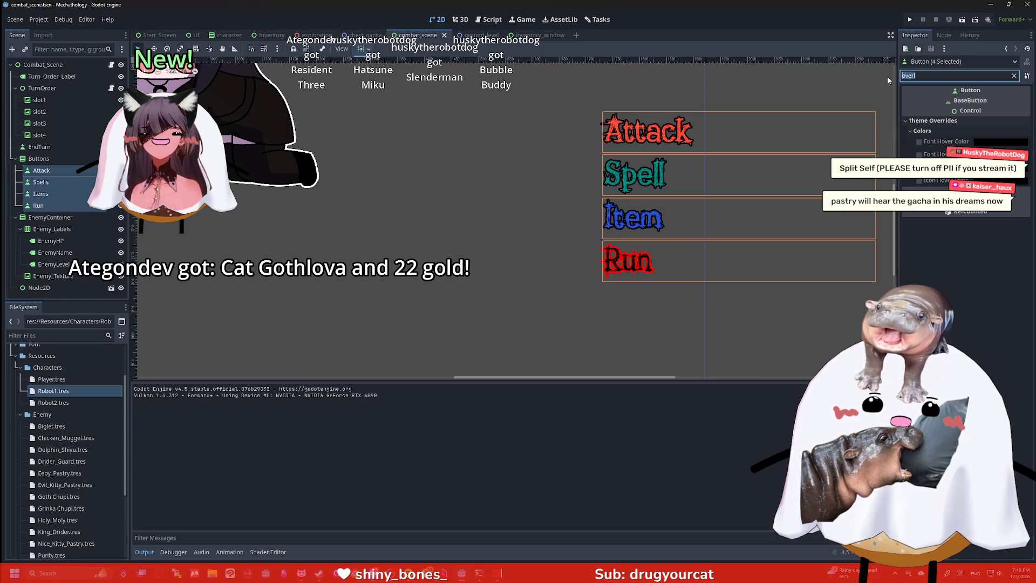
Clear the Inspector filter, scroll the properties, and select the scene's root node
key(BackSpace)
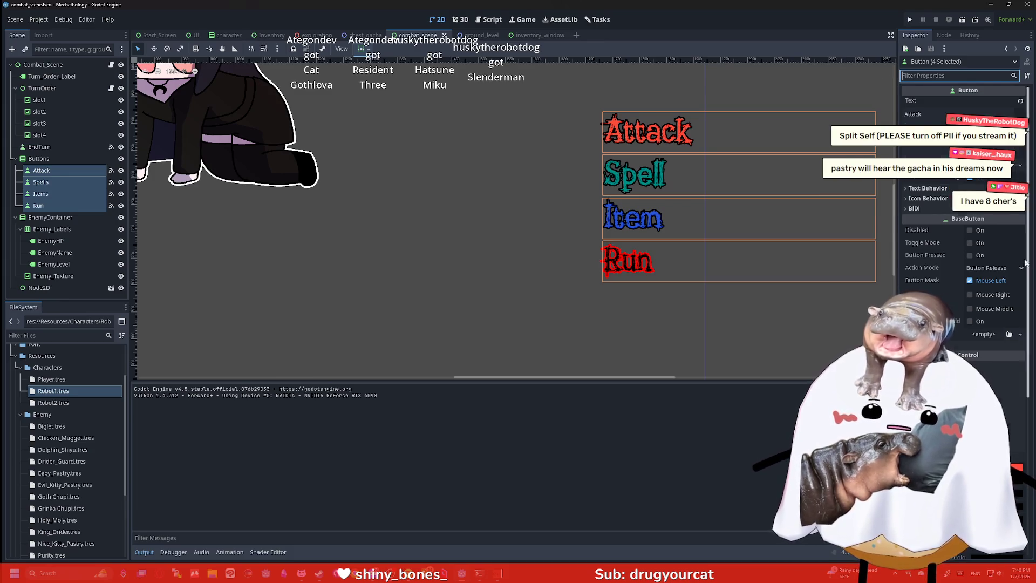
scroll(1025, 263, down, 5)
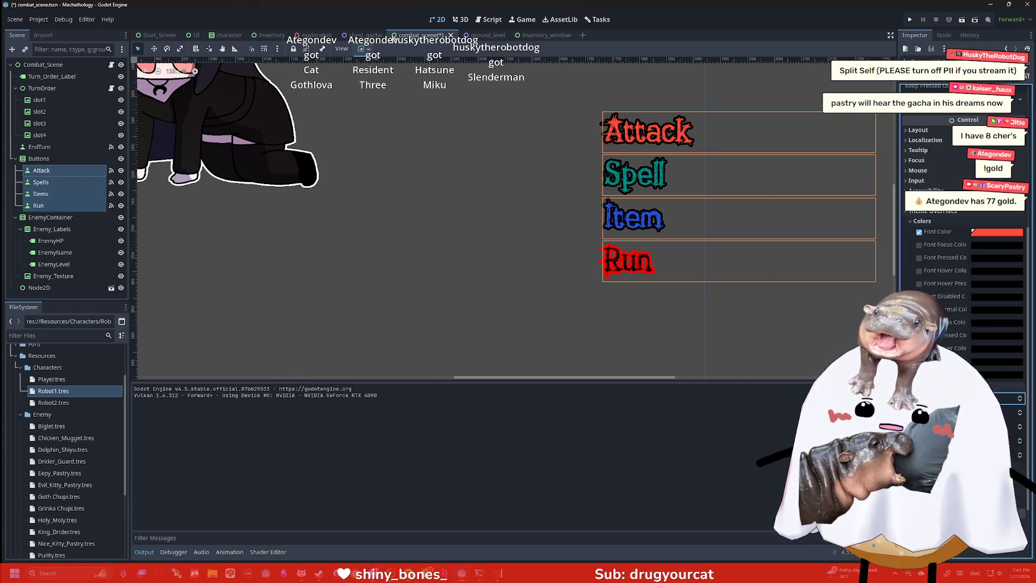
click(653, 296)
Run the game again, move the Mechathology (DEBUG) window aside, then close it
click(909, 18)
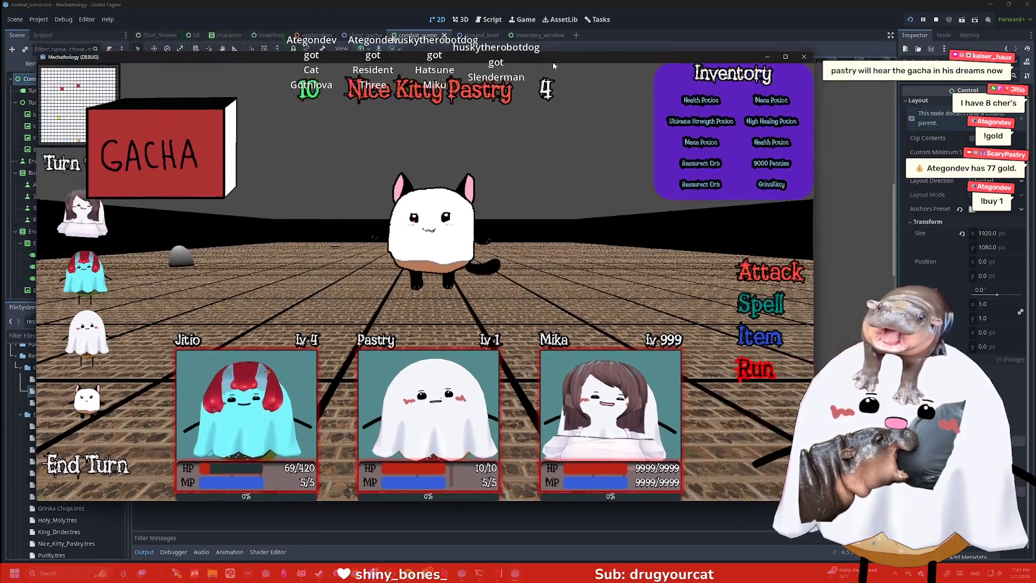
drag(552, 59, 275, 52)
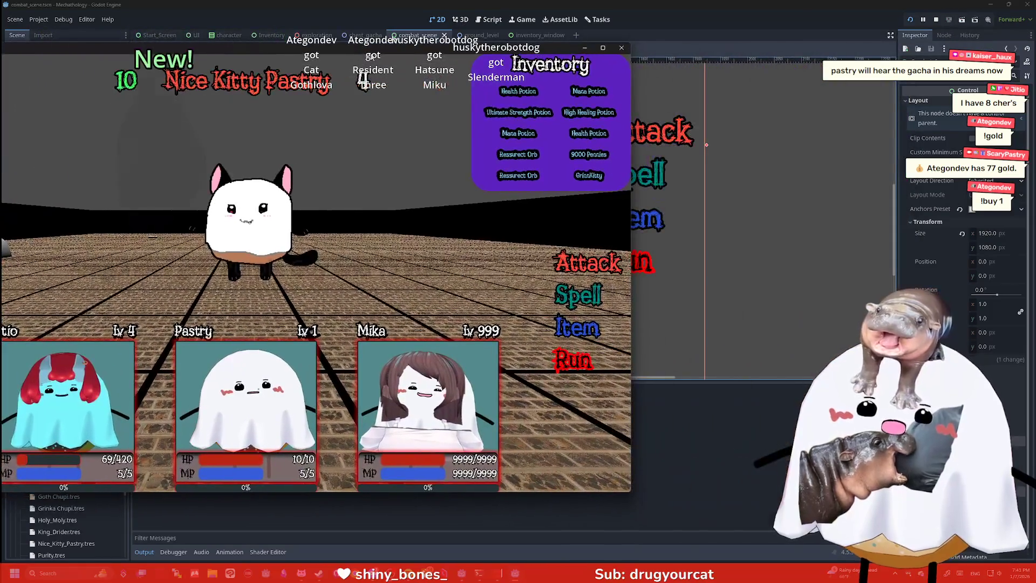
drag(371, 55, 524, 63)
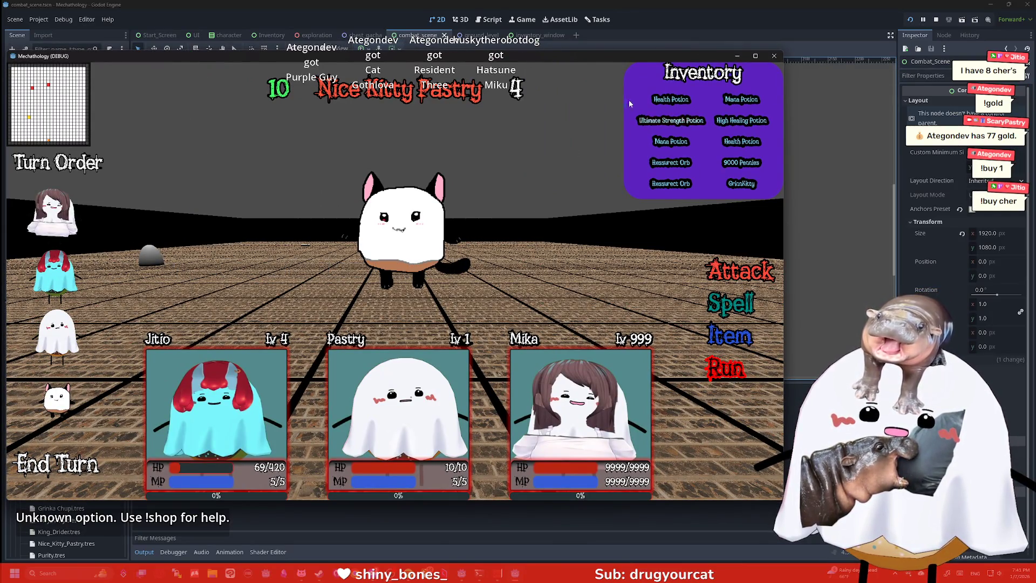
drag(592, 61, 703, 55)
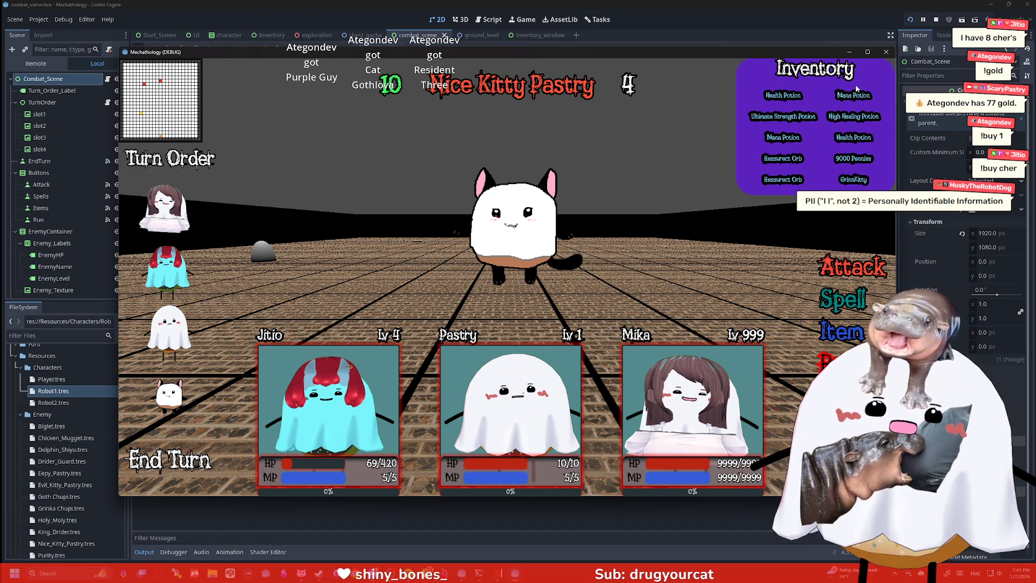
click(885, 52)
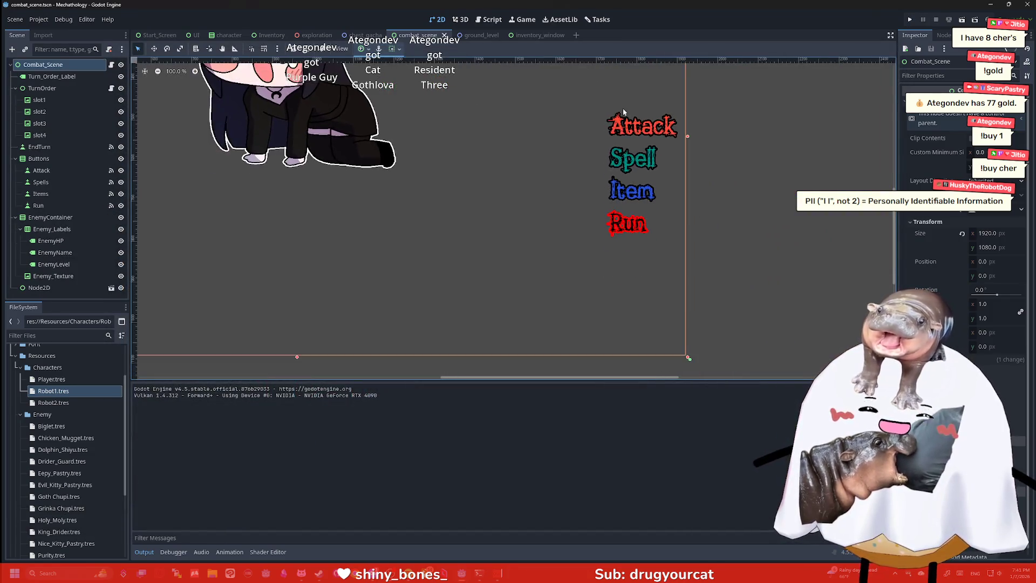
Zoom onto the Inventory panel and select its instanced Node2D
scroll(615, 269, up, 5)
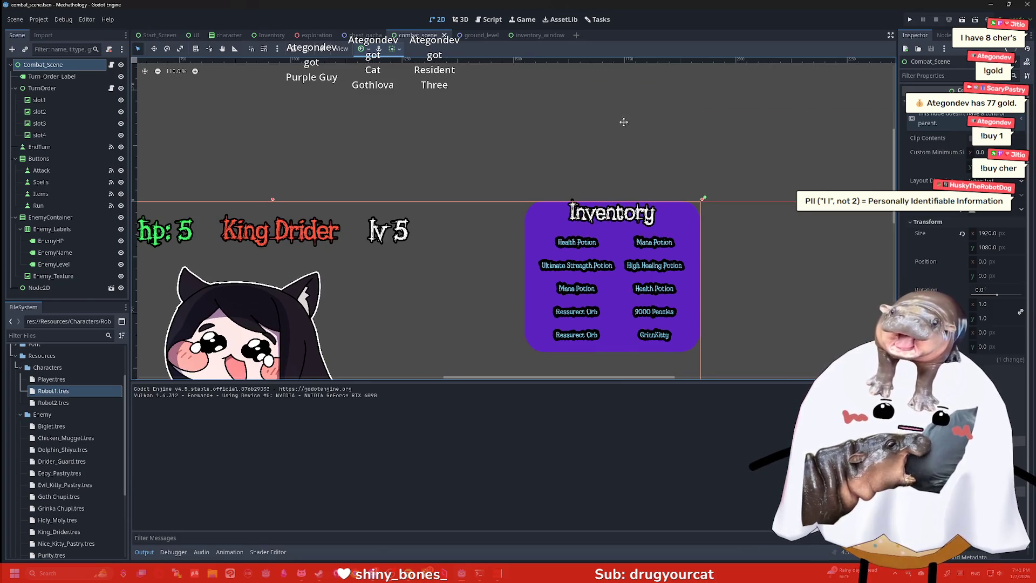
scroll(623, 120, up, 1)
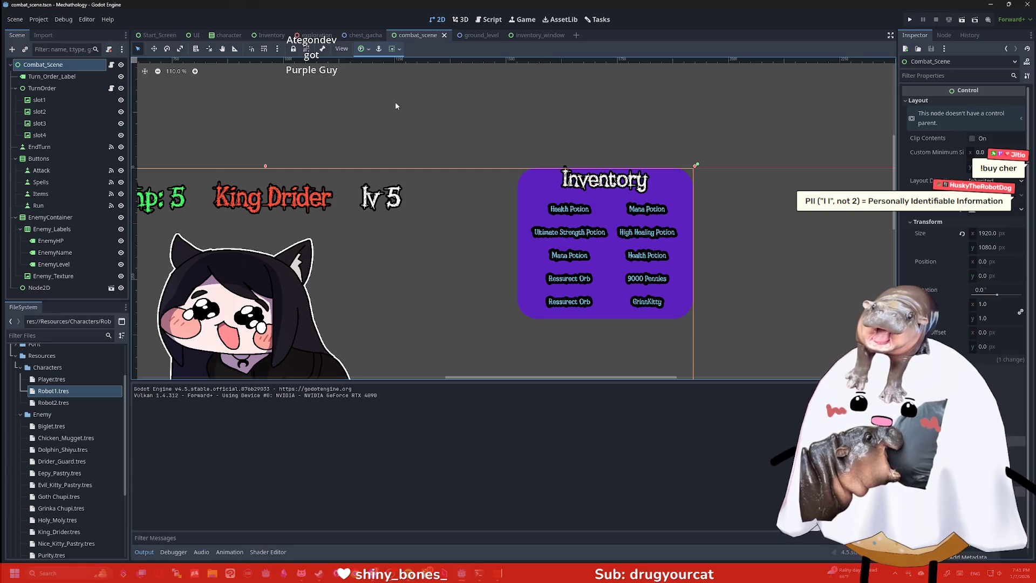
scroll(556, 224, up, 1)
click(568, 212)
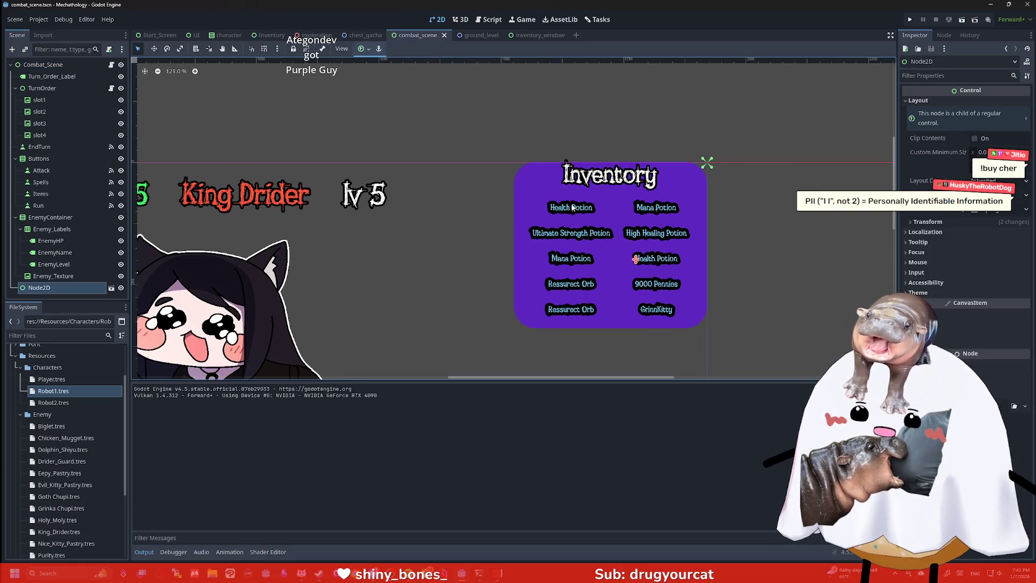
In inventory_window.tscn, rename the root Node2D to 'Inventory' and save the scene
click(111, 288)
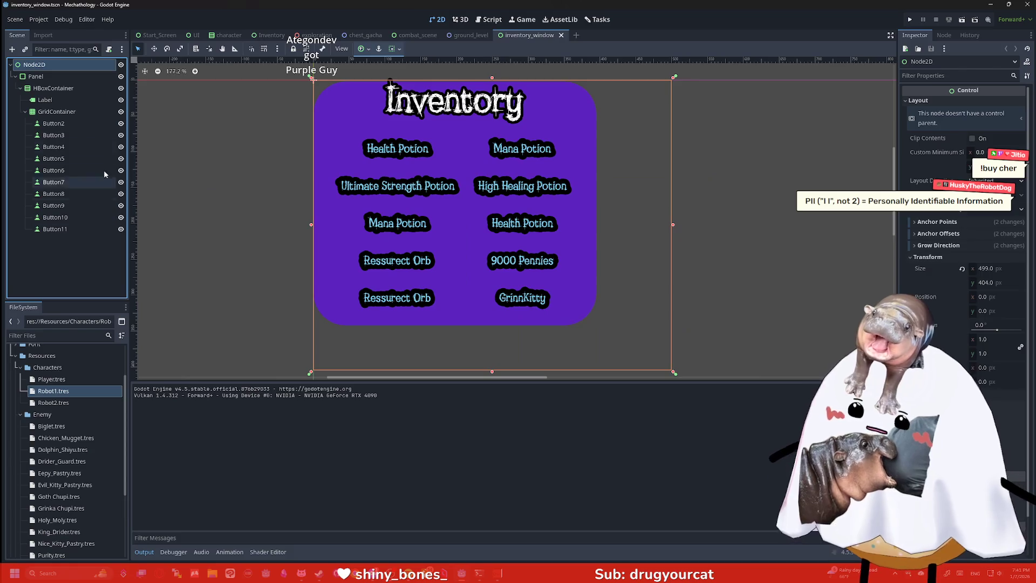
right_click(52, 67)
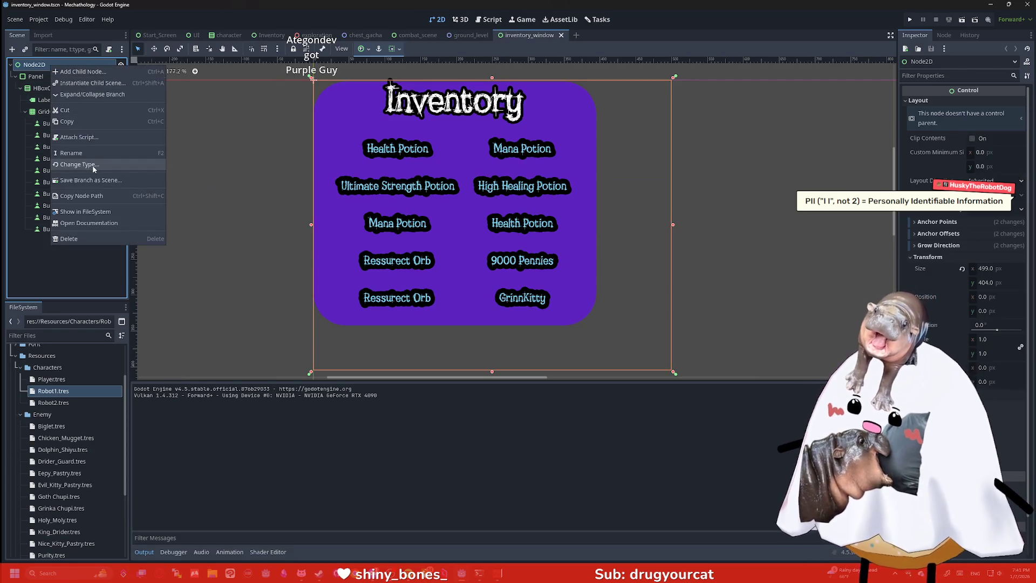
click(79, 153)
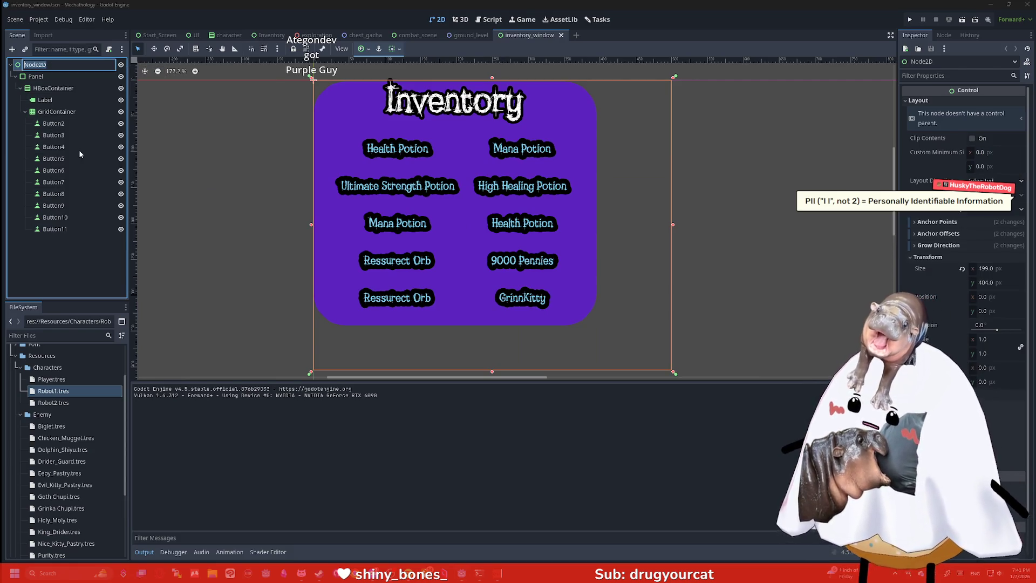
text(Inventory)
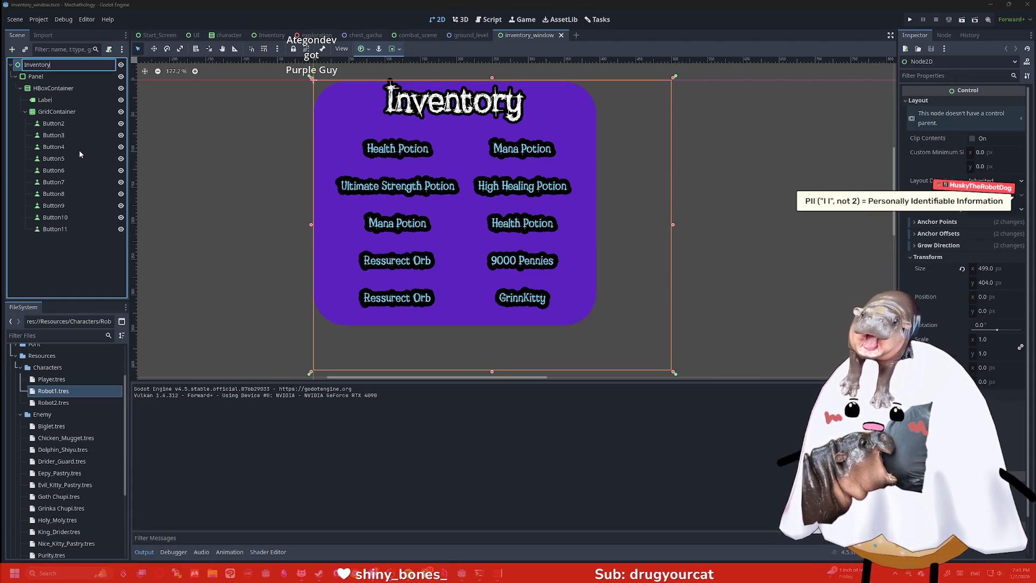
key(Return)
click(200, 127)
key(ctrl+s)
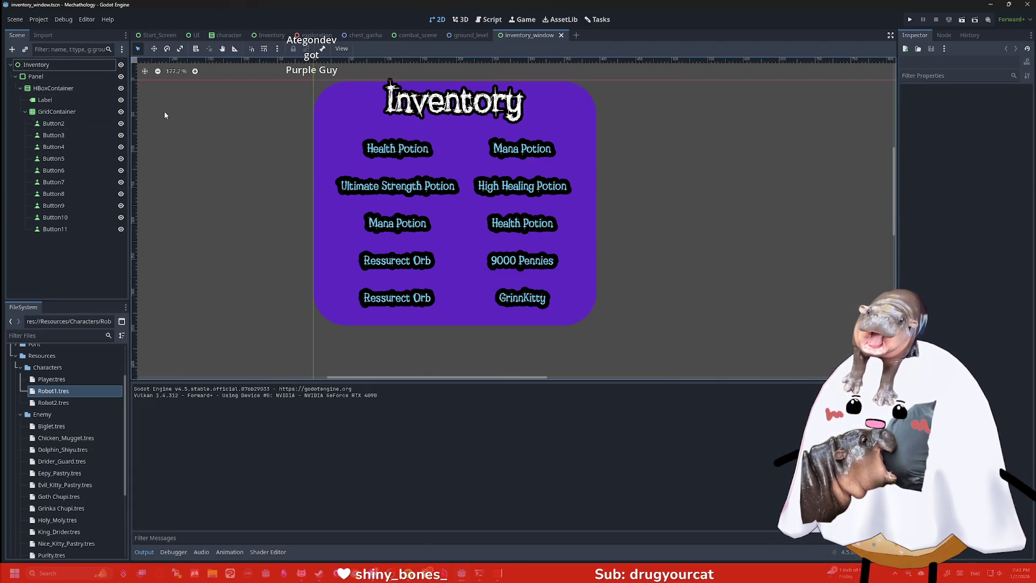
Select the ten item buttons Button2 to Button11 together and review their shared properties
click(403, 141)
click(57, 111)
click(54, 123)
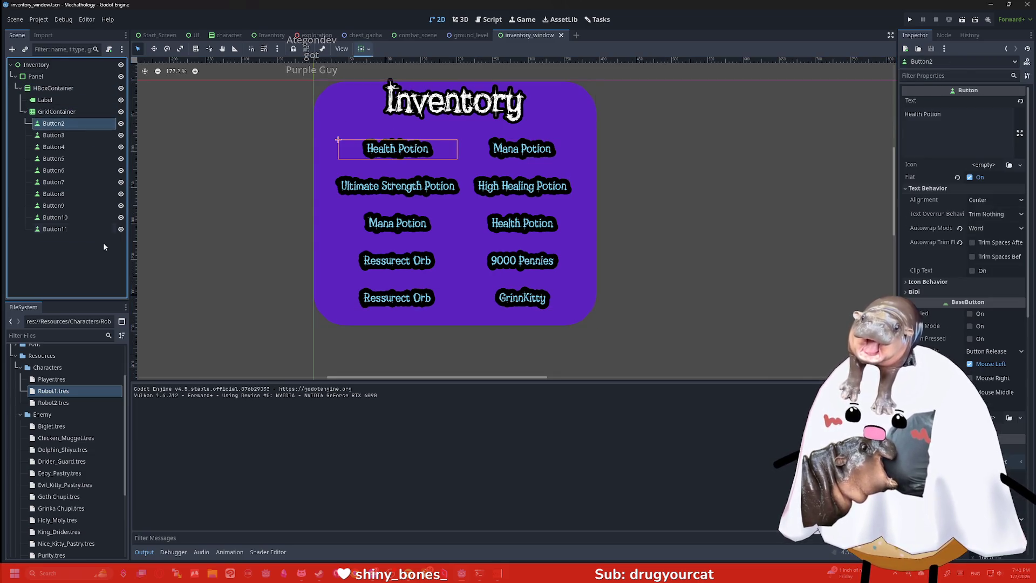
shift+click(78, 231)
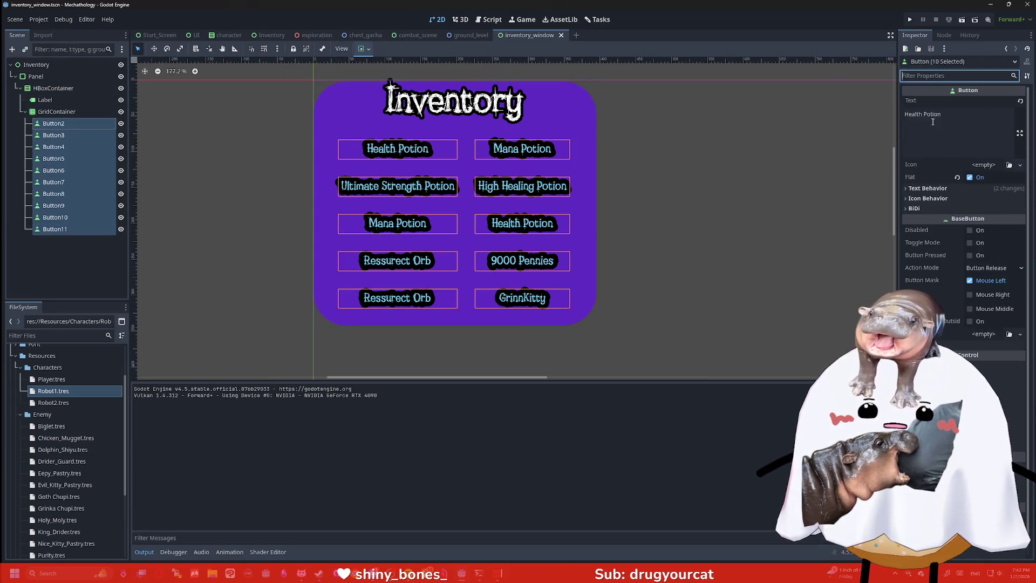
scroll(963, 215, down, 1)
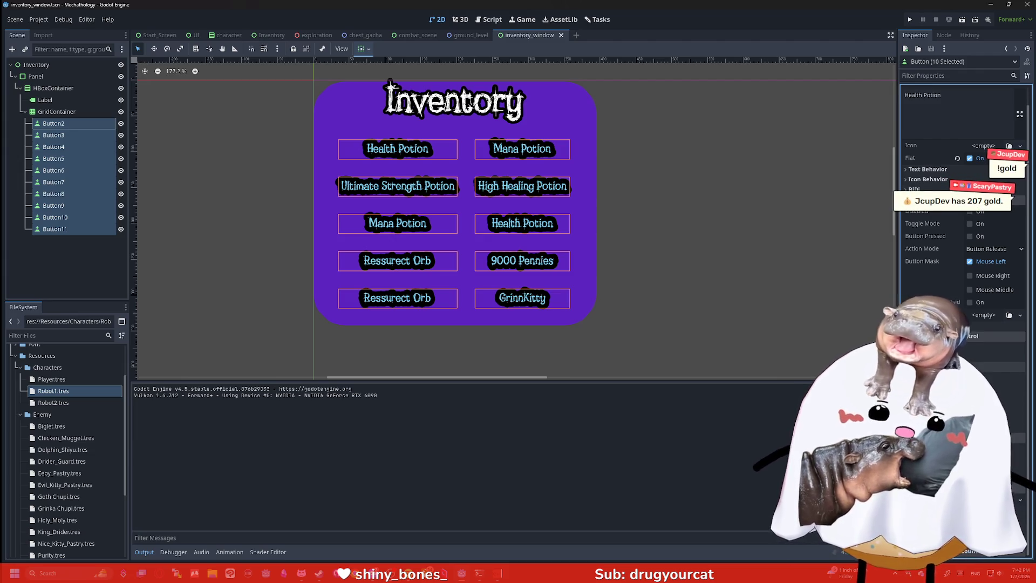
scroll(932, 293, up, 1)
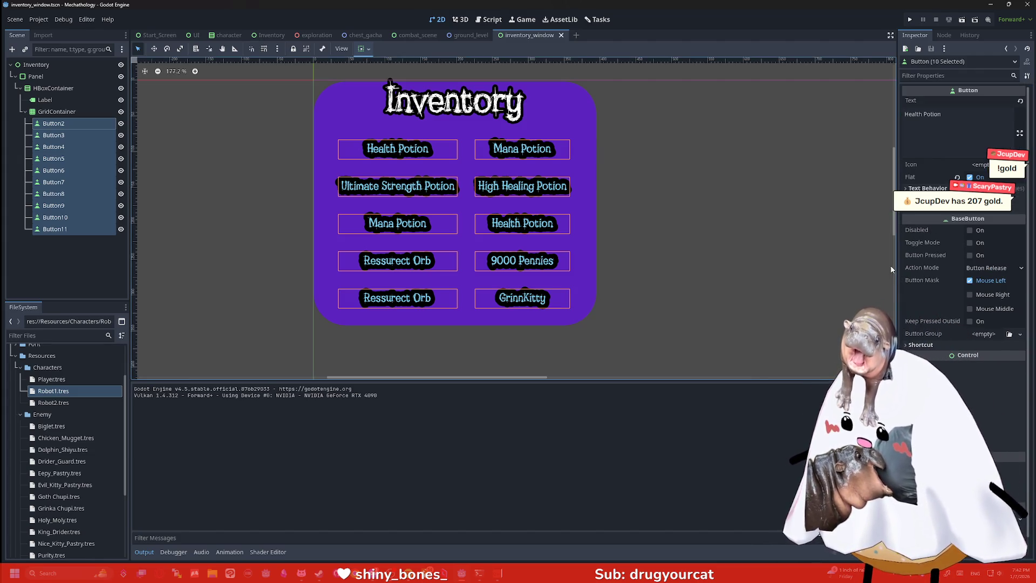
scroll(928, 292, down, 1)
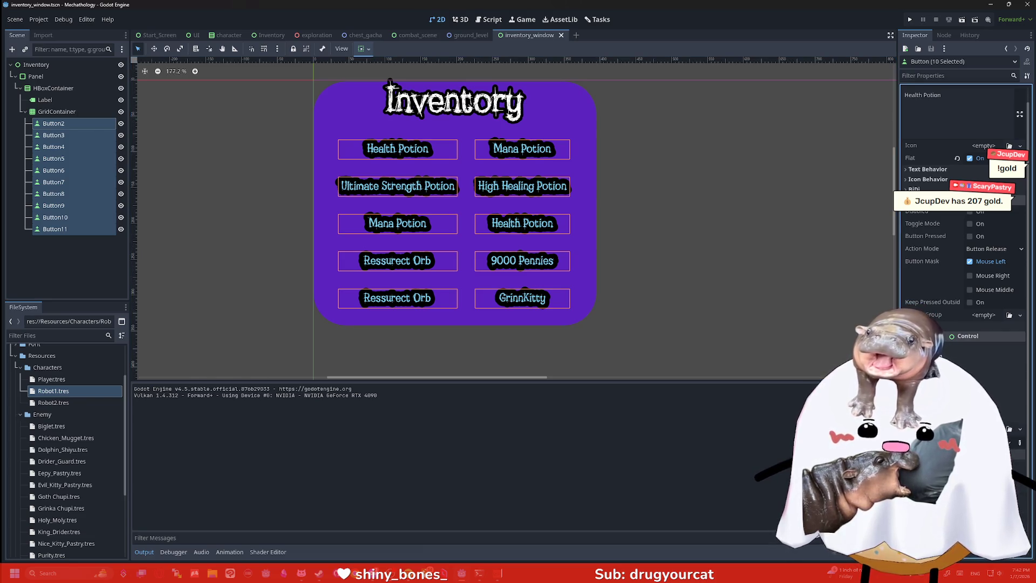
scroll(938, 269, down, 3)
scroll(960, 242, down, 3)
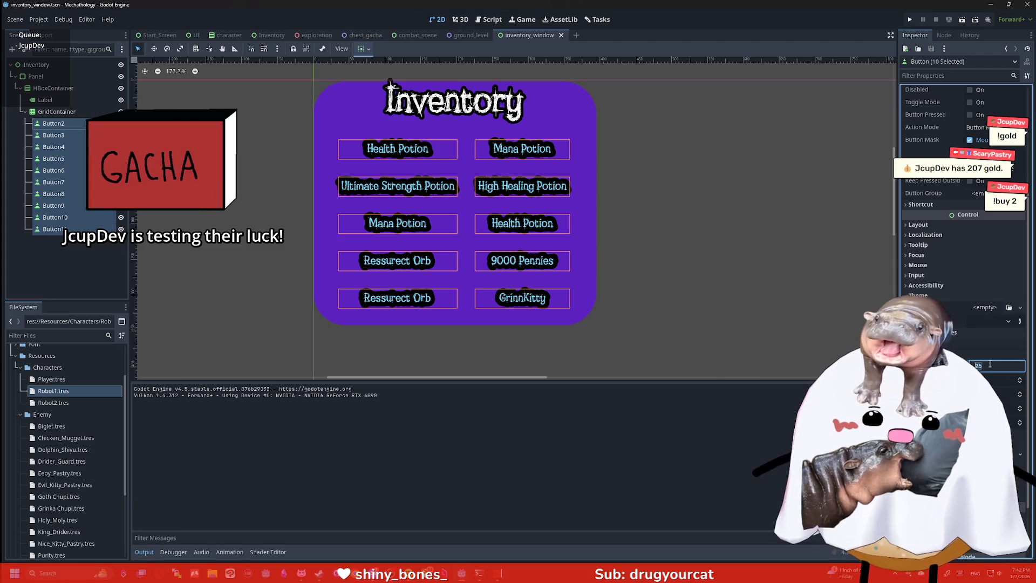
click(723, 133)
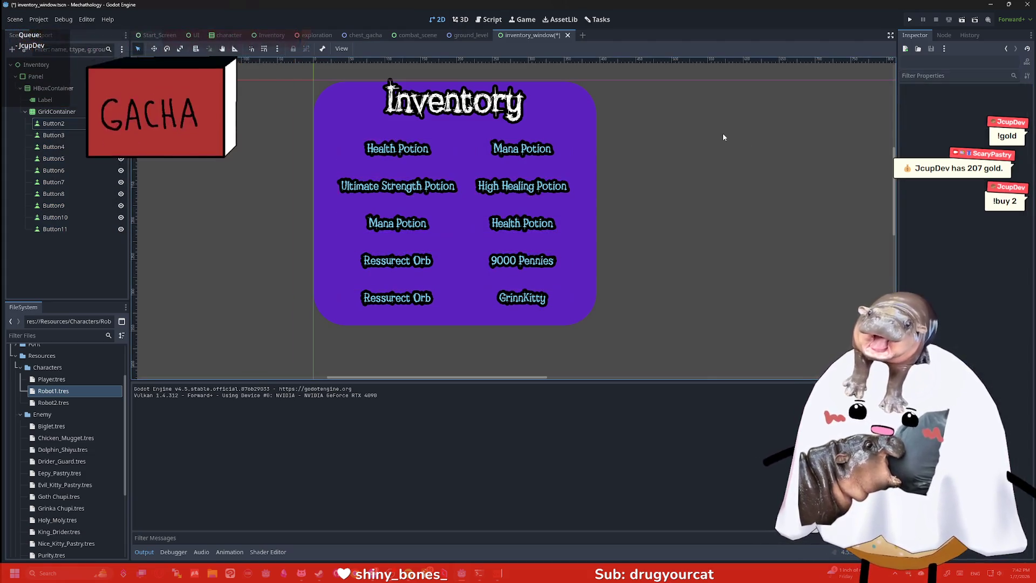
Save the inventory scene, run the game to check the borderless items, then stop it with F8
key(ctrl+s)
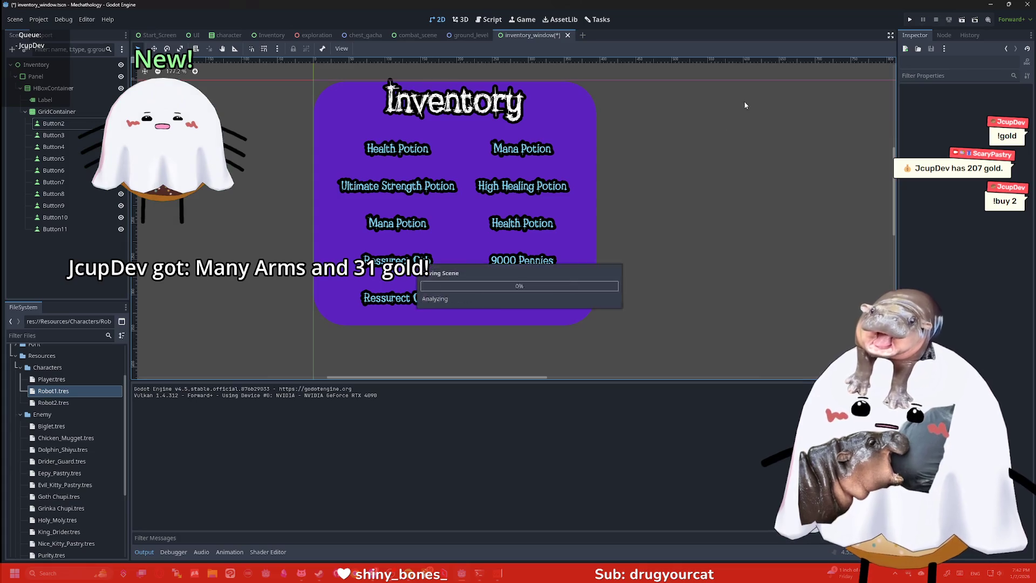
click(905, 19)
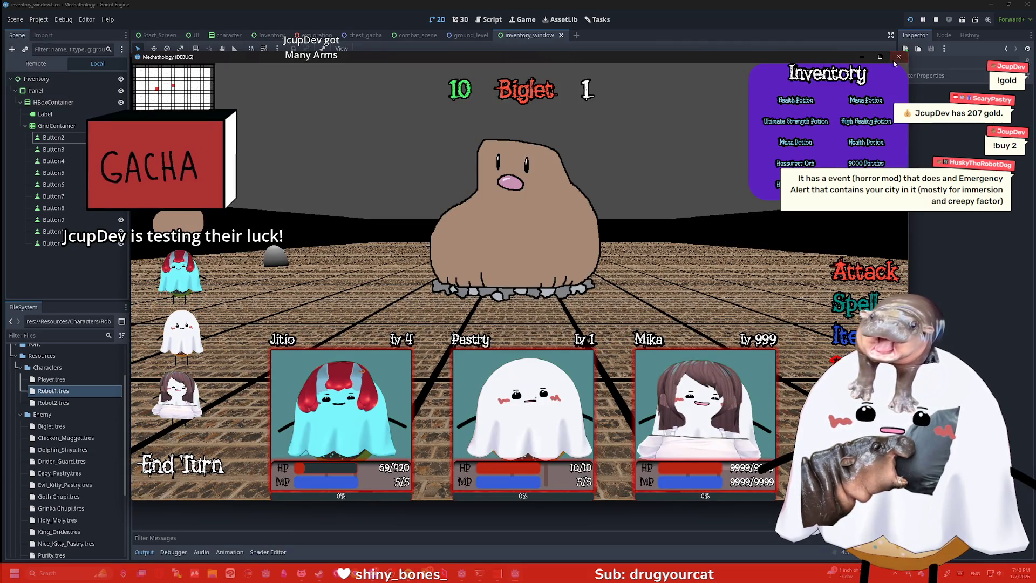
key(F8)
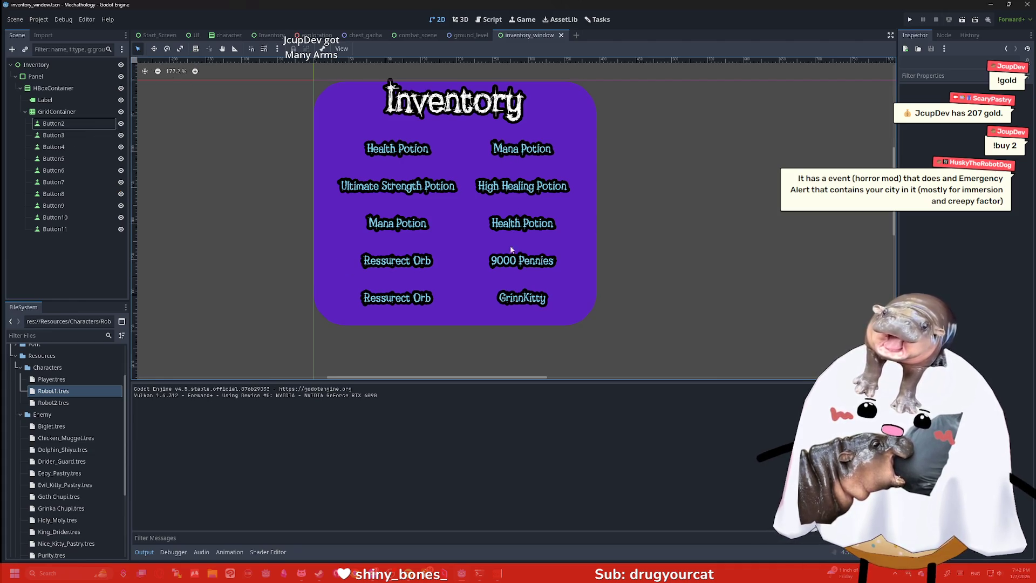
Select Button6 through Button11 for deletion, then cancel the delete to keep them
click(76, 168)
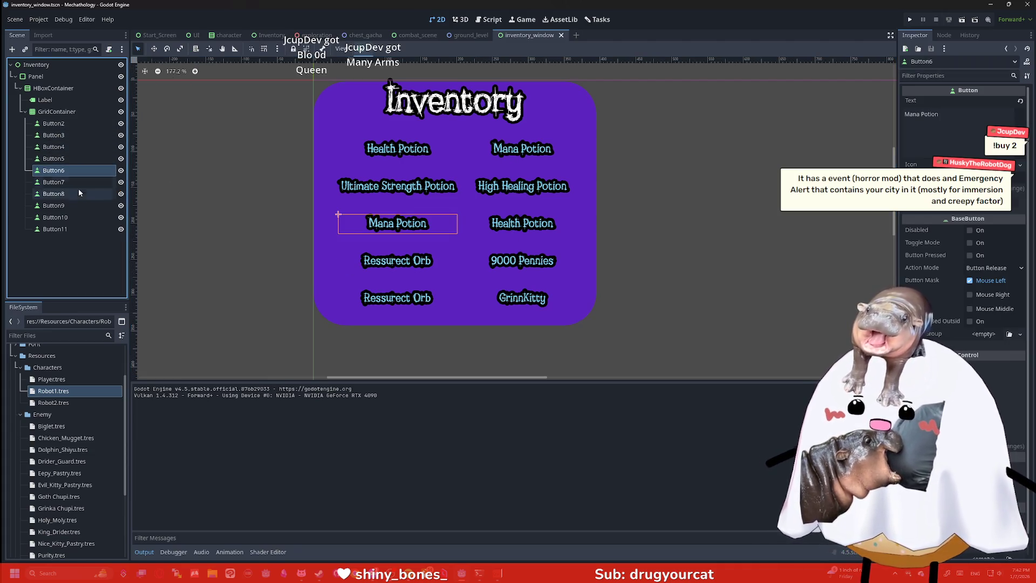
shift+click(78, 228)
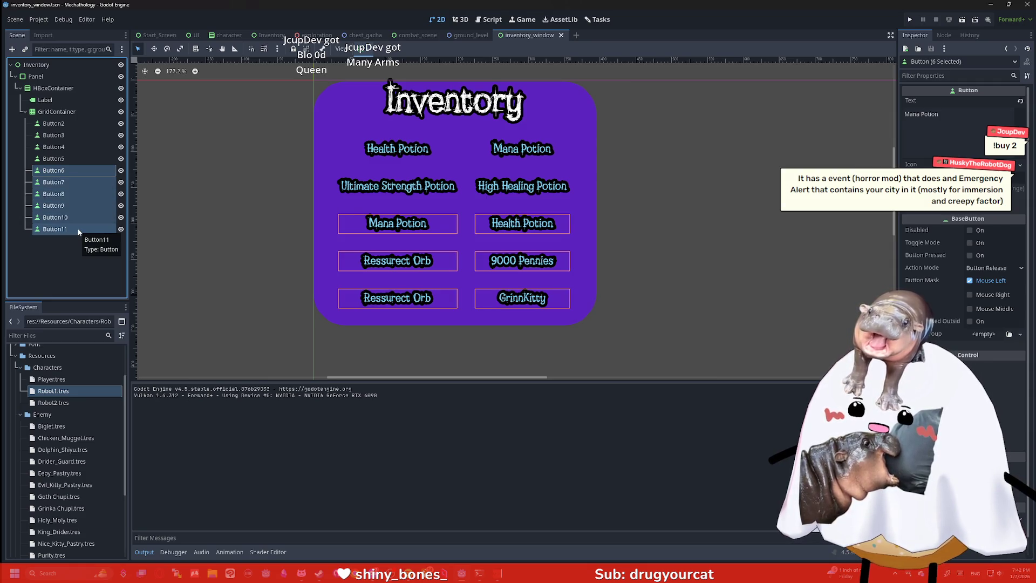
click(73, 182)
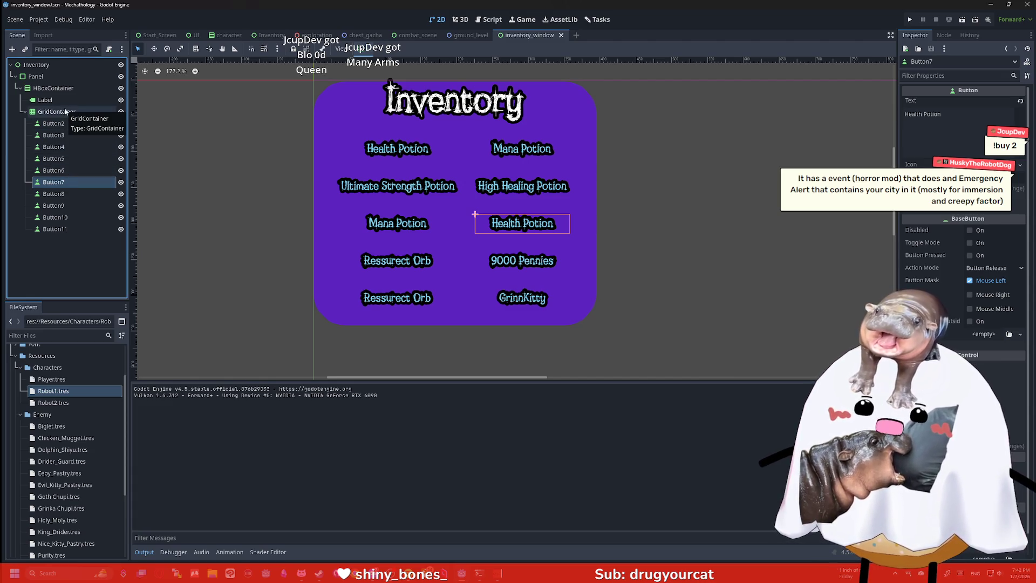
click(65, 172)
shift+click(68, 228)
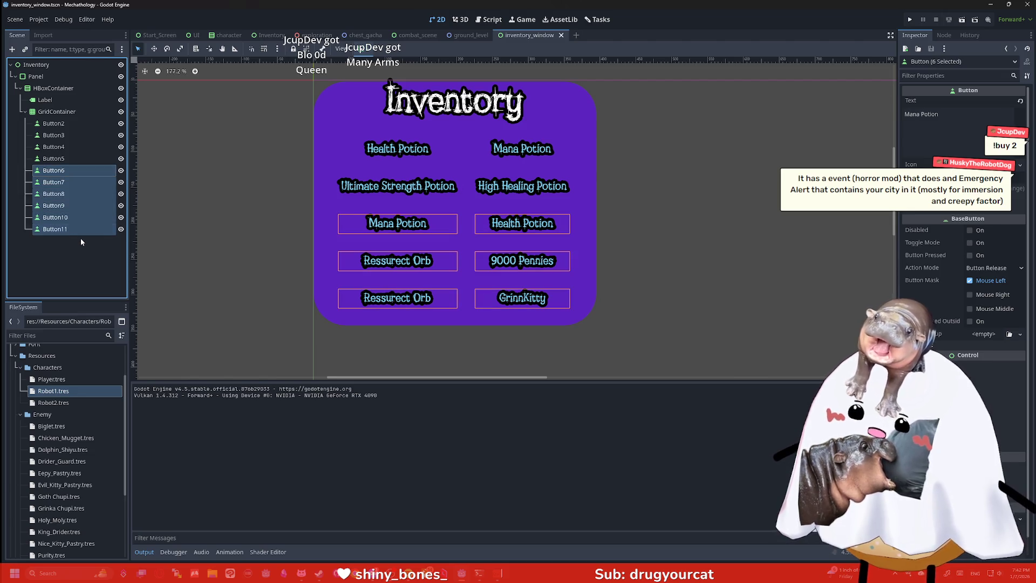
key(Delete)
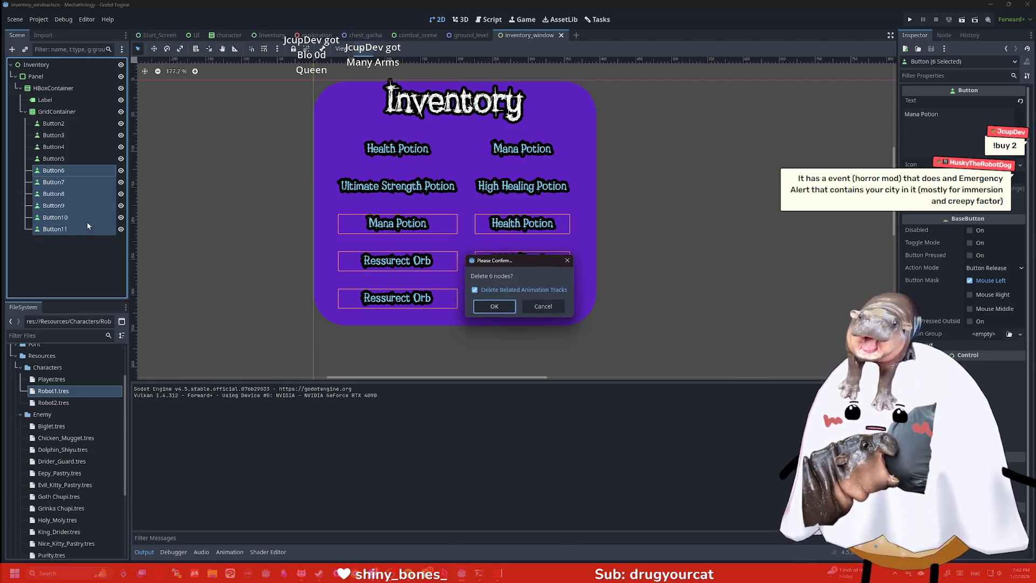
click(548, 298)
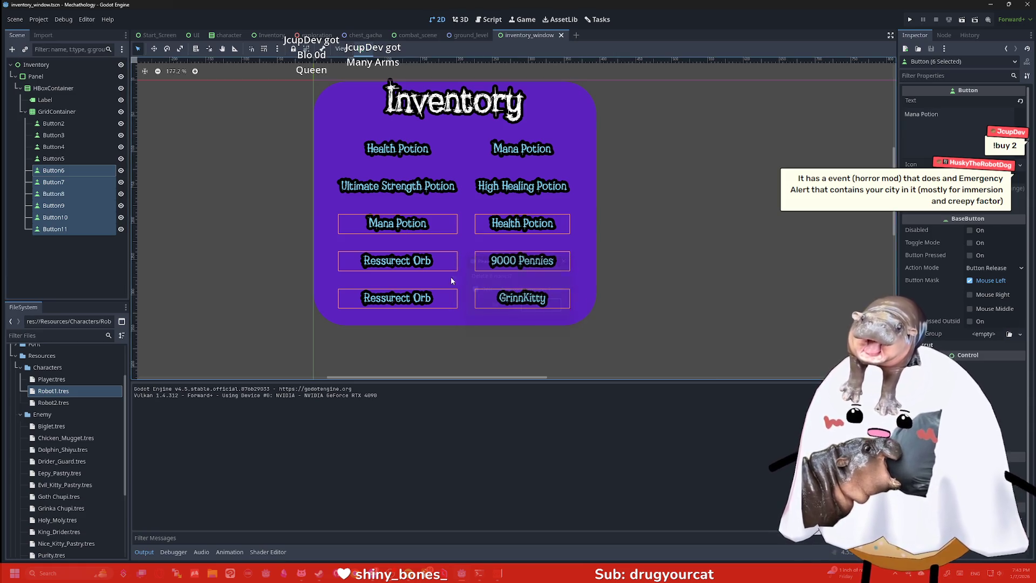
Rename the Button11 node to Button1
click(89, 229)
click(89, 230)
key(Right)
key(BackSpace)
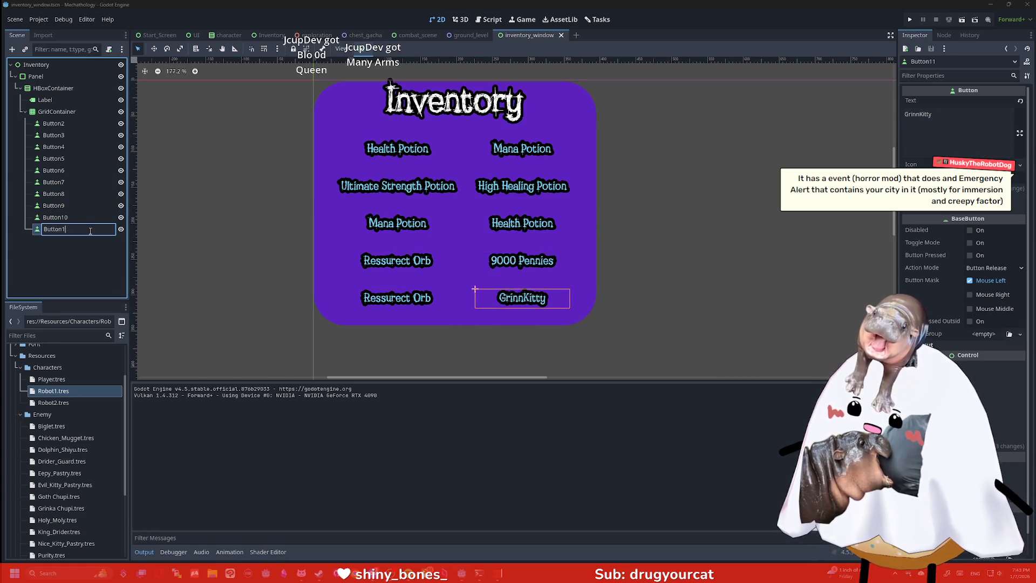
key(Return)
Delete the duplicate buttons Button6 to Button10, leaving five items in the GridContainer
click(70, 218)
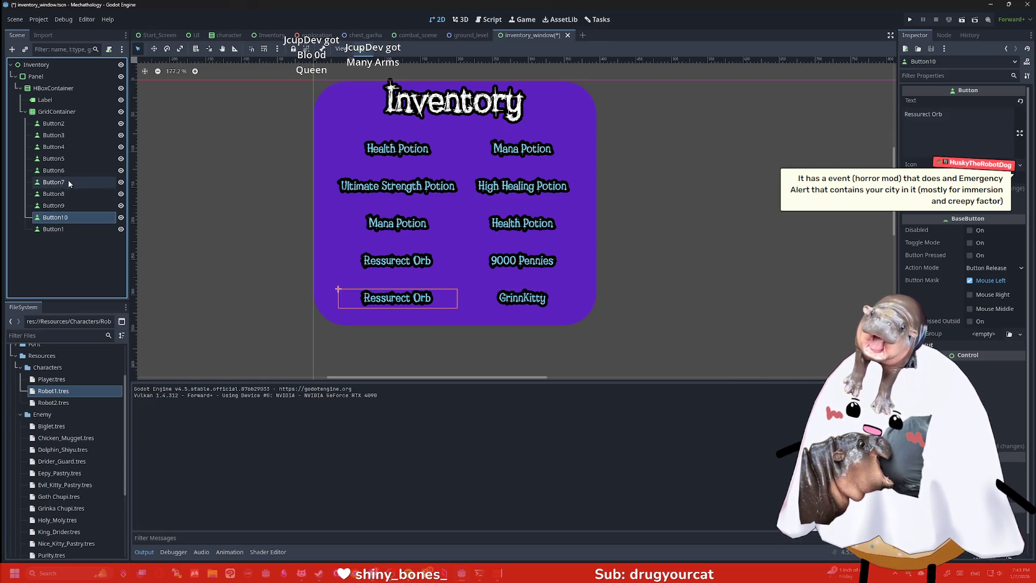
shift+click(69, 171)
key(Delete)
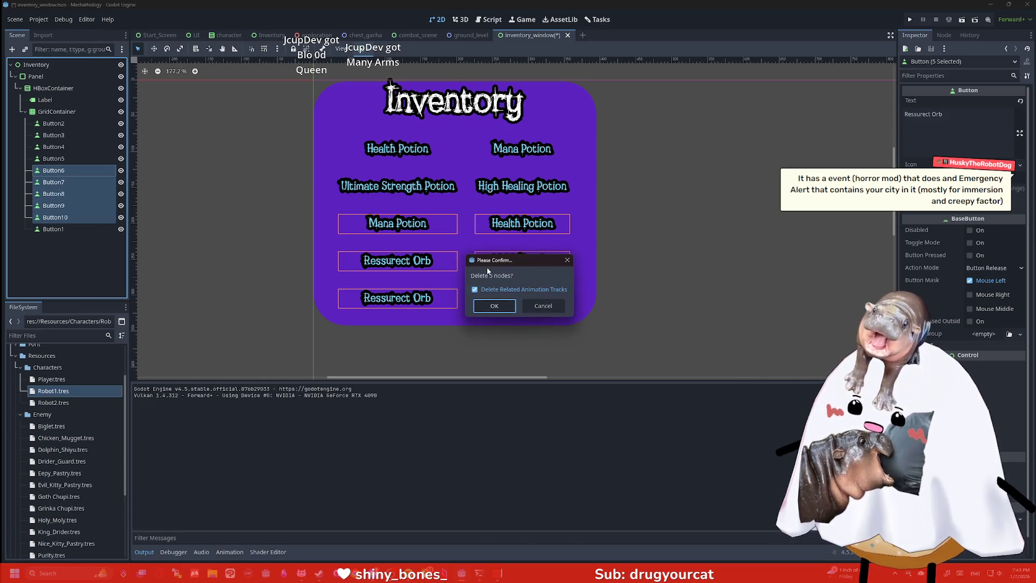
click(494, 303)
click(85, 113)
right_click(89, 116)
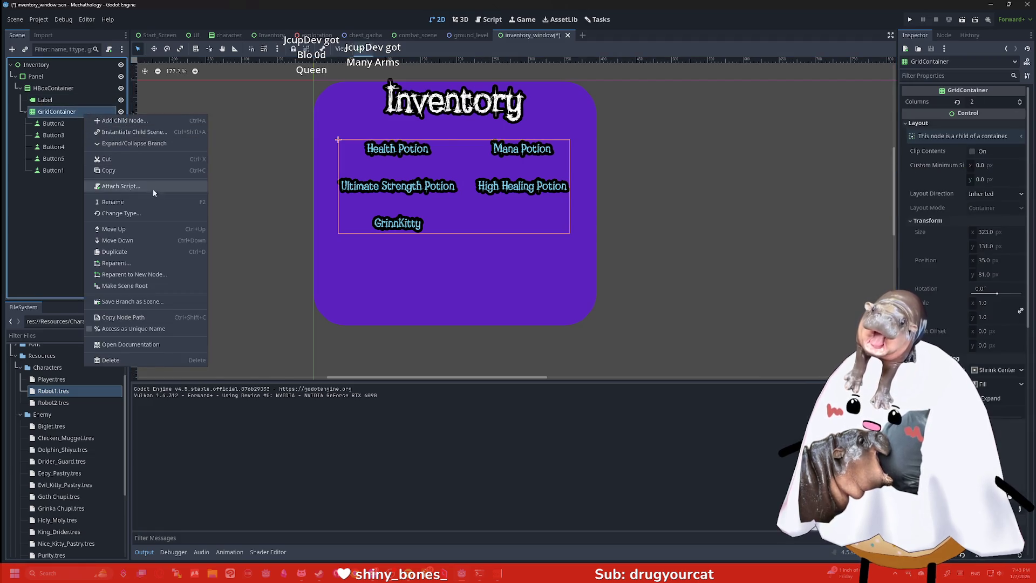
Convert the GridContainer into a VBoxContainer and check the item buttons
click(151, 213)
text(vbox)
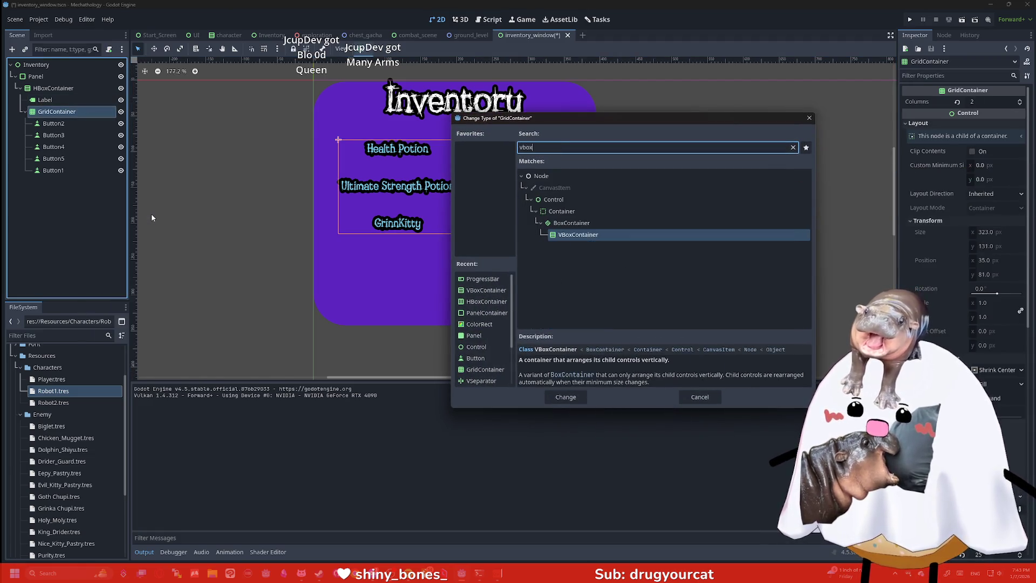
key(Return)
click(459, 197)
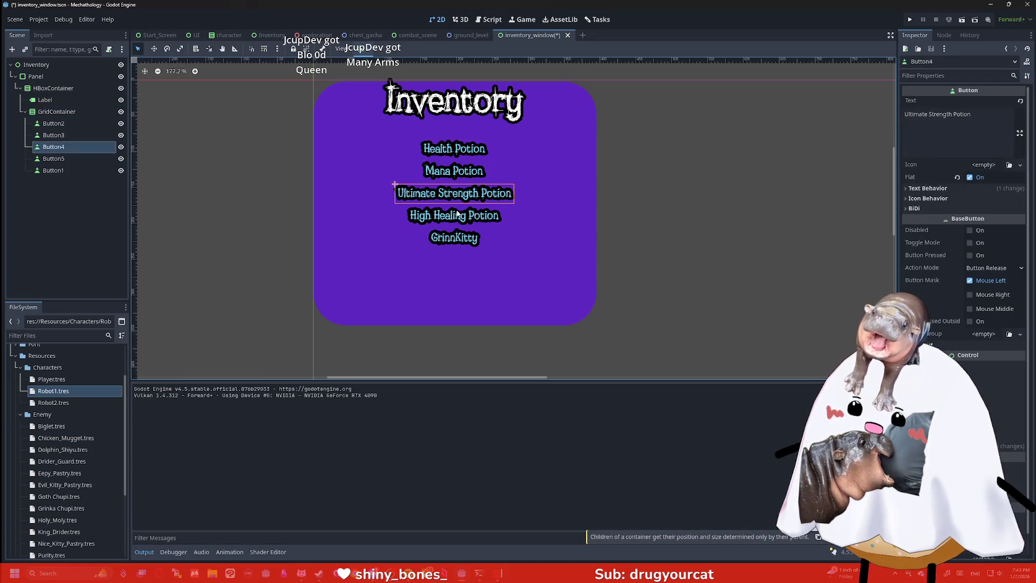
click(398, 142)
click(400, 145)
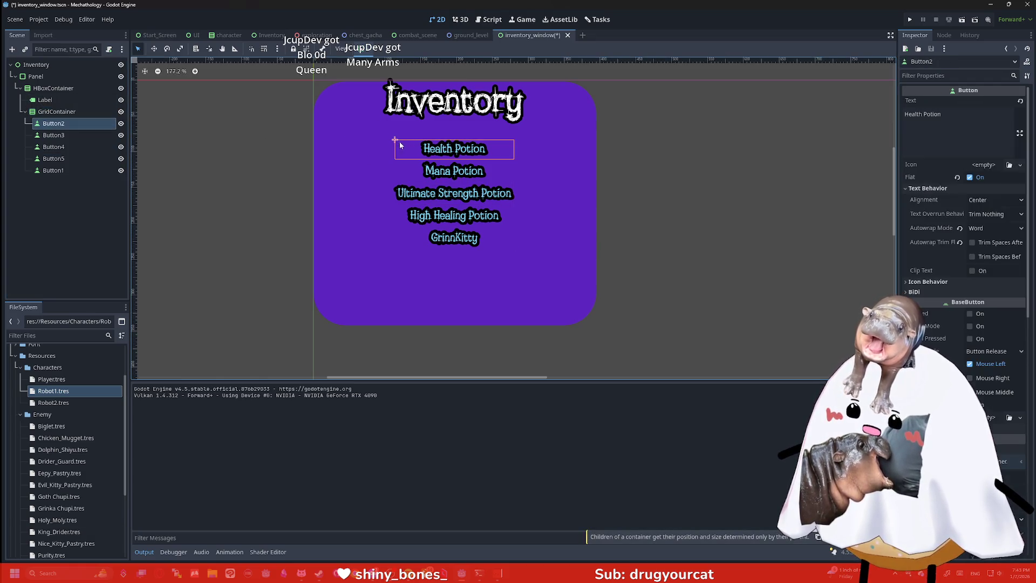
click(60, 111)
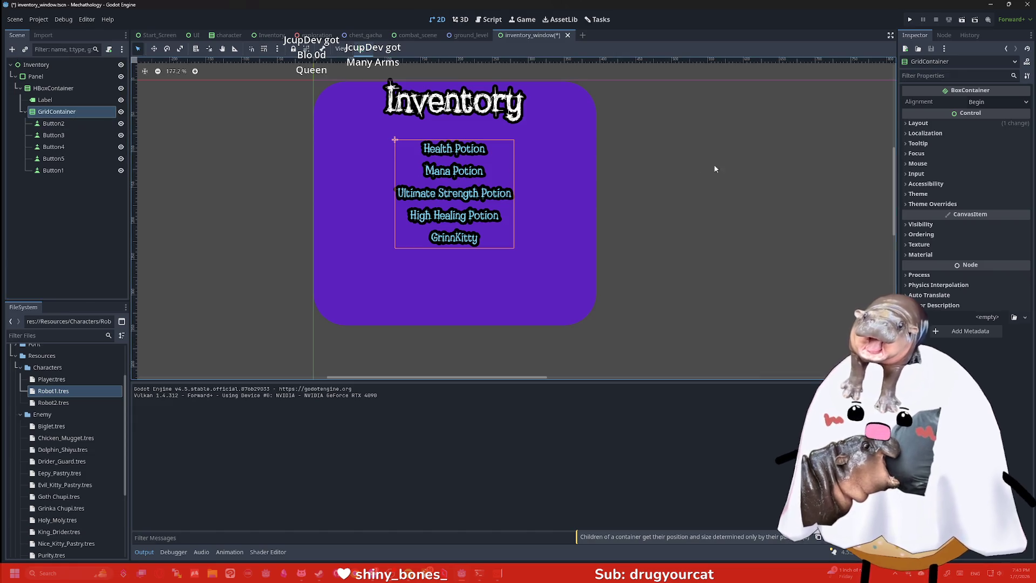
Filter the Inspector for font properties, then clear the filter
click(935, 76)
text(font s)
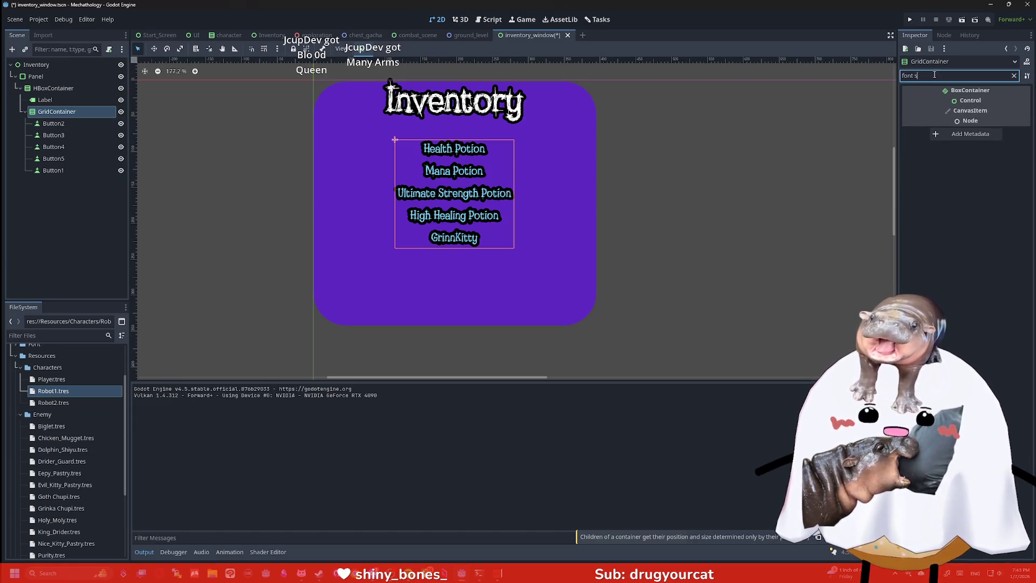
key(BackSpace)
key(BackSpace)
key(ctrl+a)
key(BackSpace)
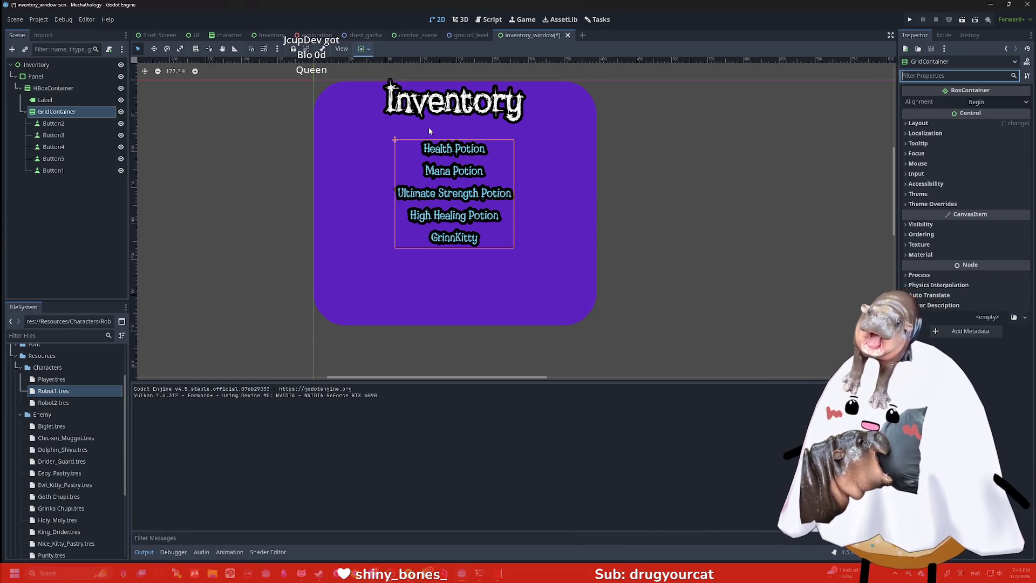
Set the five potion buttons' Theme Overrides font size to 30, then save and run the game
click(53, 123)
shift+click(53, 169)
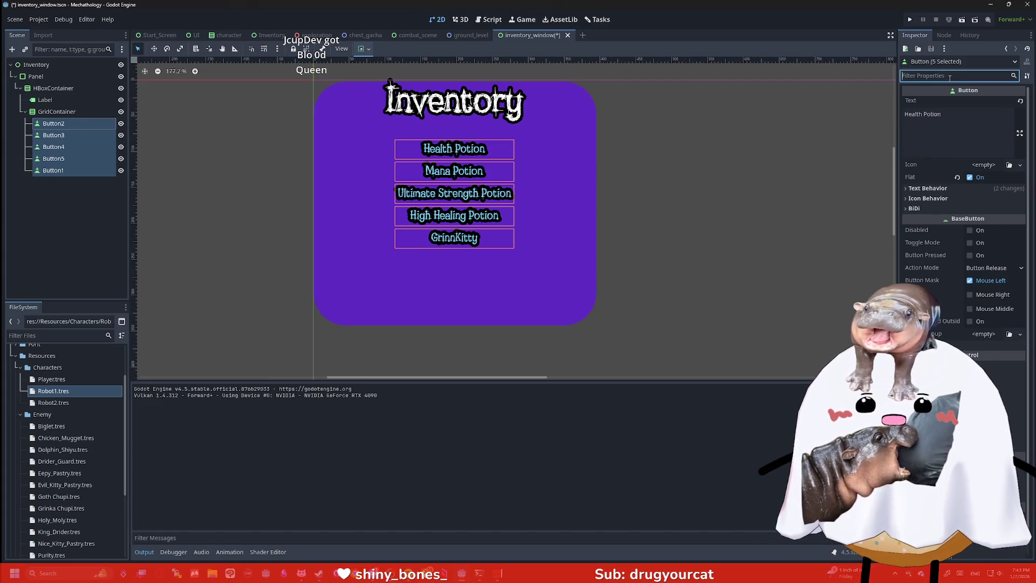
text(font)
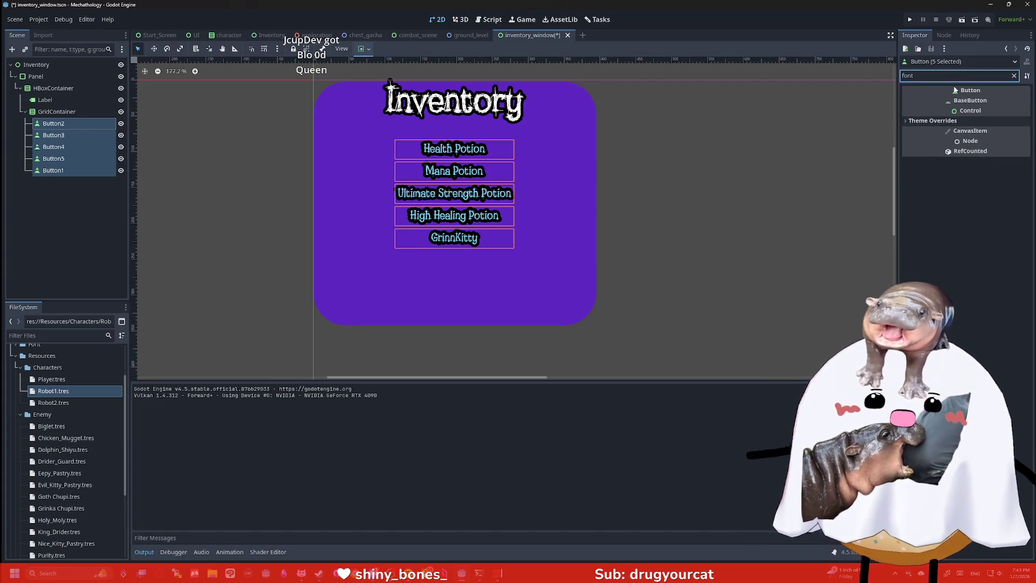
click(931, 120)
click(926, 142)
click(986, 155)
text(11)
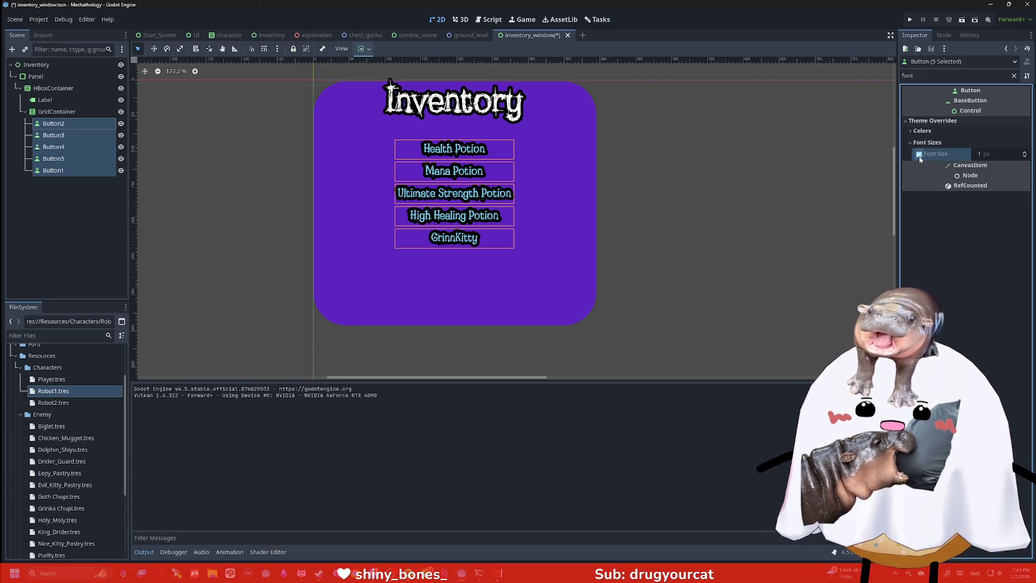
key(Return)
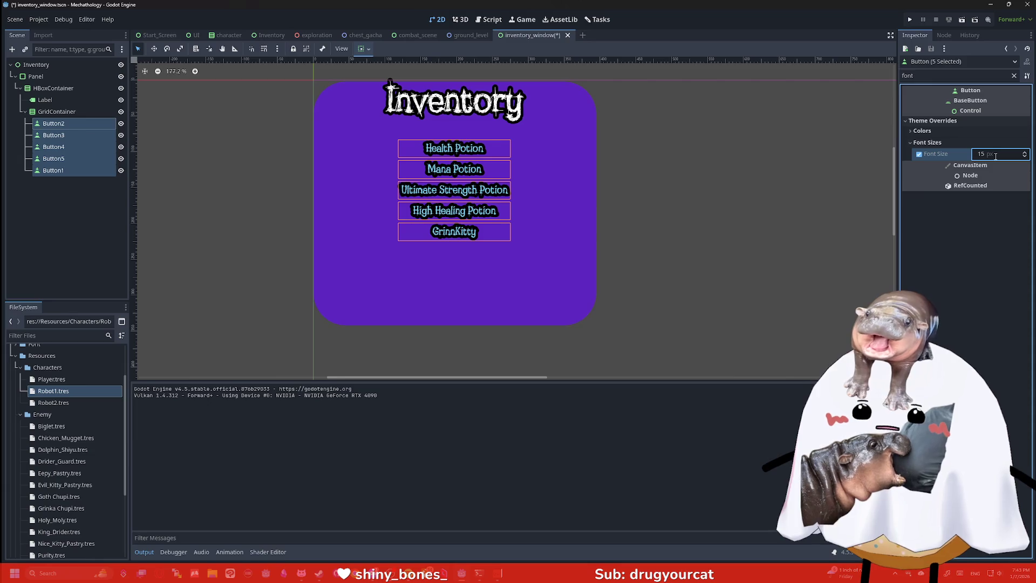
click(995, 155)
text(25)
key(Return)
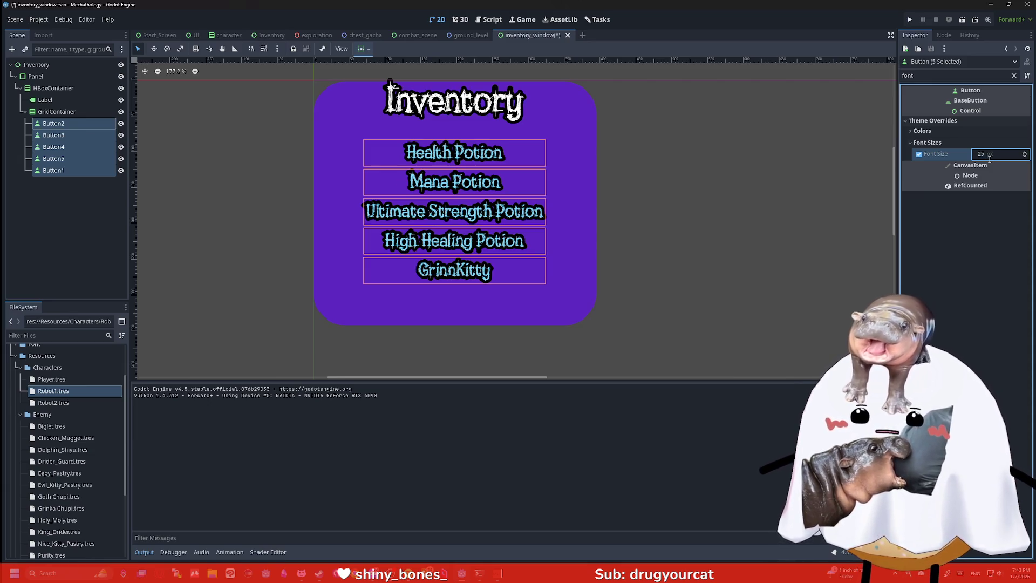
click(990, 157)
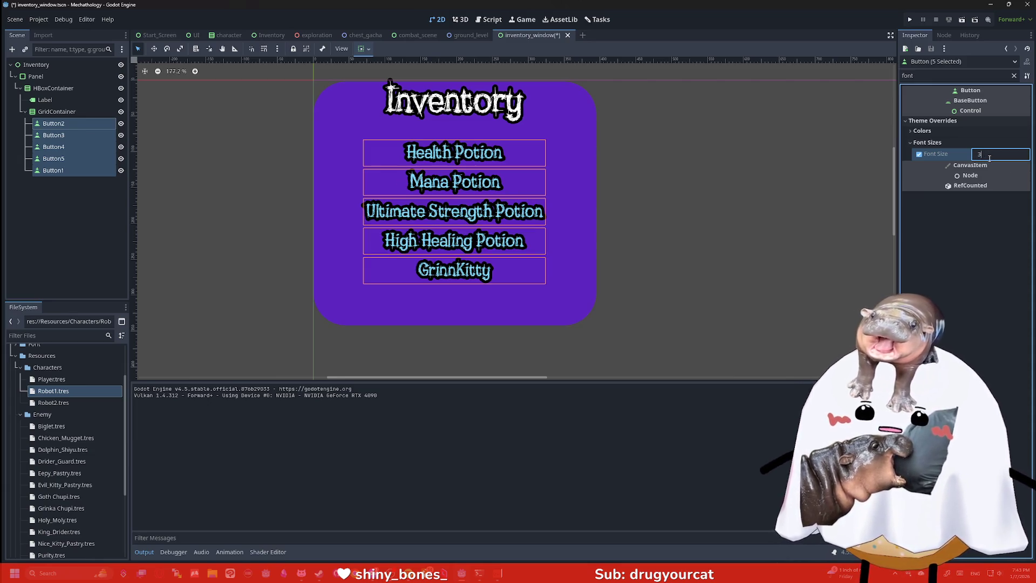
text(0)
key(Return)
click(683, 162)
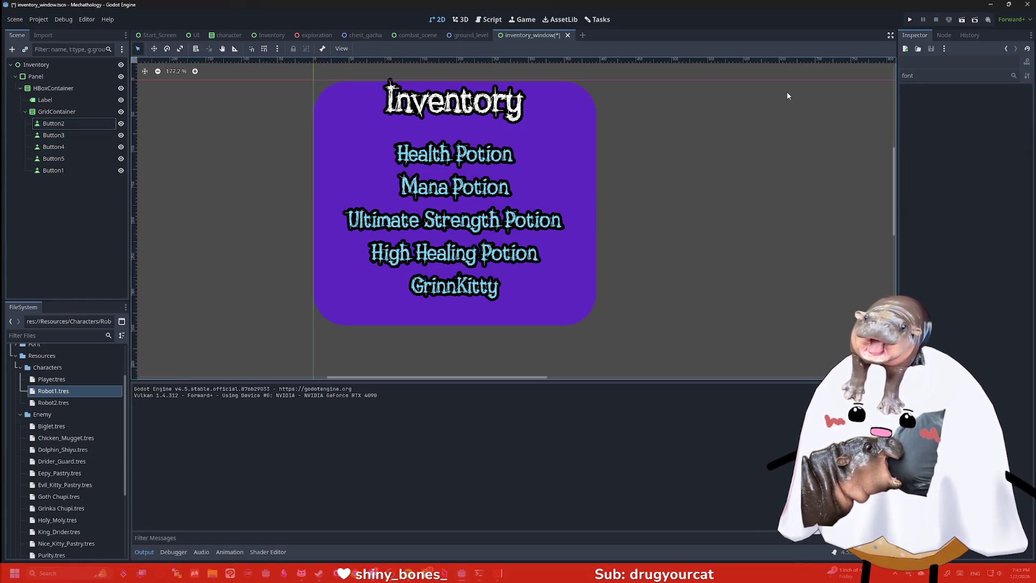
click(910, 20)
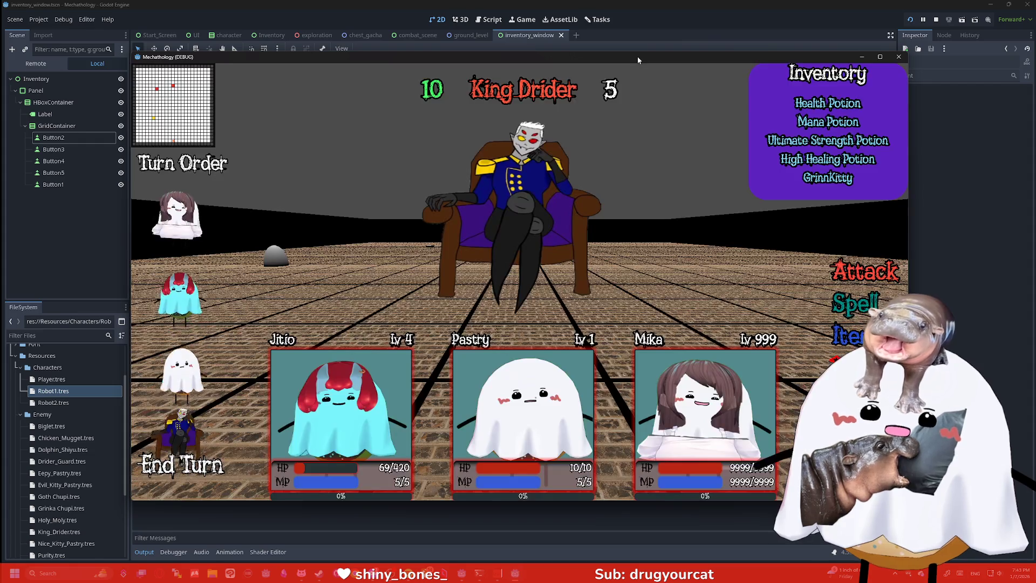
Close the running game window and switch back to combat_scene.tscn
mouse_move(637, 56)
mouse_down()
mouse_move(570, 59)
mouse_move(594, 57)
mouse_up()
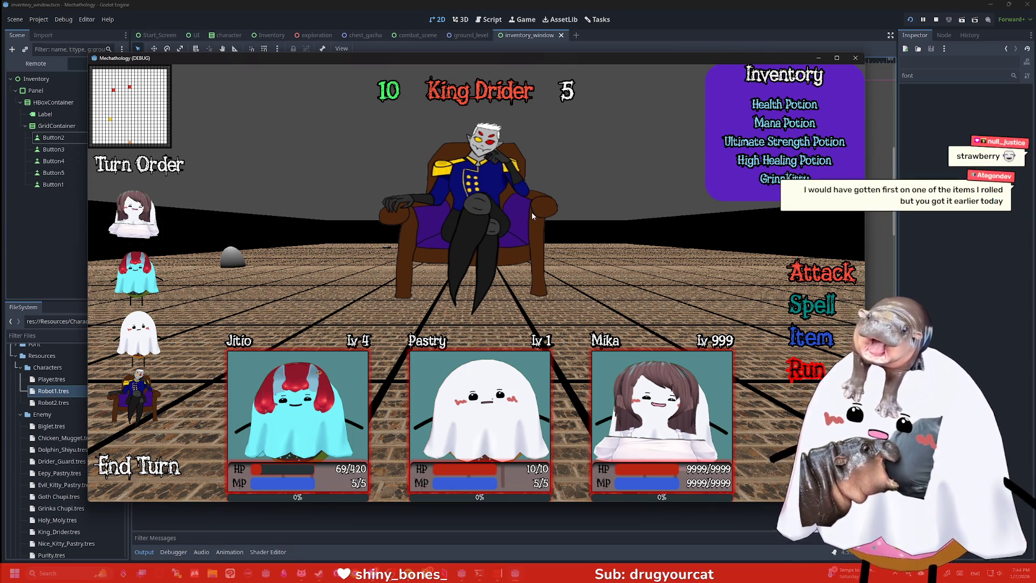
click(855, 58)
click(415, 35)
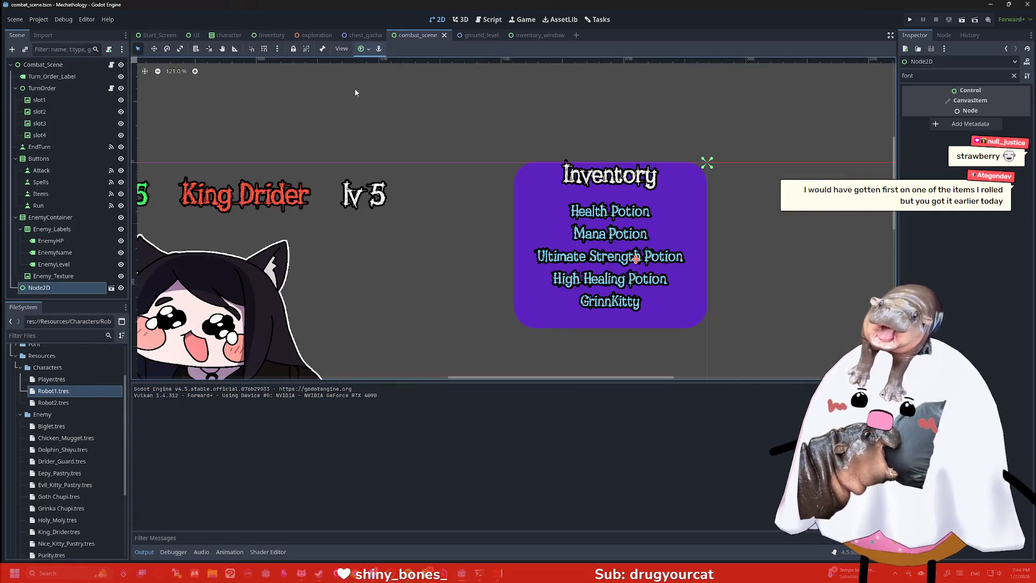
Select the EndTurn button together with Turn_Order_Label and clear the Inspector filter
scroll(354, 92, down, 4)
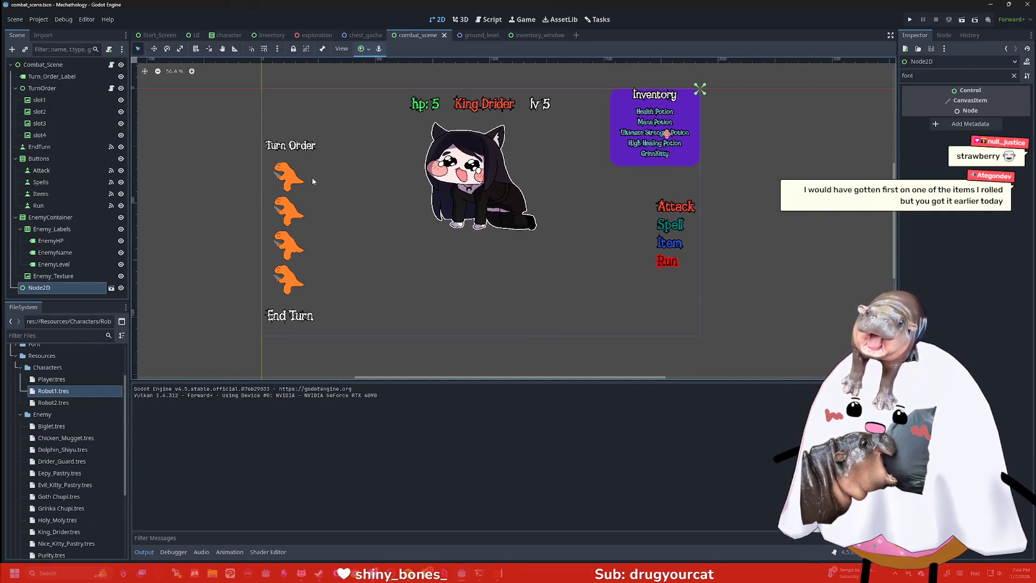
click(51, 171)
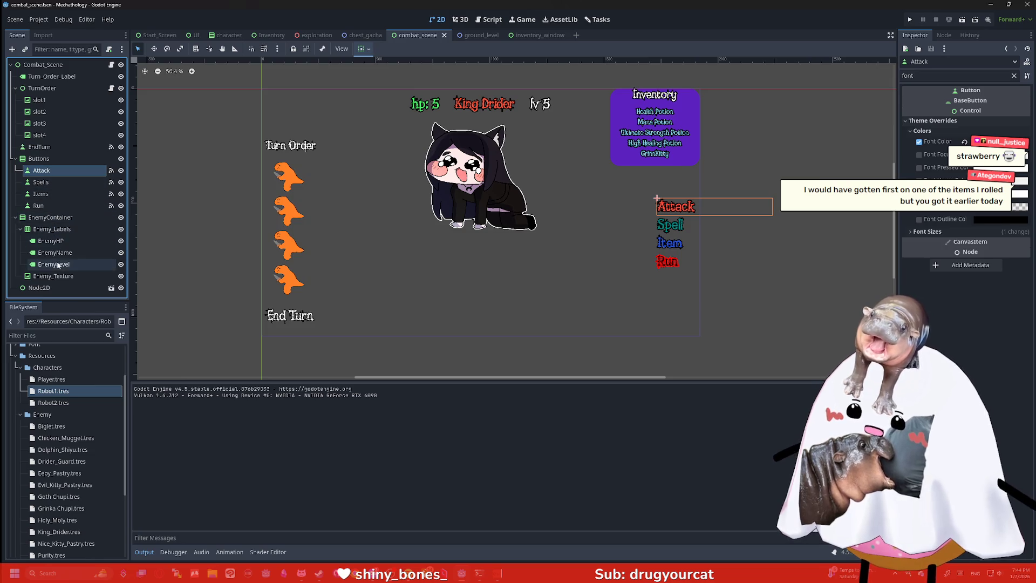
click(42, 135)
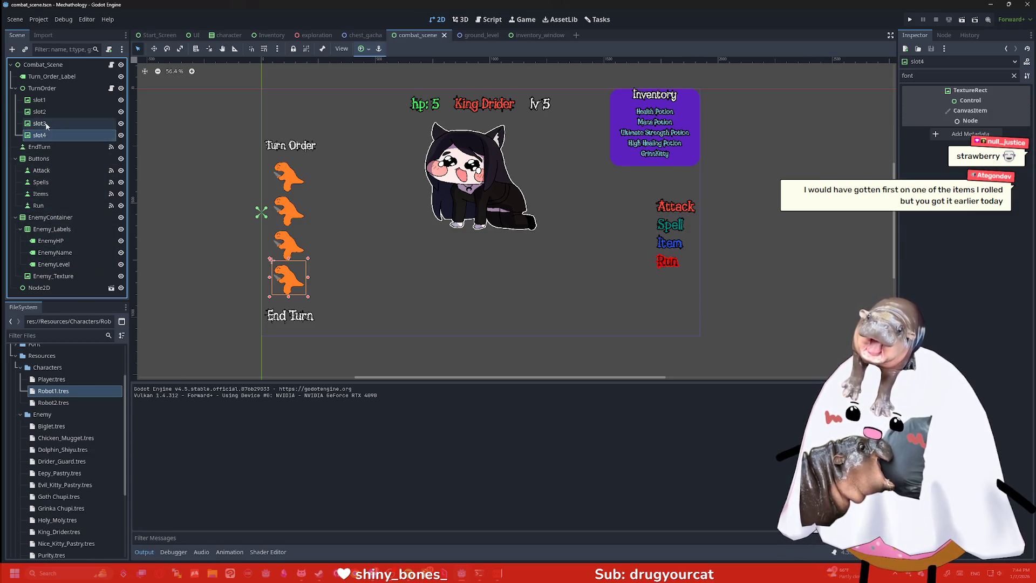
click(43, 147)
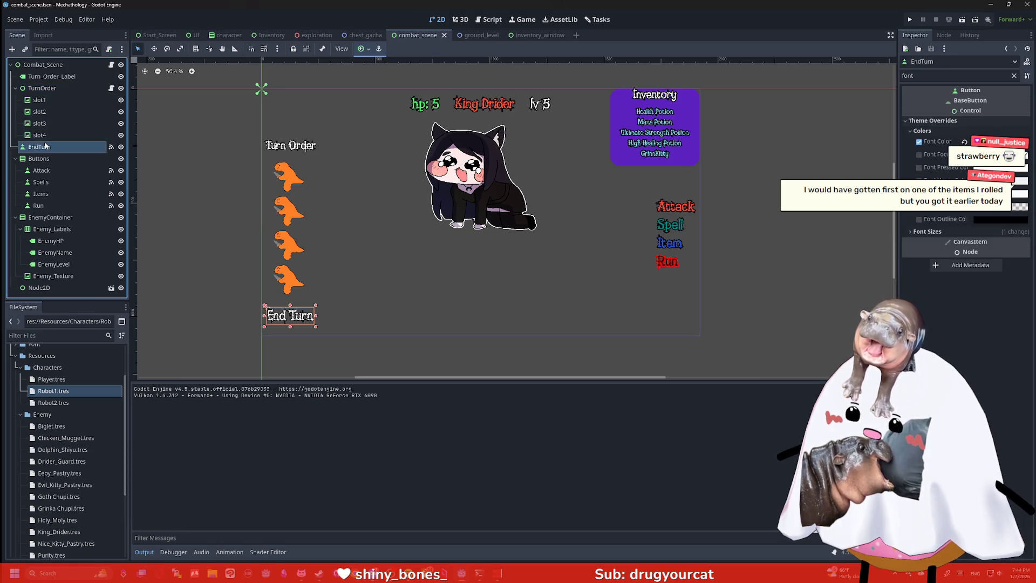
ctrl+click(52, 77)
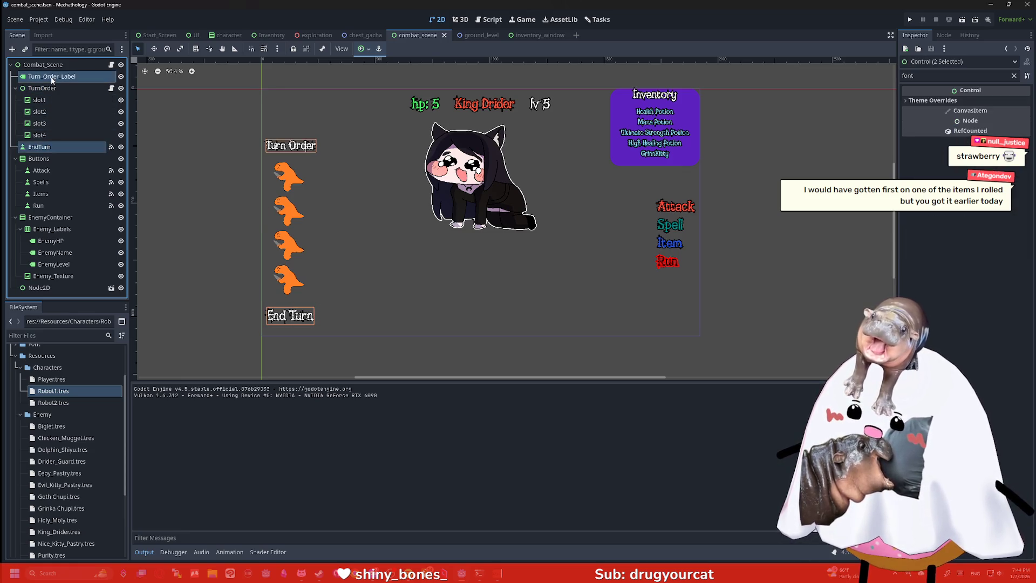
click(948, 101)
drag(914, 75, 865, 77)
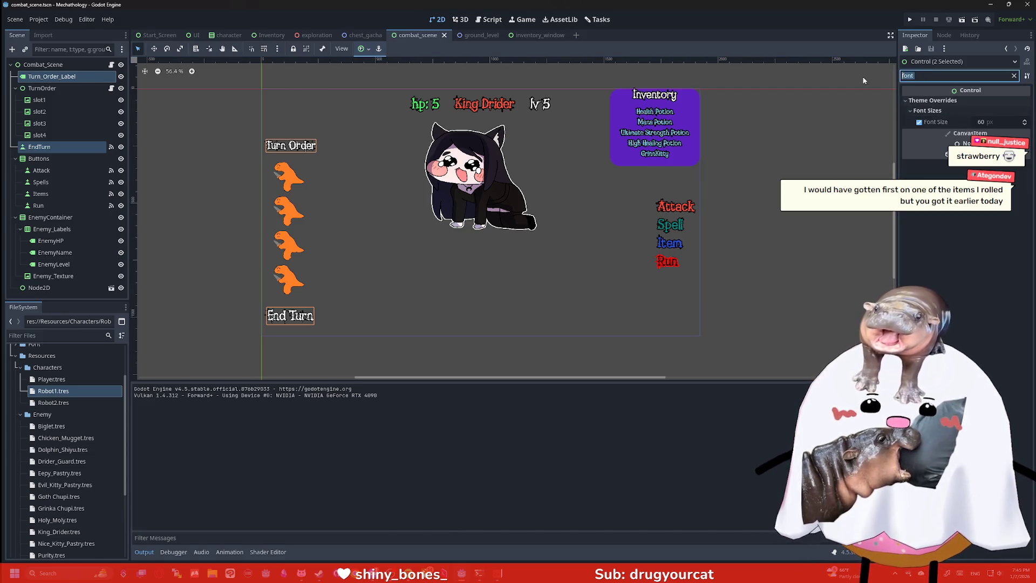
key(BackSpace)
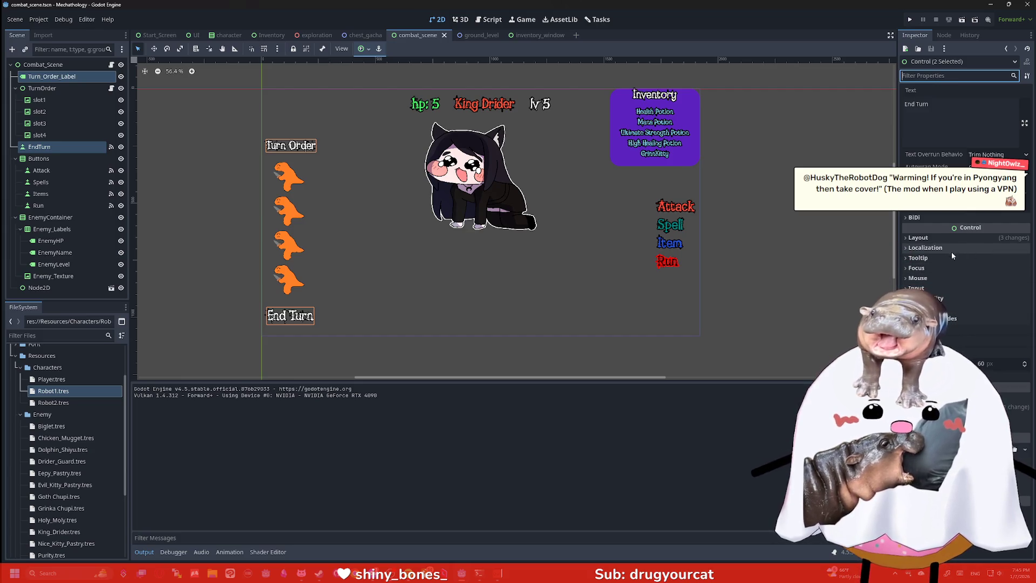
Enter 15 in their shared Theme Overrides value
click(954, 335)
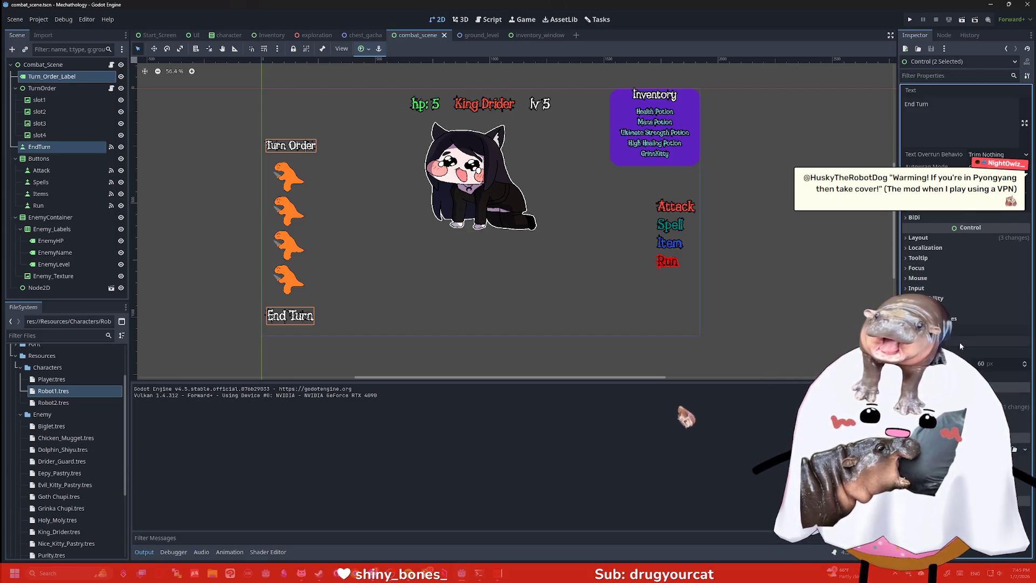
click(950, 321)
click(949, 323)
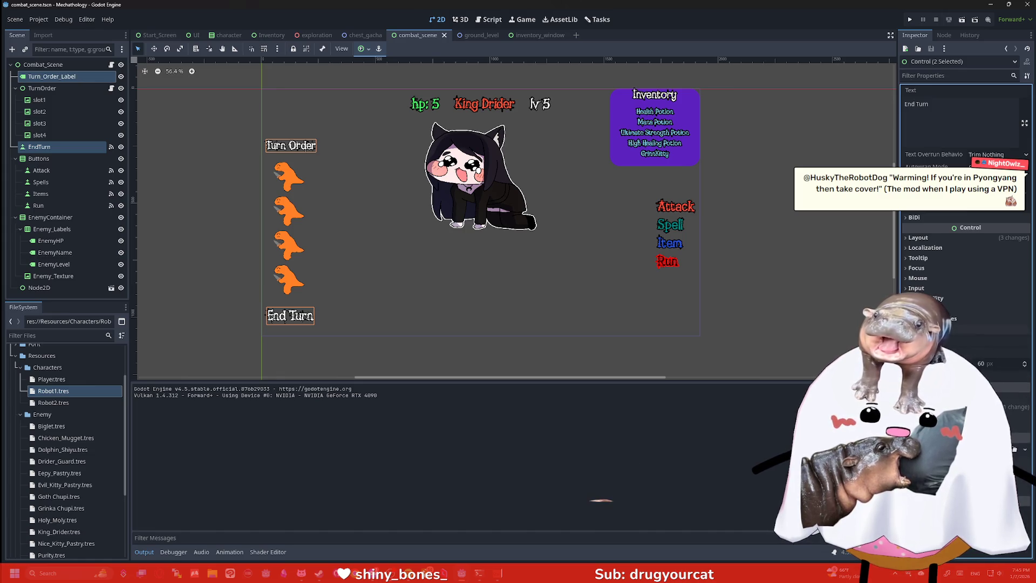
click(990, 339)
text(15)
key(Return)
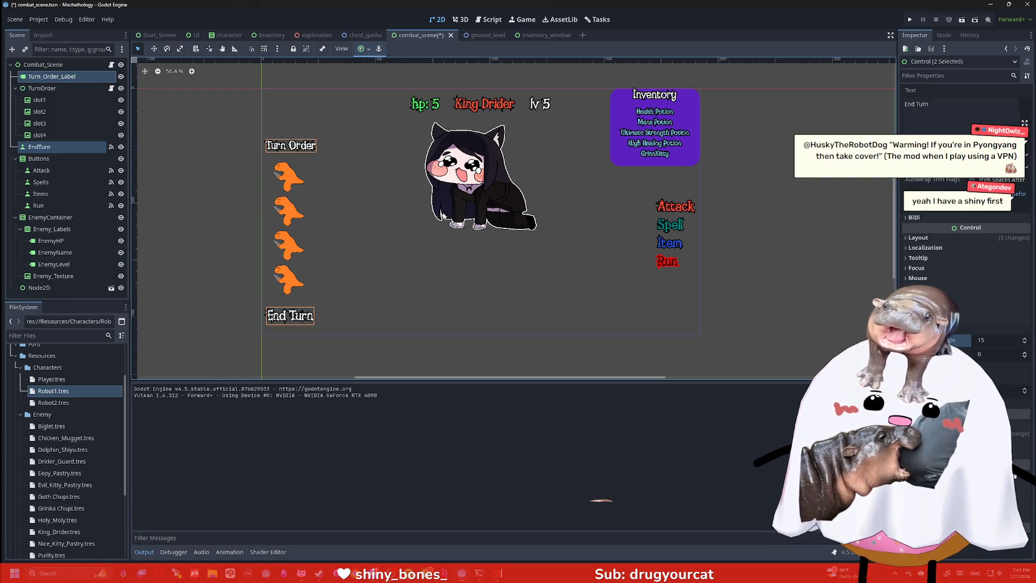
Select EnemyHP, EnemyName and EnemyLevel and review their outline constants: Outline Size 15, Shadow Outline 5
click(377, 215)
click(399, 167)
scroll(372, 156, up, 2)
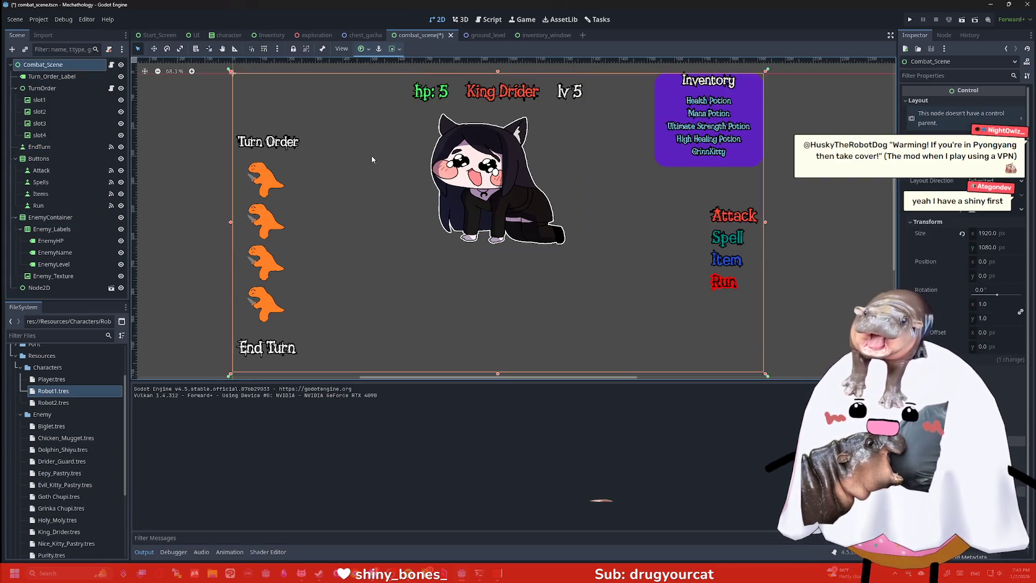
click(475, 119)
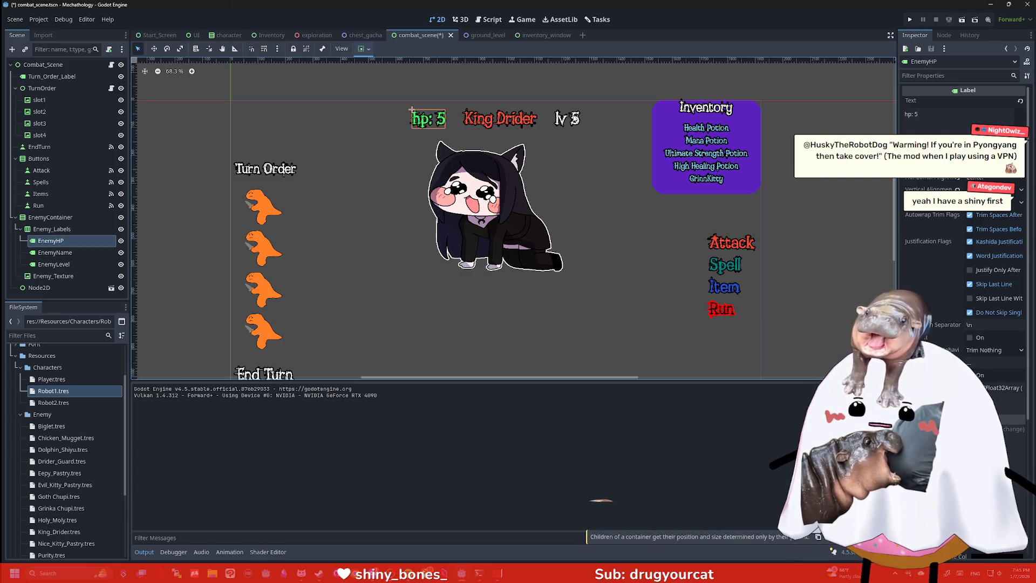
ctrl+click(54, 264)
ctrl+click(50, 240)
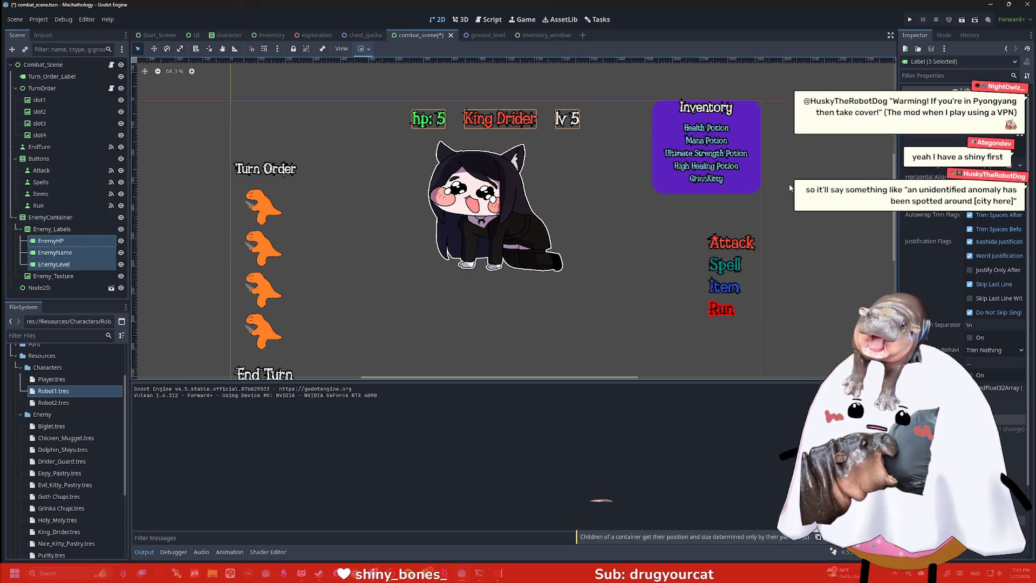
click(933, 76)
text(ov)
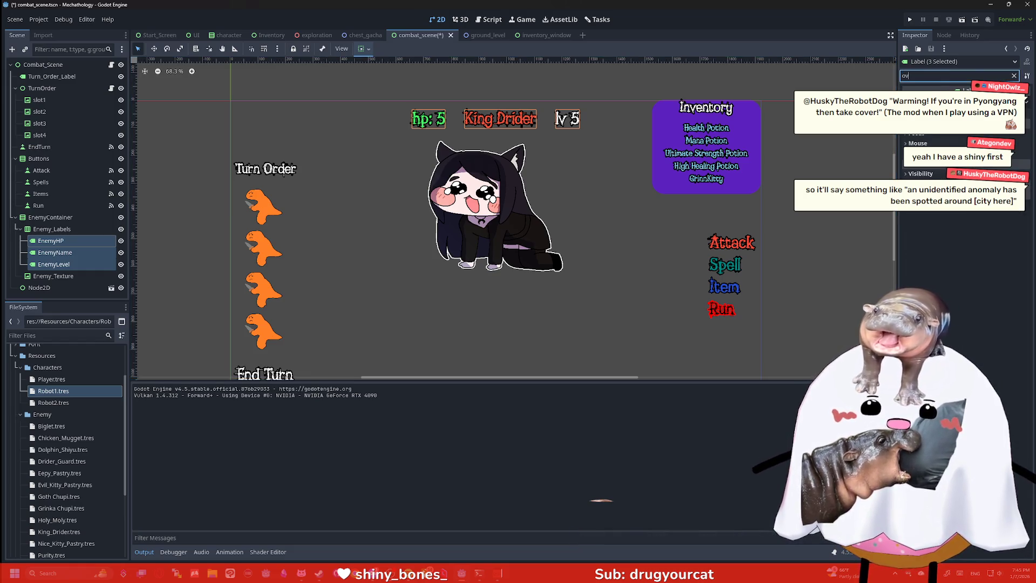
click(927, 175)
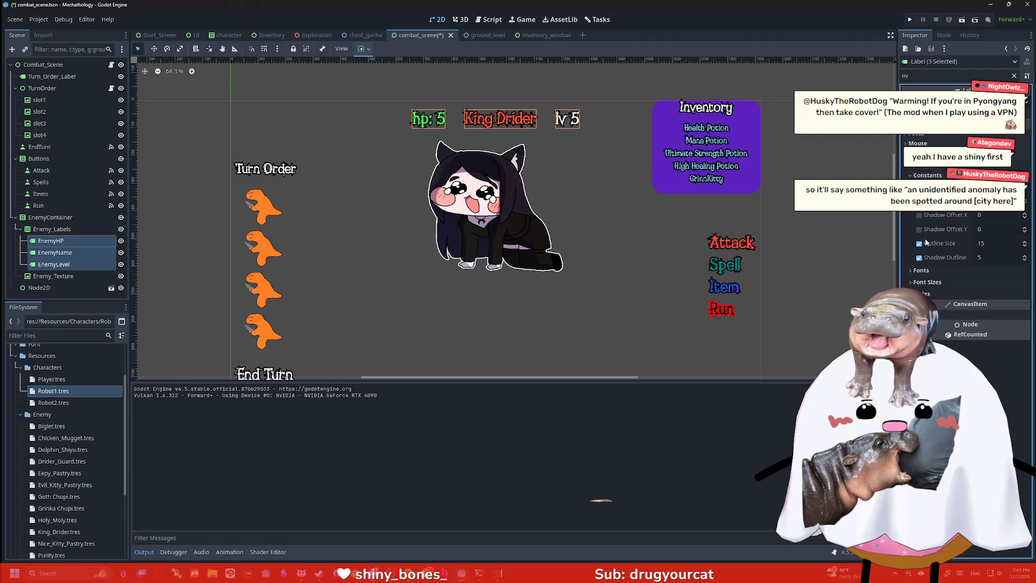
click(988, 257)
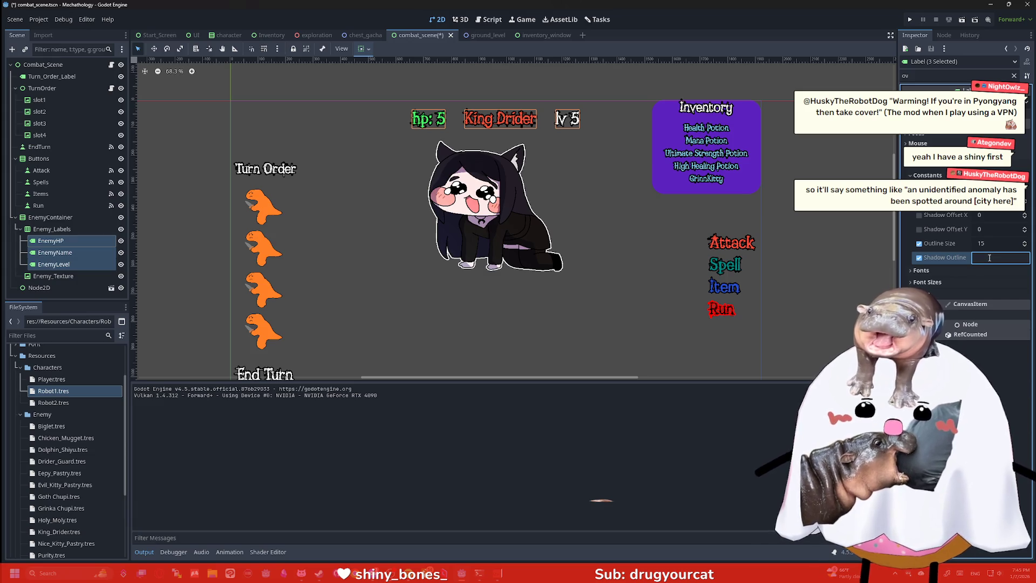
key(Return)
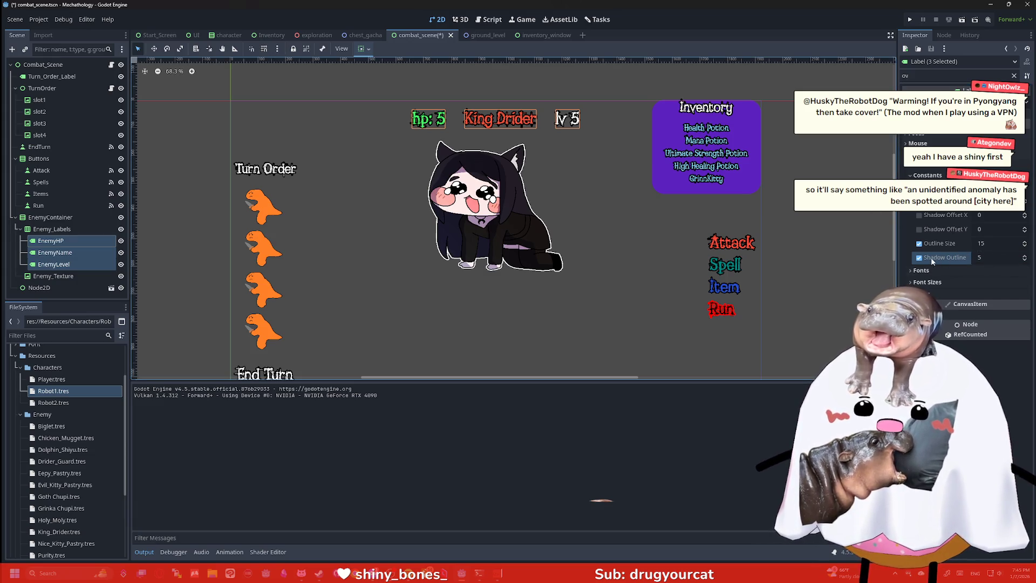
Select the Combat_Scene root and run the game to test the combat scene
click(580, 163)
scroll(539, 127, up, 5)
scroll(539, 126, up, 4)
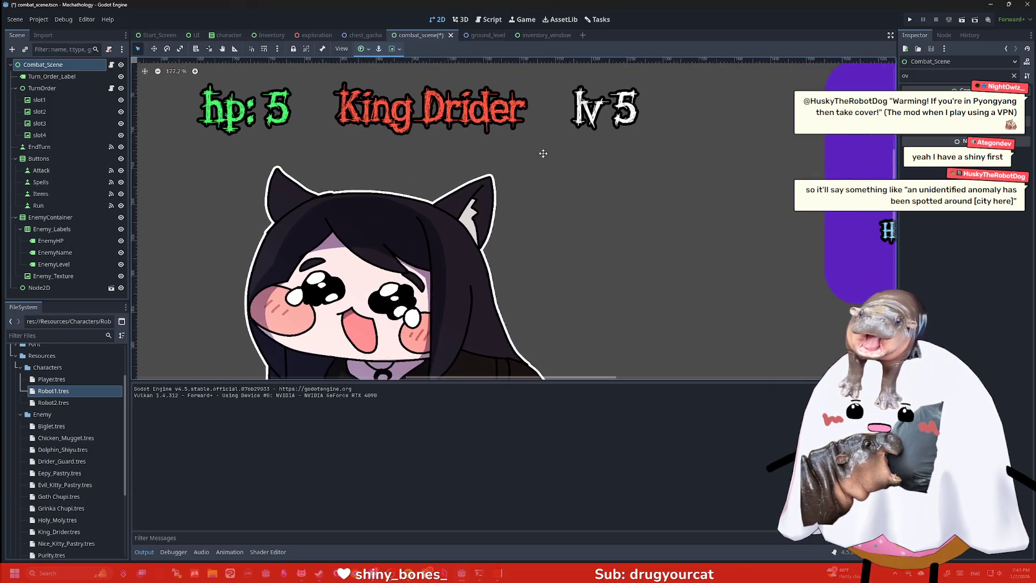
scroll(580, 182, down, 3)
scroll(580, 182, down, 10)
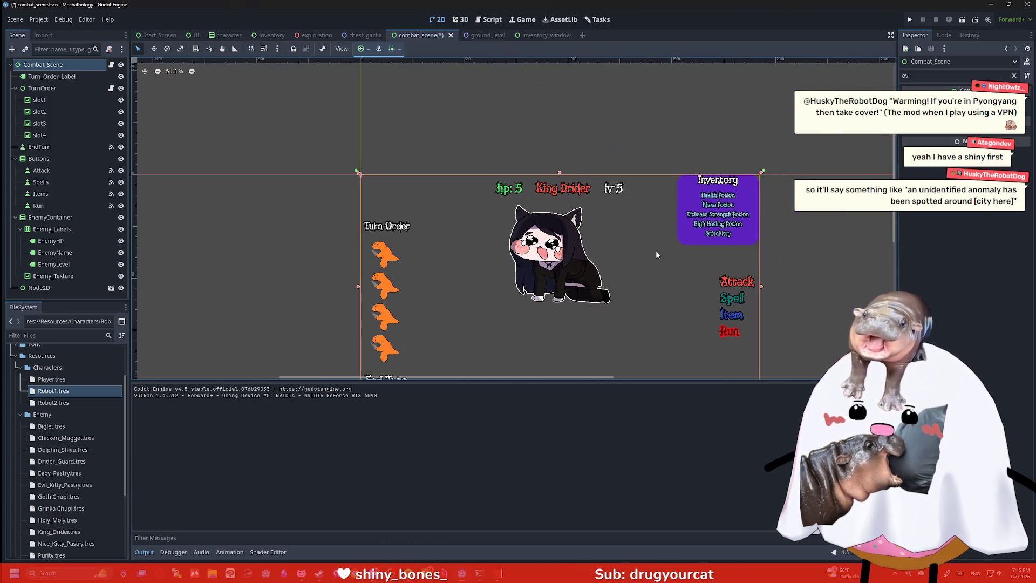
click(910, 20)
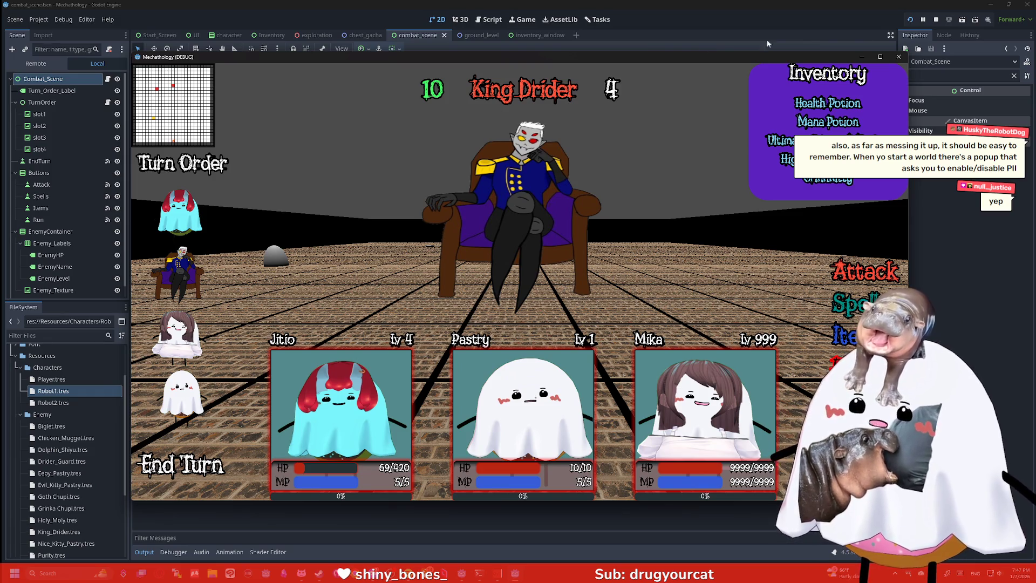
Close the game's debug window and zoom back in on the combat scene canvas
click(898, 57)
scroll(329, 238, up, 3)
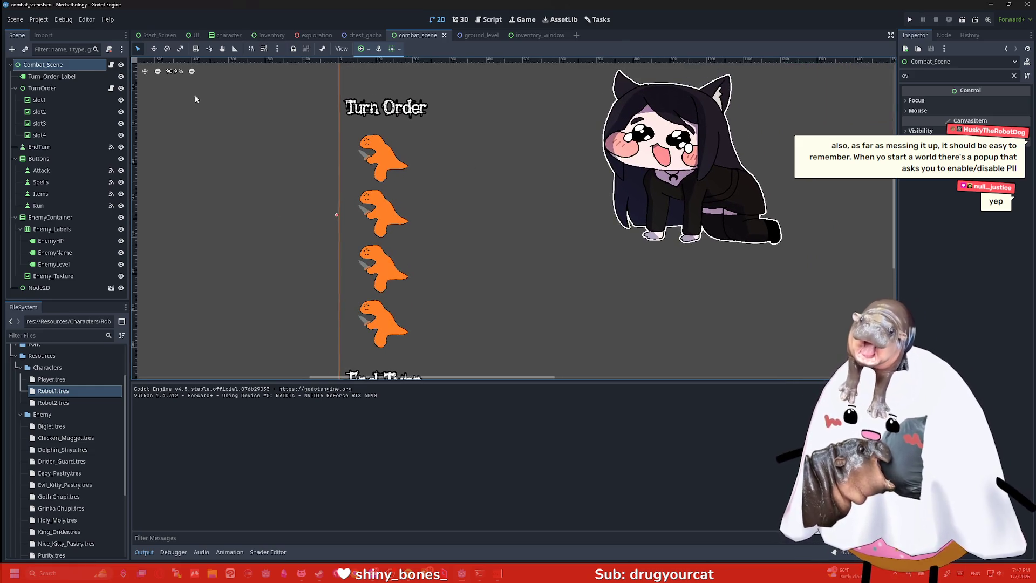
Add a new Panel node to the combat scene near the Turn Order area
click(69, 91)
click(224, 170)
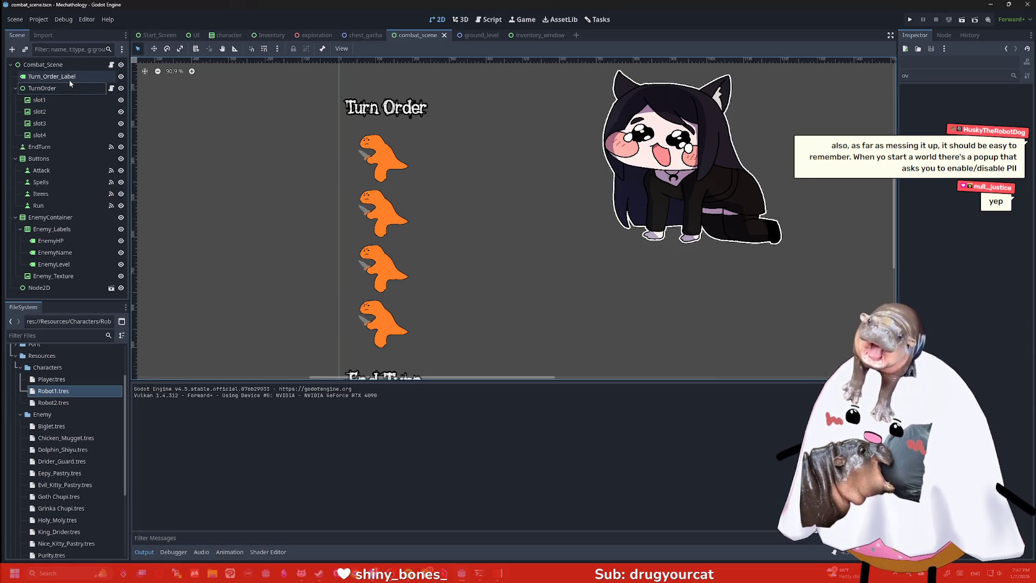
click(64, 65)
click(173, 124)
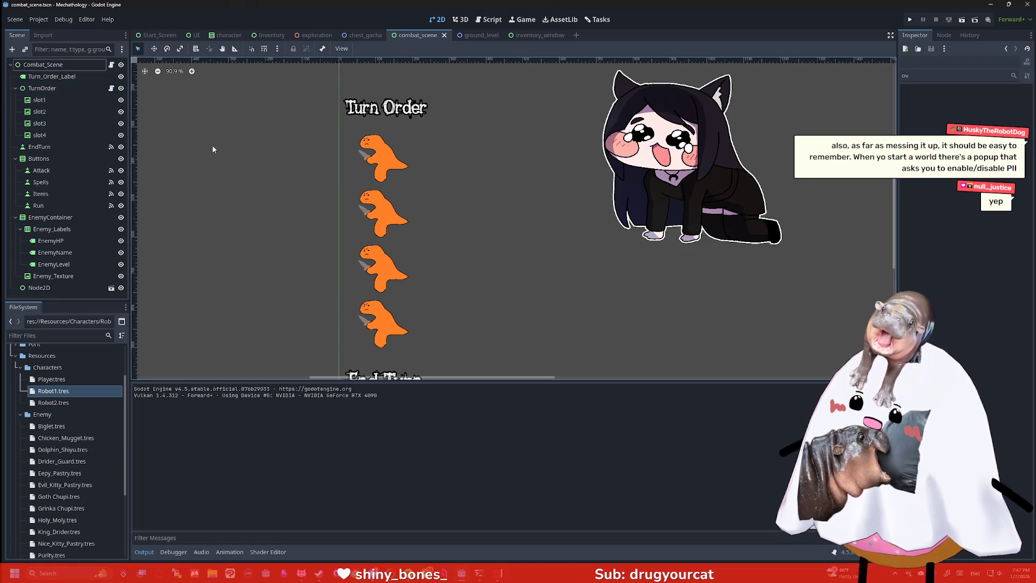
drag(213, 150, 190, 132)
key(ctrl+a)
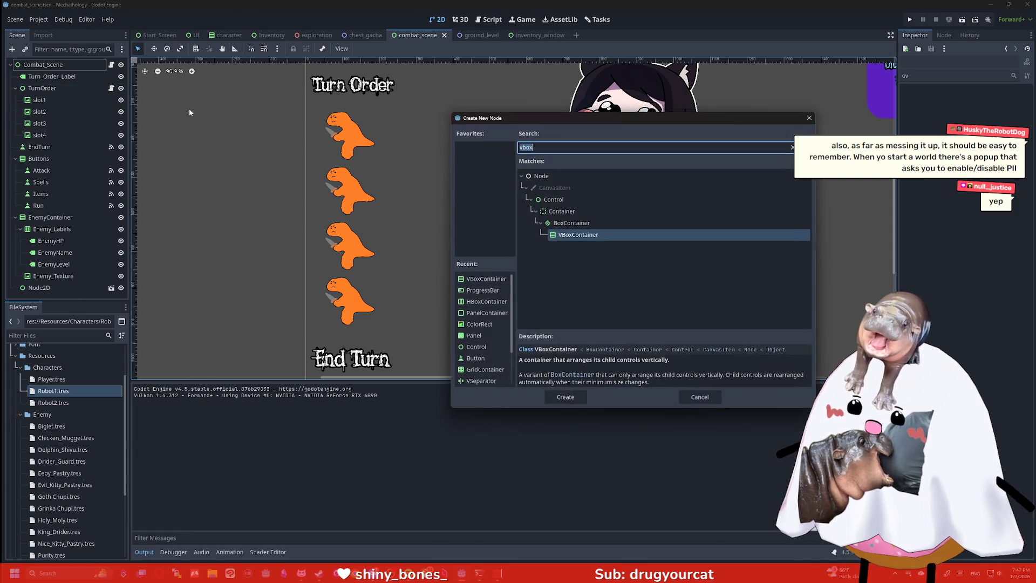
text(panel)
key(Return)
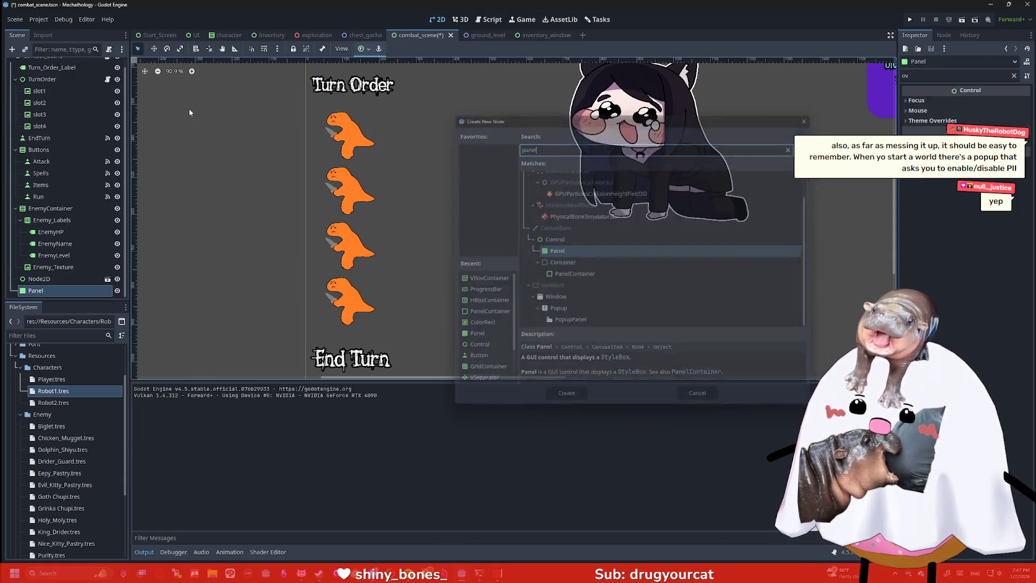
Size the Panel over all four Turn Order slots and move it first among Combat_Scene's children
scroll(264, 133, down, 7)
drag(308, 94, 347, 185)
mouse_move(321, 103)
mouse_down()
mouse_move(322, 181)
mouse_move(322, 159)
mouse_up()
drag(339, 227, 343, 265)
scroll(340, 218, up, 5)
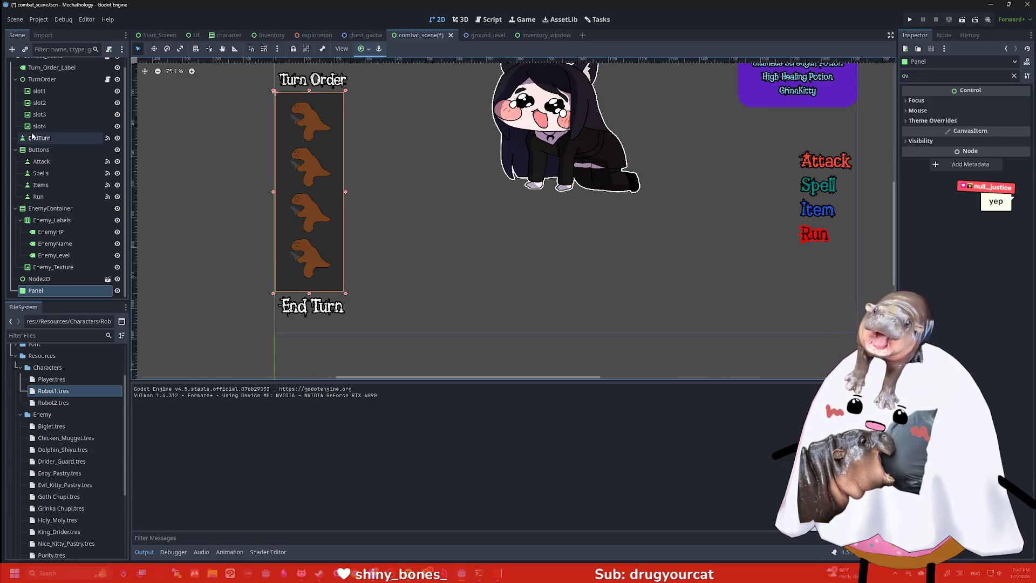
mouse_move(35, 291)
mouse_down()
mouse_move(54, 194)
mouse_move(43, 73)
mouse_up()
click(181, 163)
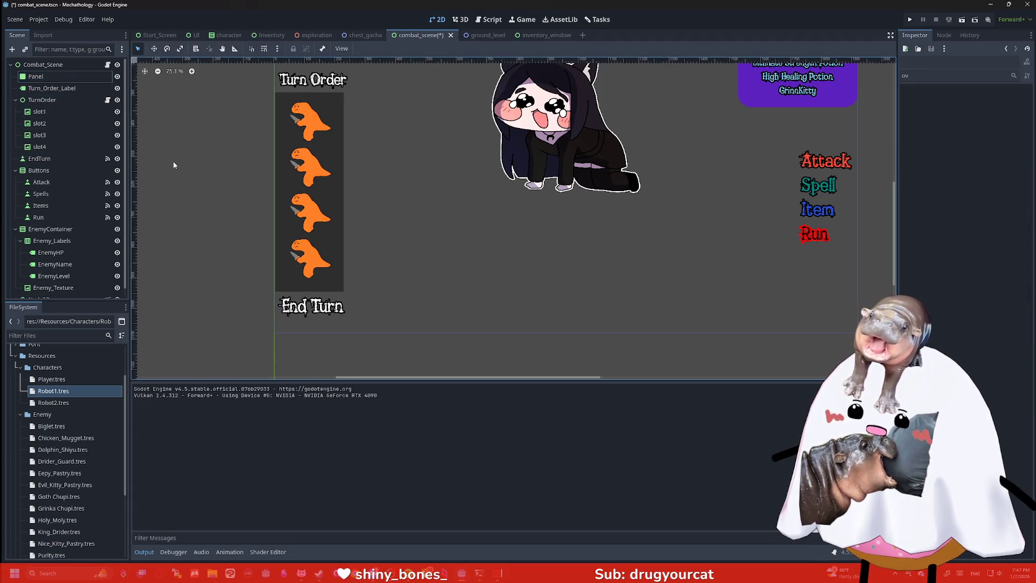
Set slot1's Modulate colour to ff6dff (green 109) so its icon turns red
scroll(254, 174, up, 2)
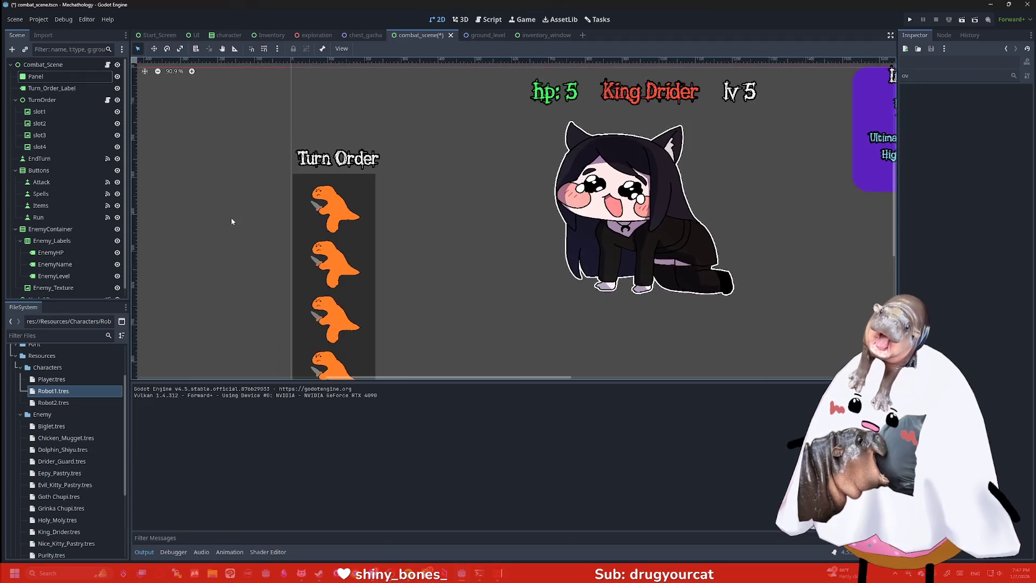
scroll(231, 218, up, 3)
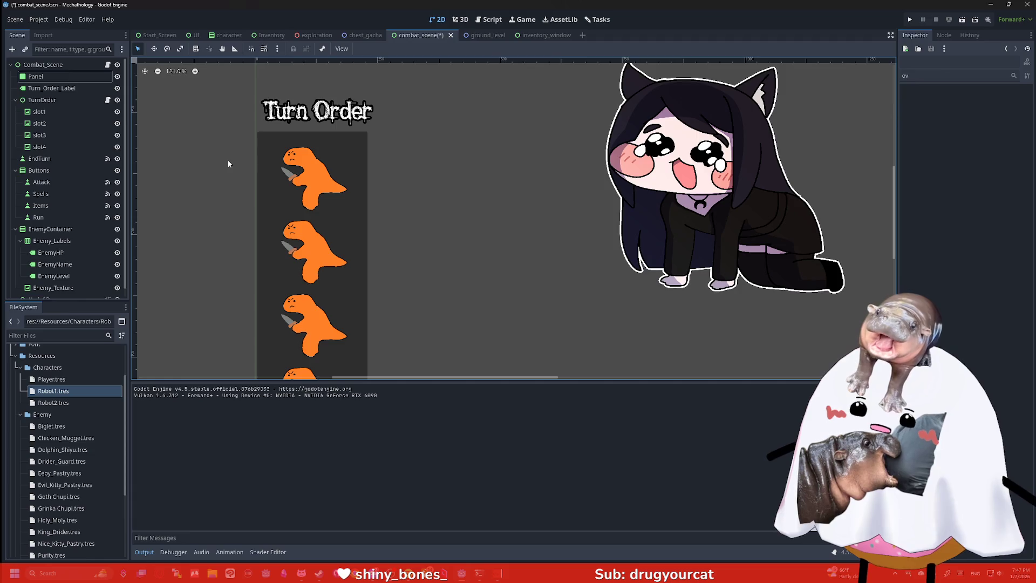
click(56, 114)
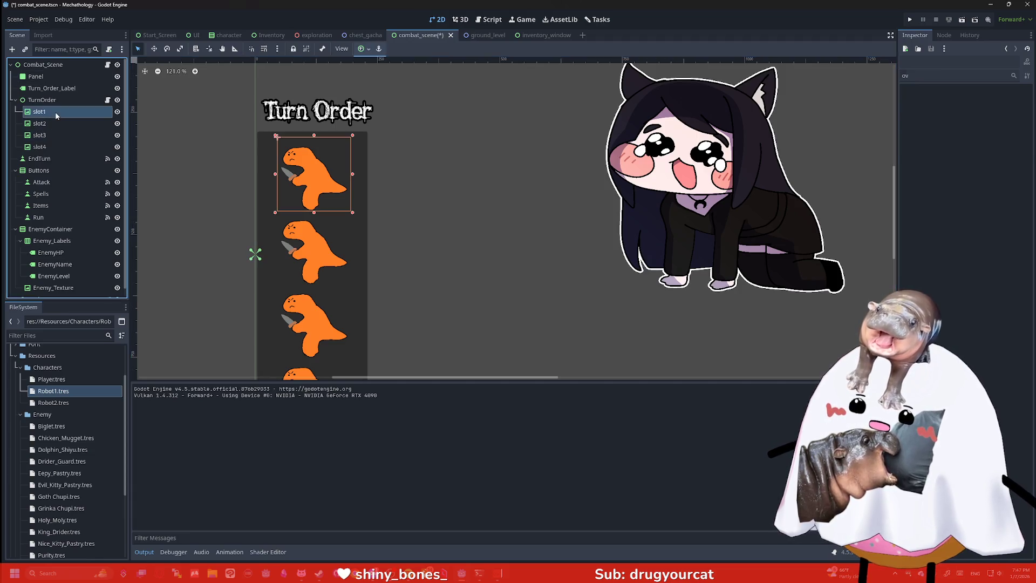
click(906, 75)
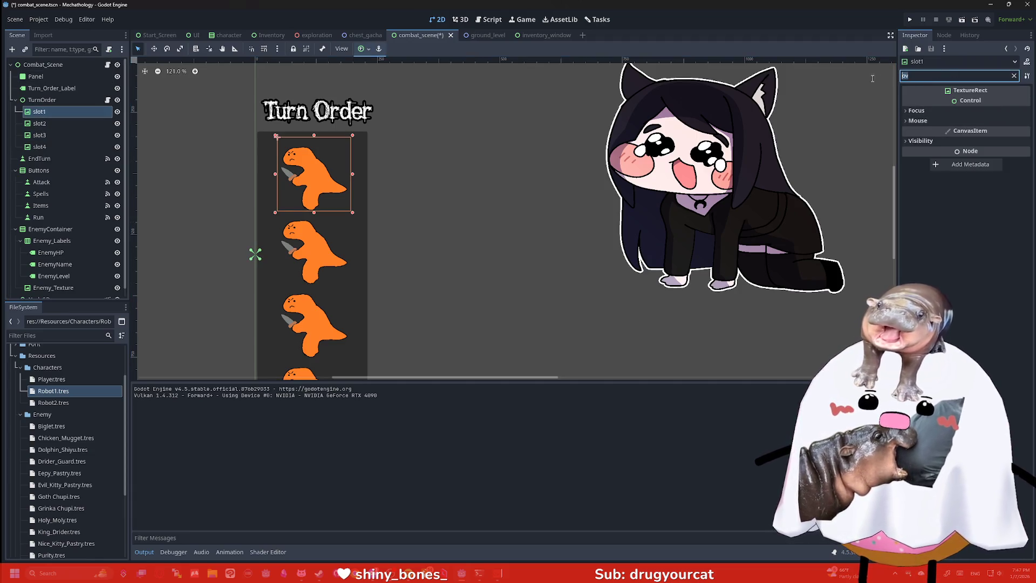
key(BackSpace)
key(BackSpace)
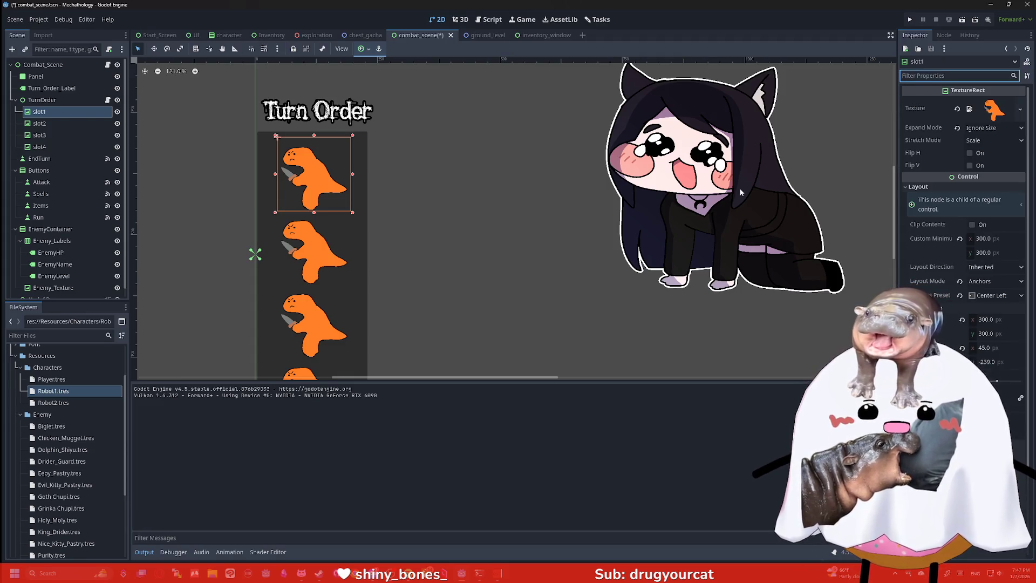
scroll(951, 248, down, 3)
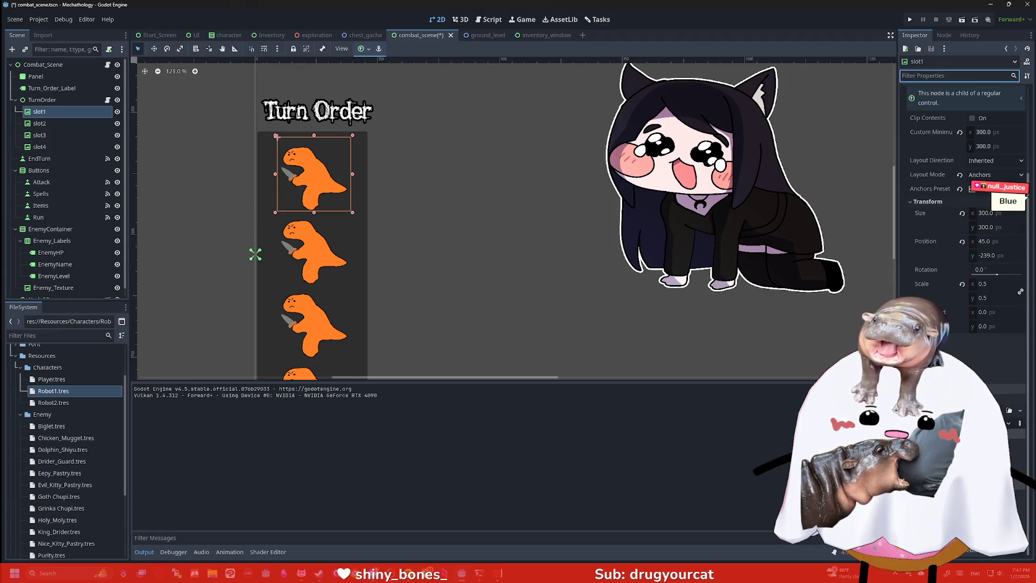
scroll(965, 215, down, 5)
click(970, 353)
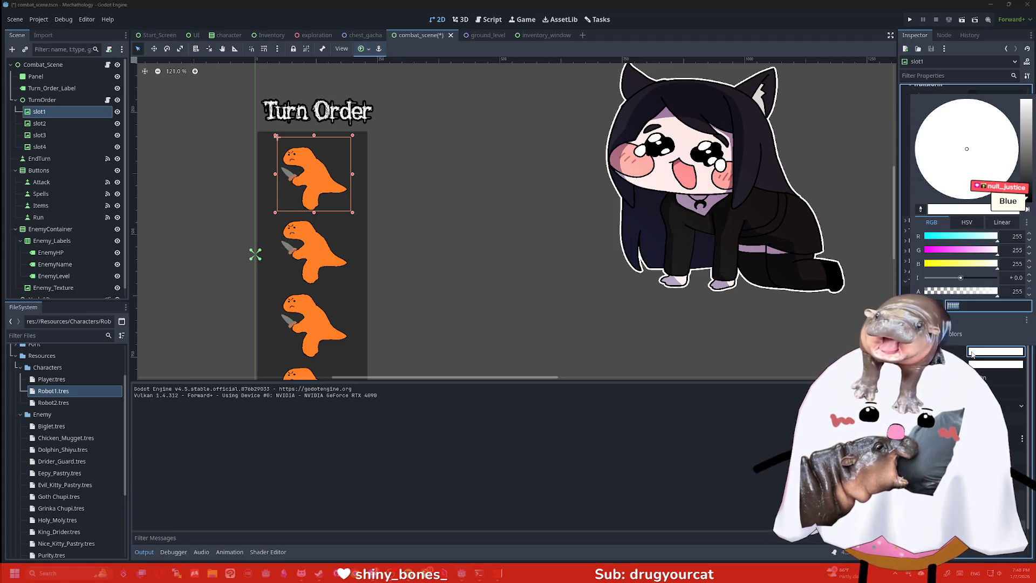
mouse_move(971, 250)
mouse_down()
mouse_move(947, 252)
mouse_move(955, 255)
mouse_up()
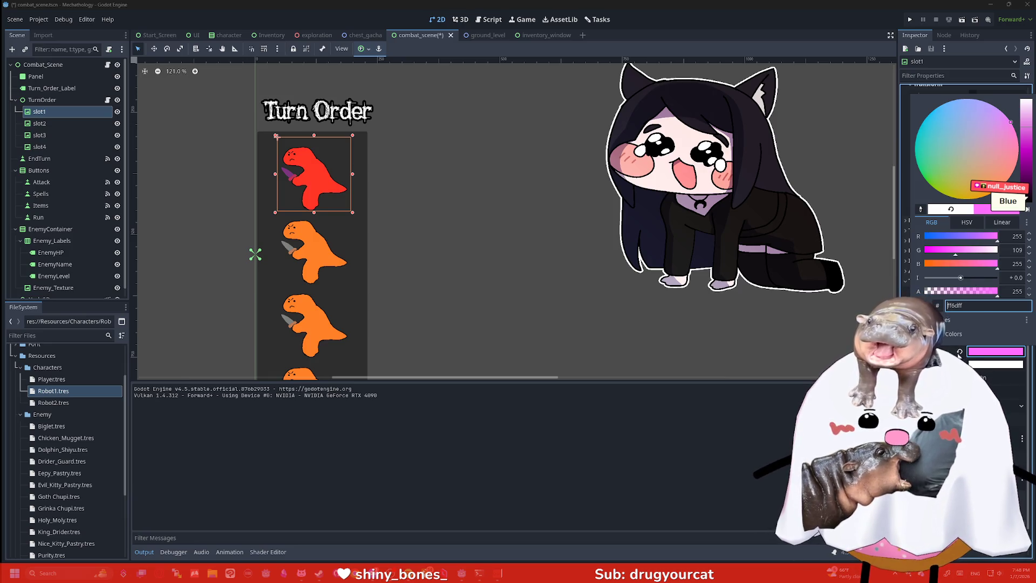
click(958, 354)
scroll(966, 242, down, 2)
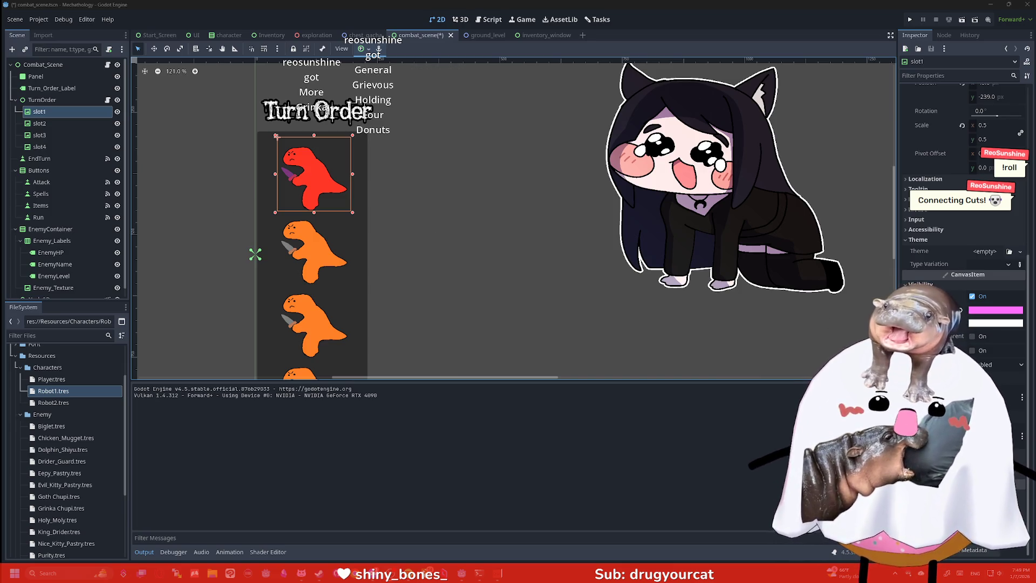
Revert slot1's Modulate tint so its icon shows orange again, then switch to Steam
click(958, 311)
scroll(757, 328, down, 1)
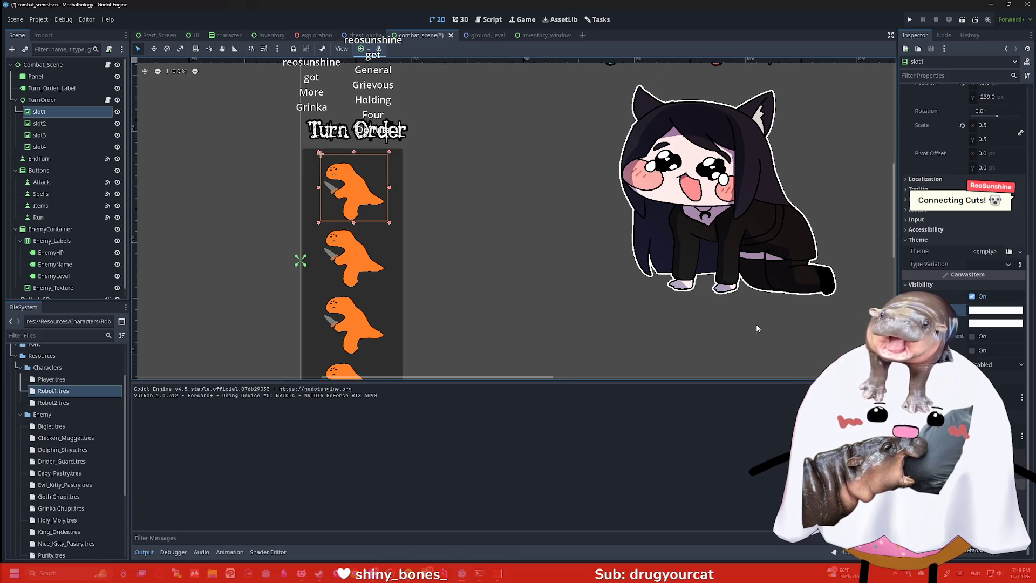
key(alt+Tab)
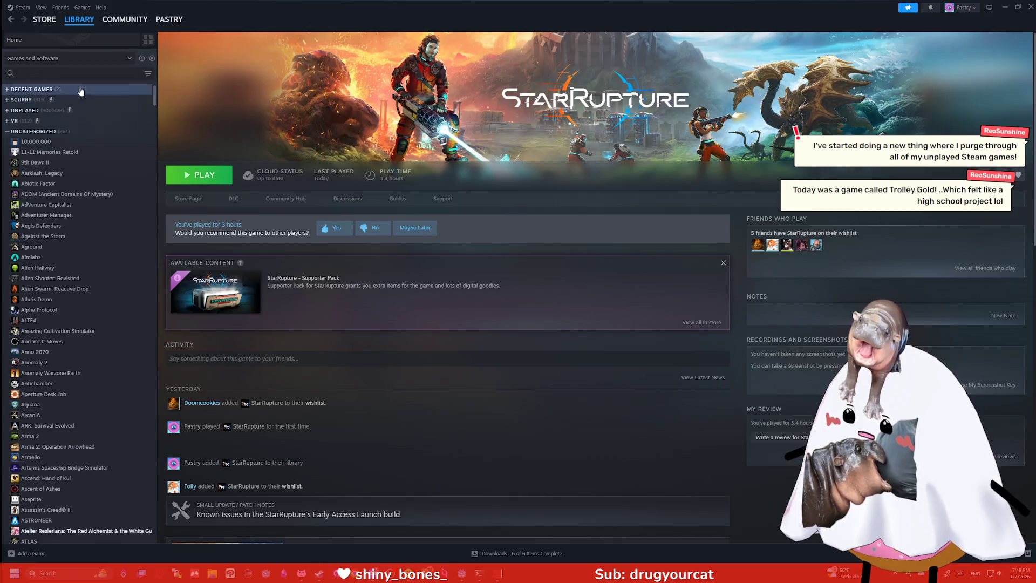
Browse the UNCATEGORIZED and then the UNPLAYED collections in the Steam library
click(65, 138)
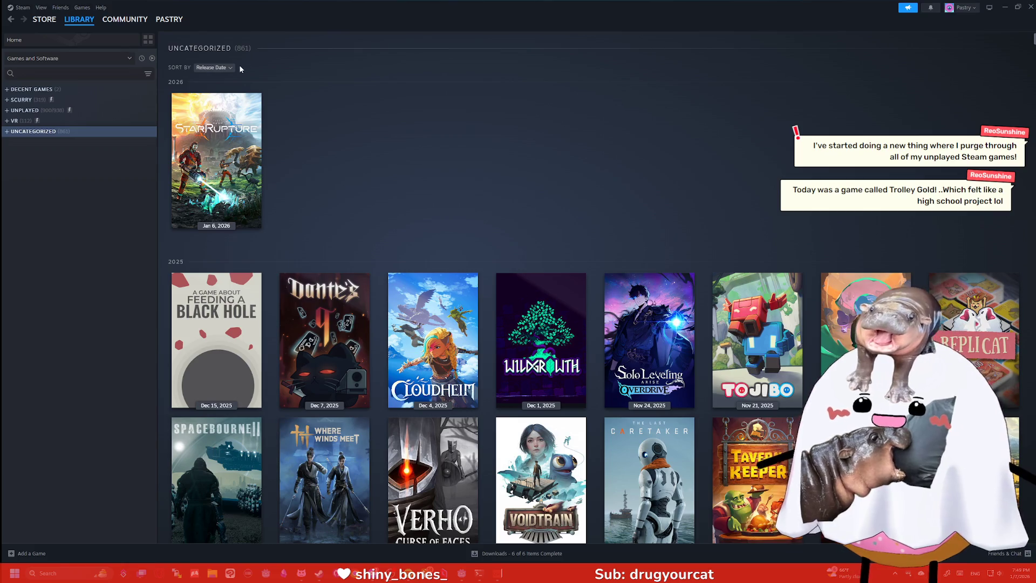
click(37, 114)
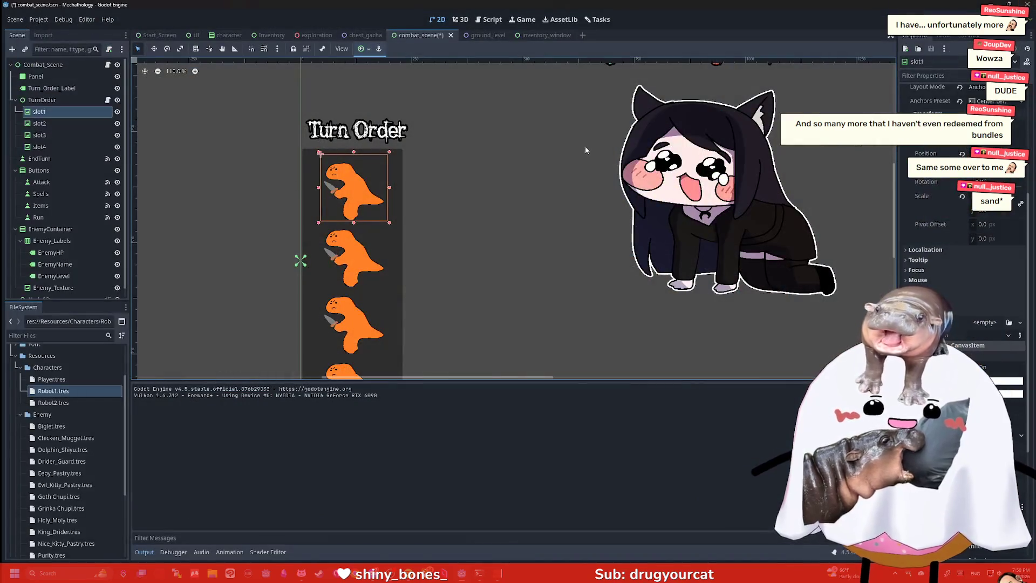
Expand and collapse slot1's Input properties, then collapse its Layout section in the Inspector
scroll(570, 131, down, 2)
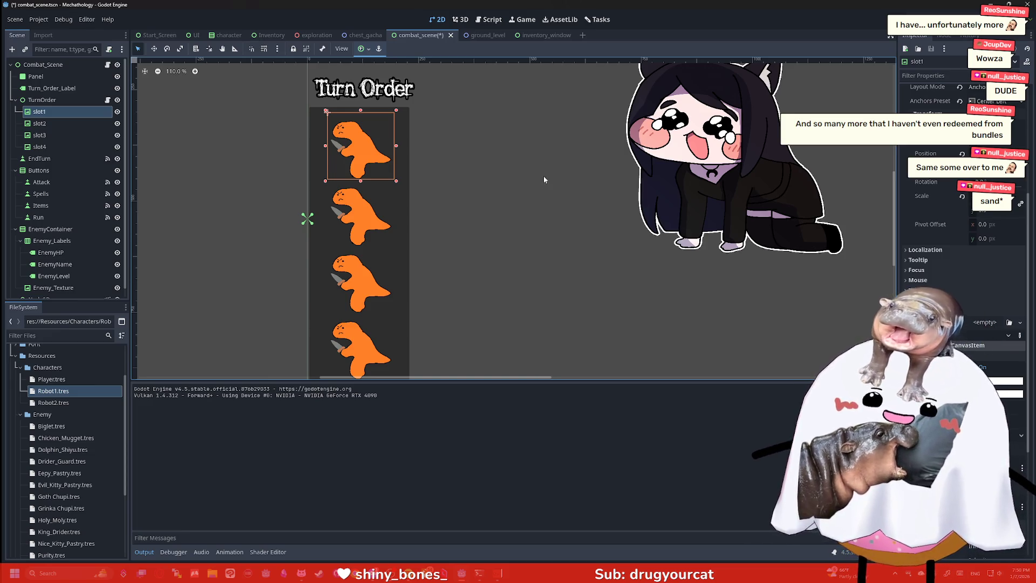
scroll(542, 176, down, 2)
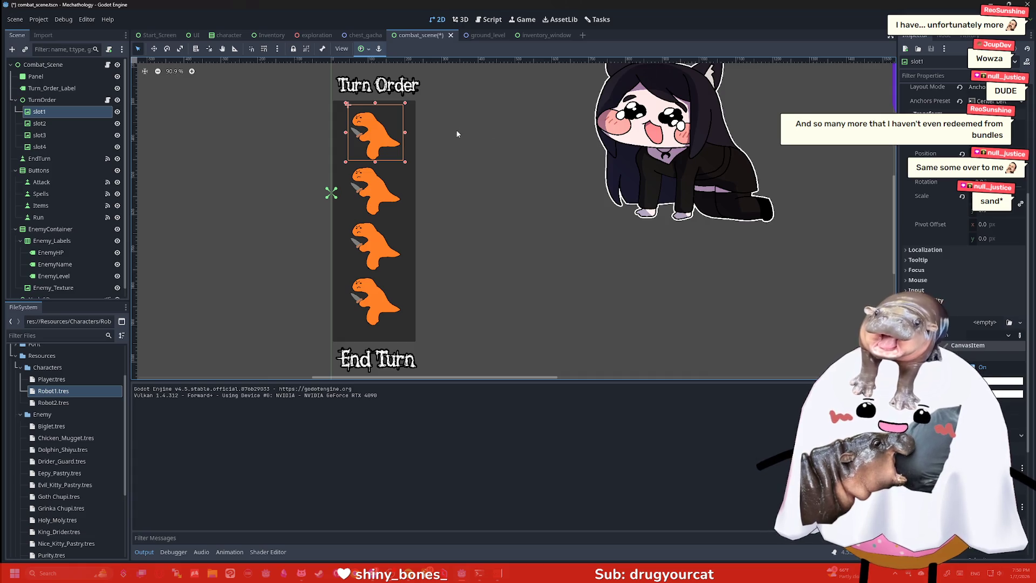
scroll(445, 141, up, 1)
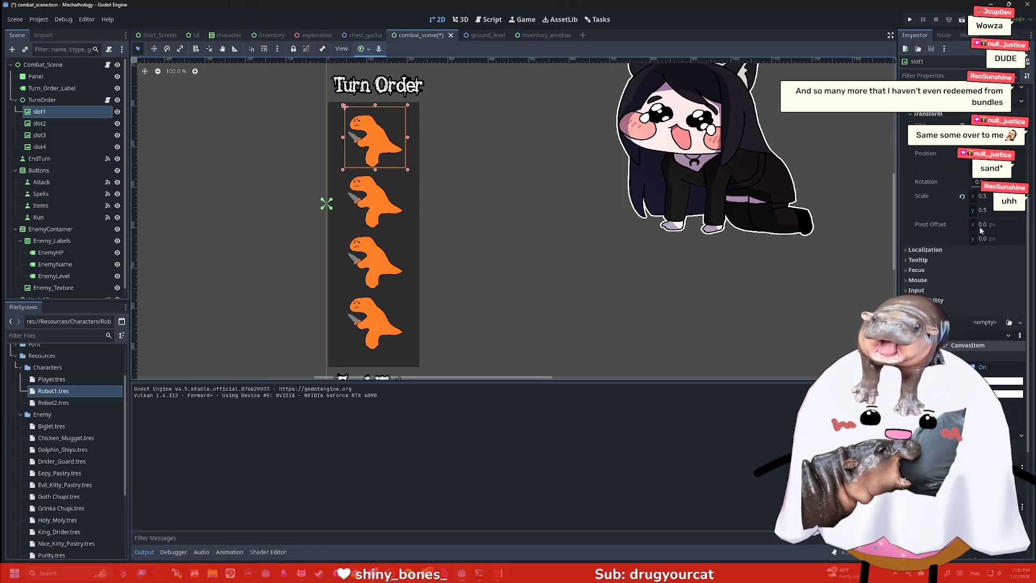
scroll(950, 232, down, 2)
click(917, 230)
click(918, 231)
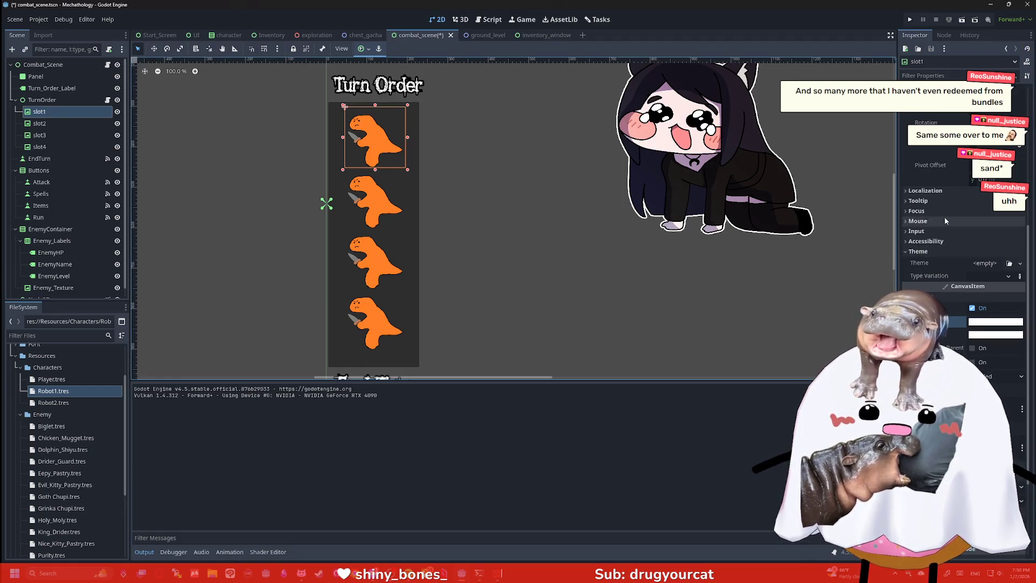
scroll(944, 217, up, 2)
click(923, 188)
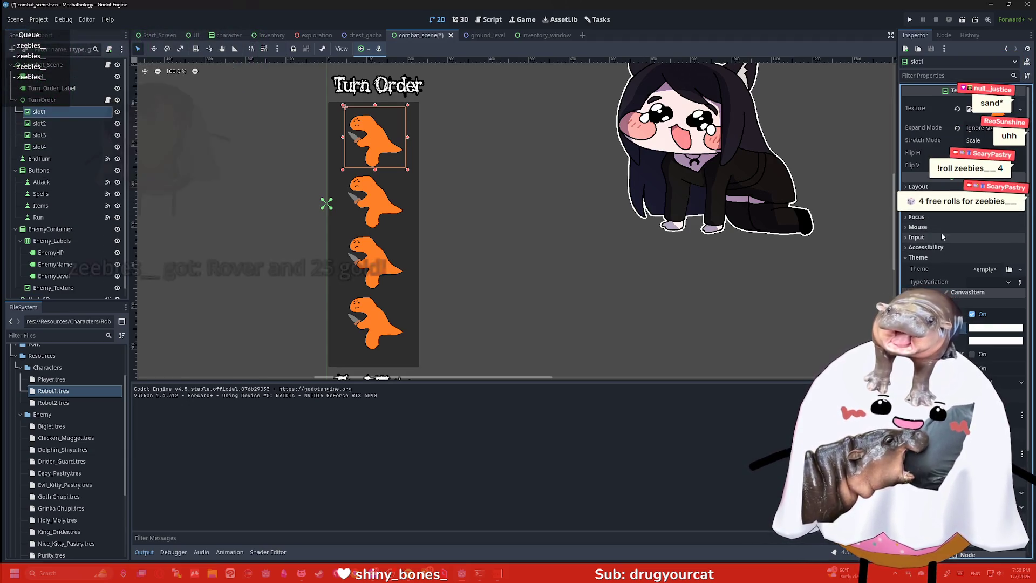
Toggle slot1's Ordering and Input sections open and closed again
scroll(937, 224, down, 2)
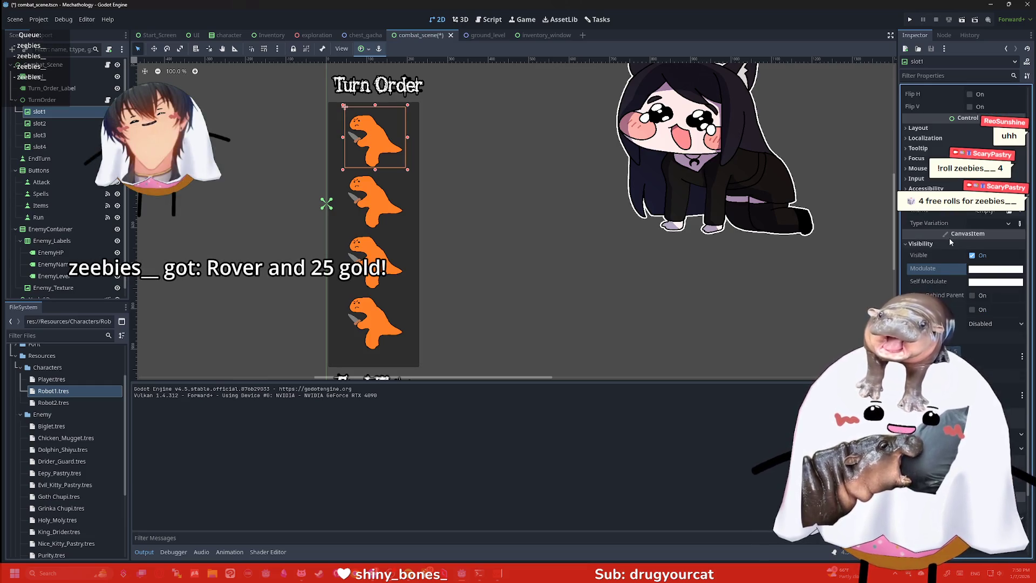
scroll(950, 234, down, 3)
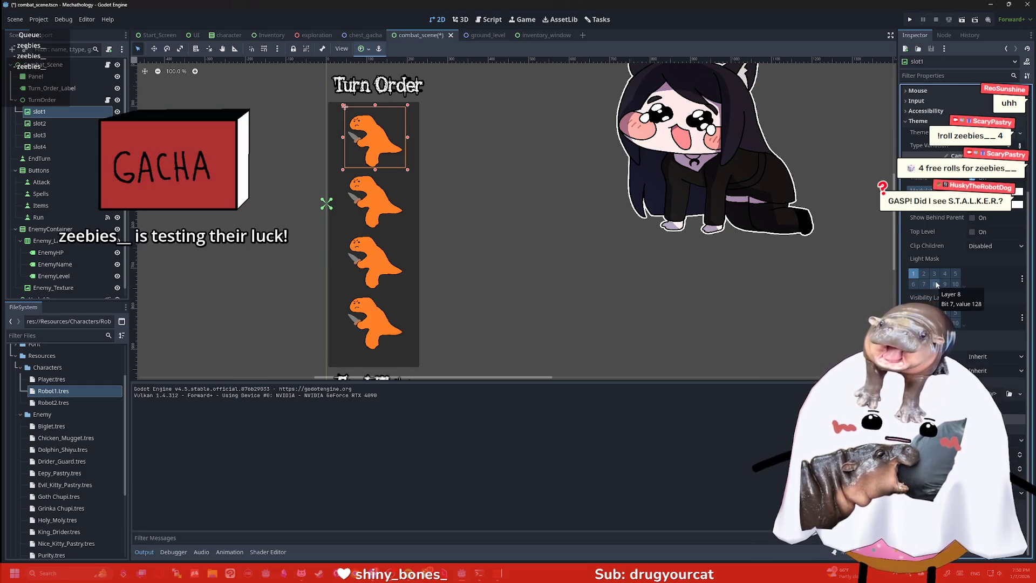
click(944, 334)
click(944, 334)
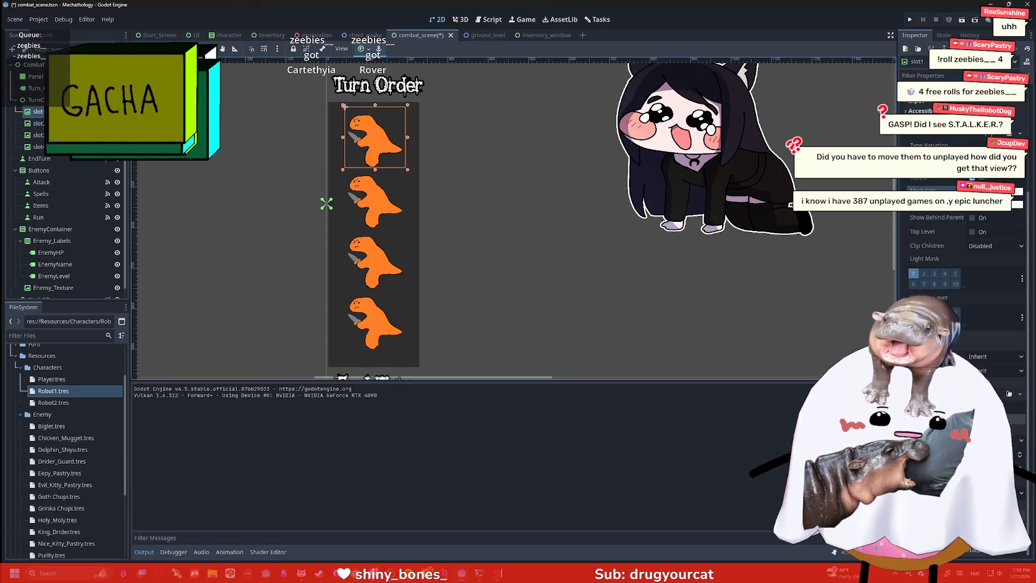
scroll(923, 230, up, 5)
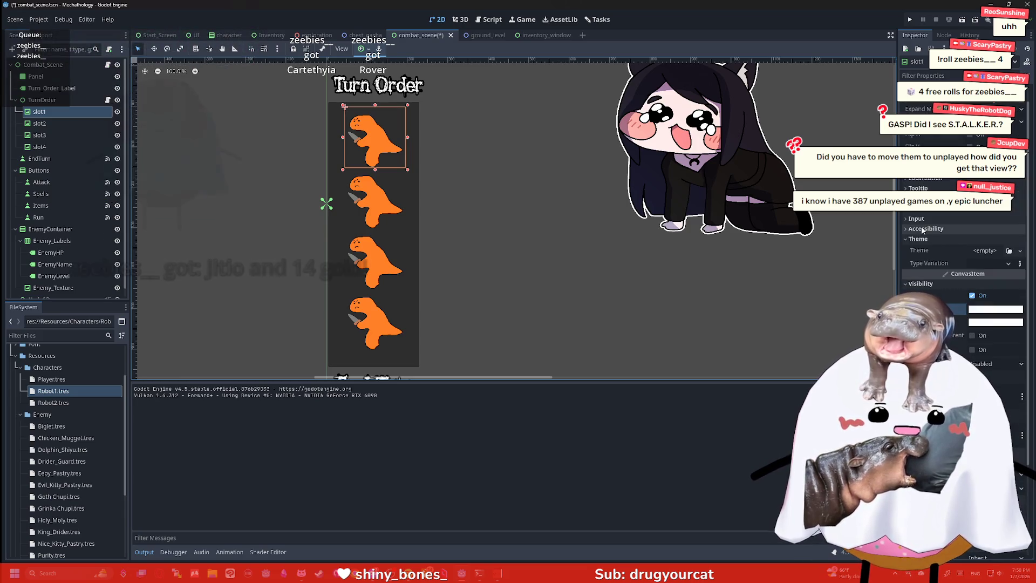
click(939, 219)
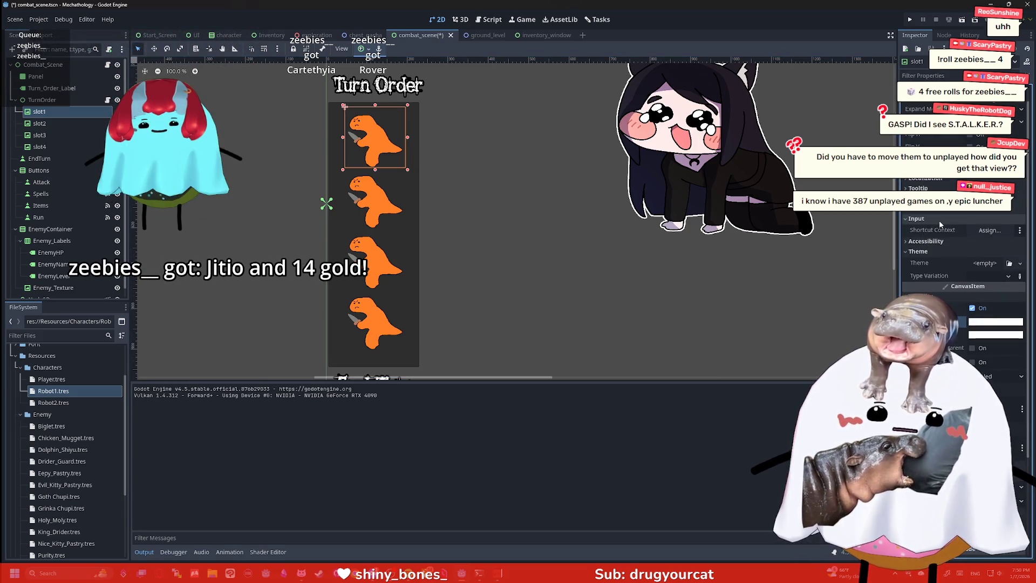
click(939, 220)
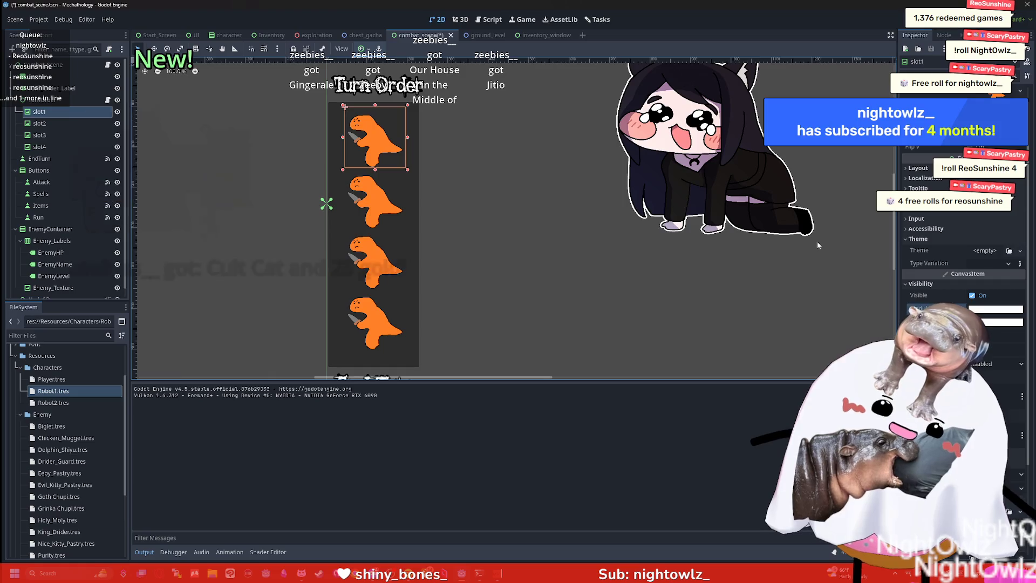
Bring up the PASTRY profile page in Steam
scroll(849, 227, down, 1)
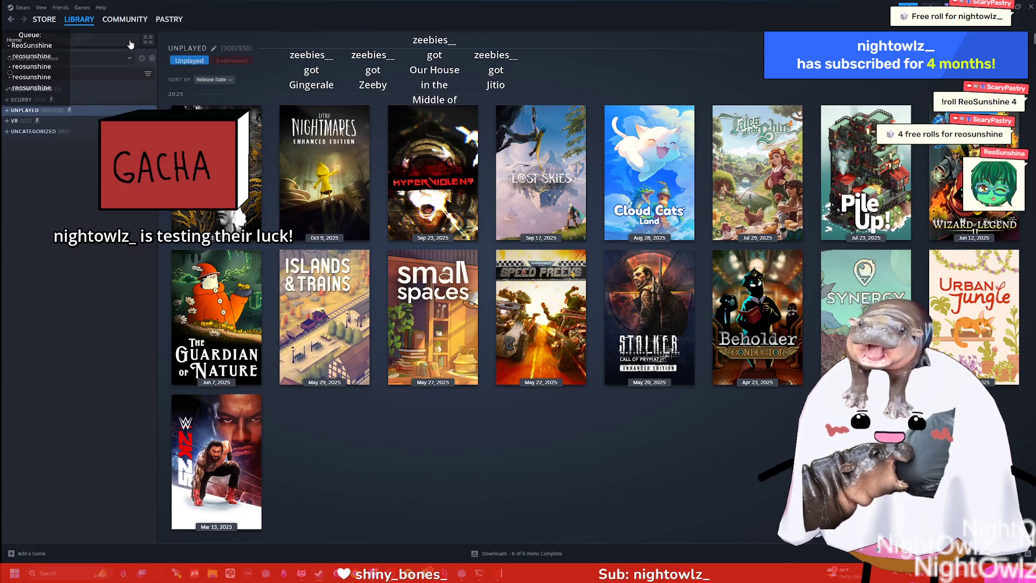
mouse_move(177, 20)
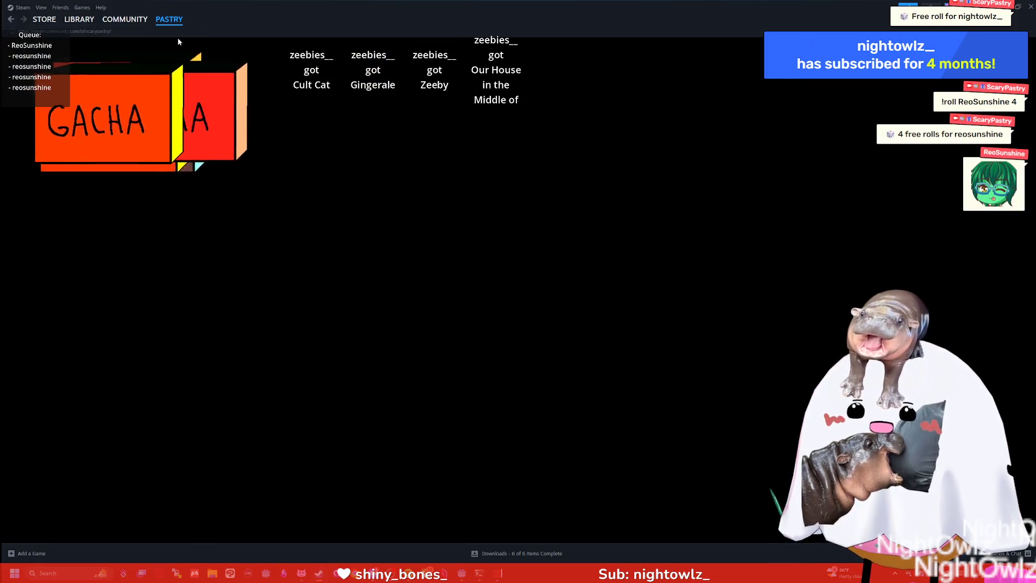
click(172, 20)
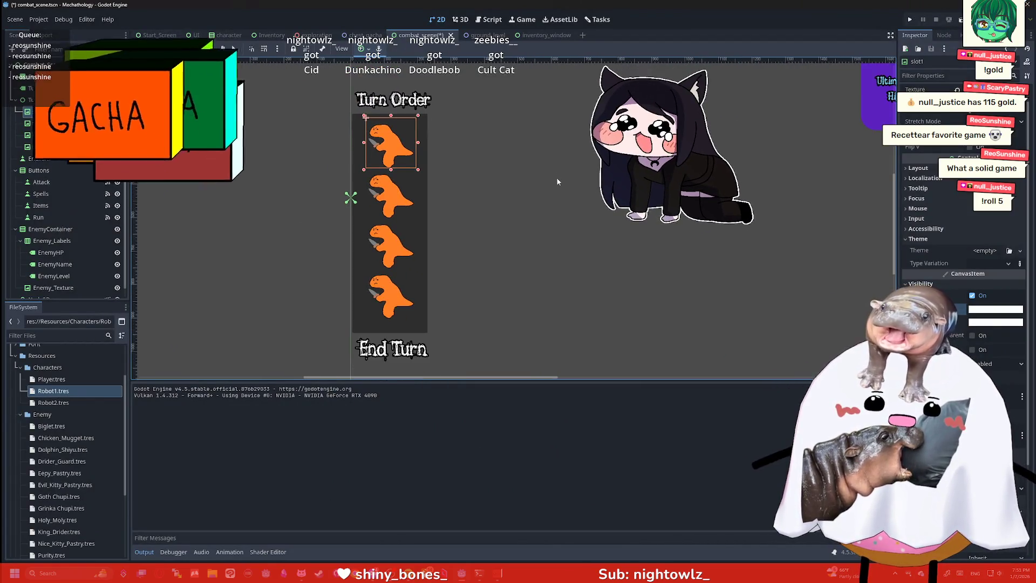
Zoom and pan the 2D canvas around the combat scene to reveal the player sprite
scroll(496, 219, down, 2)
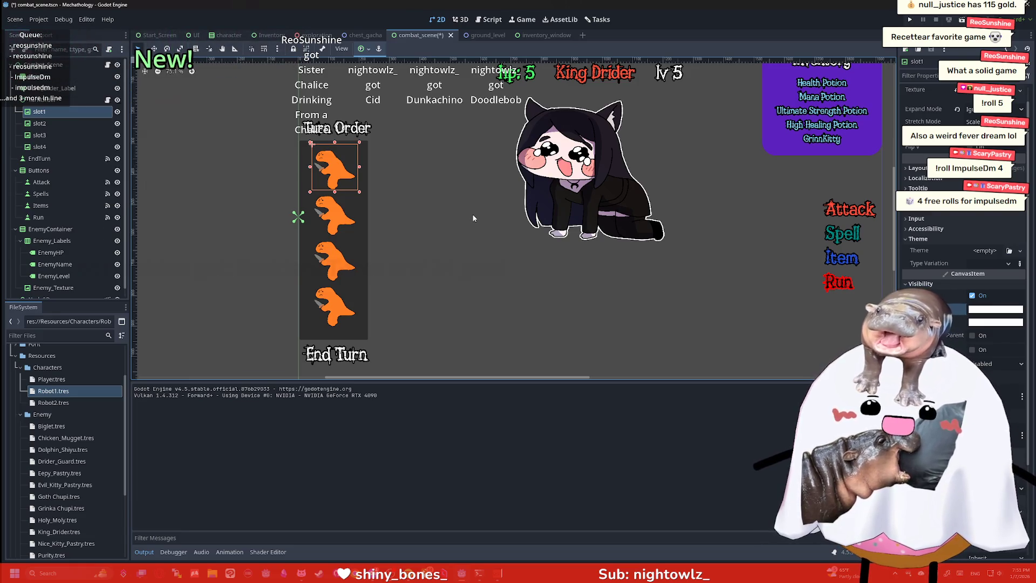
drag(473, 216, 421, 231)
scroll(421, 230, down, 1)
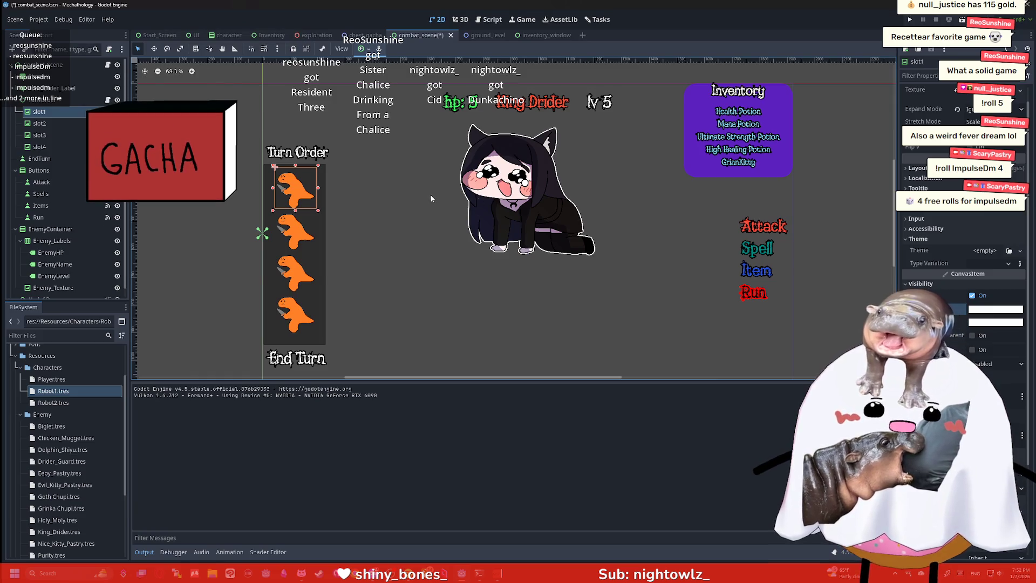
scroll(435, 199, up, 1)
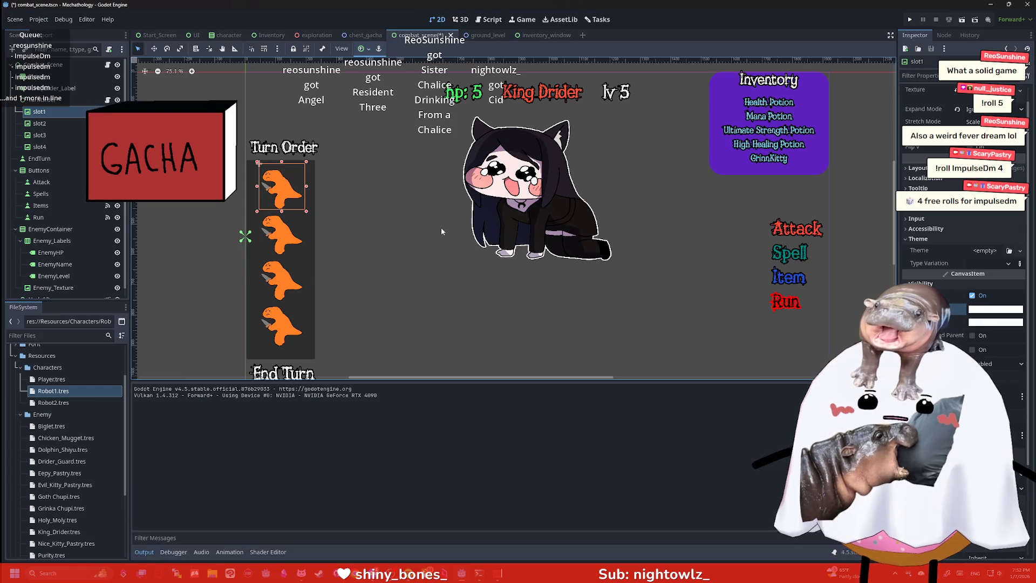
scroll(441, 231, down, 1)
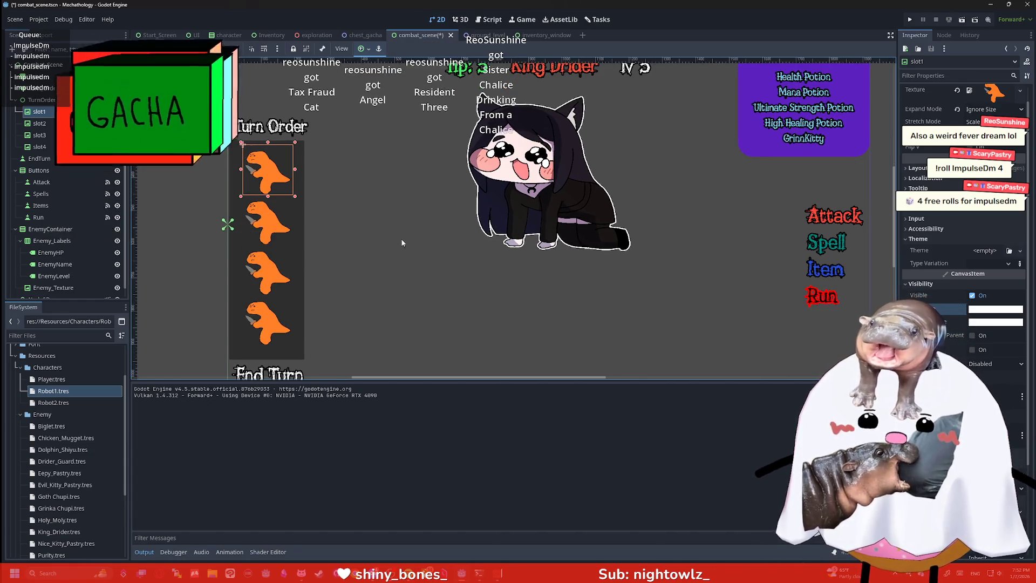
scroll(421, 242, up, 2)
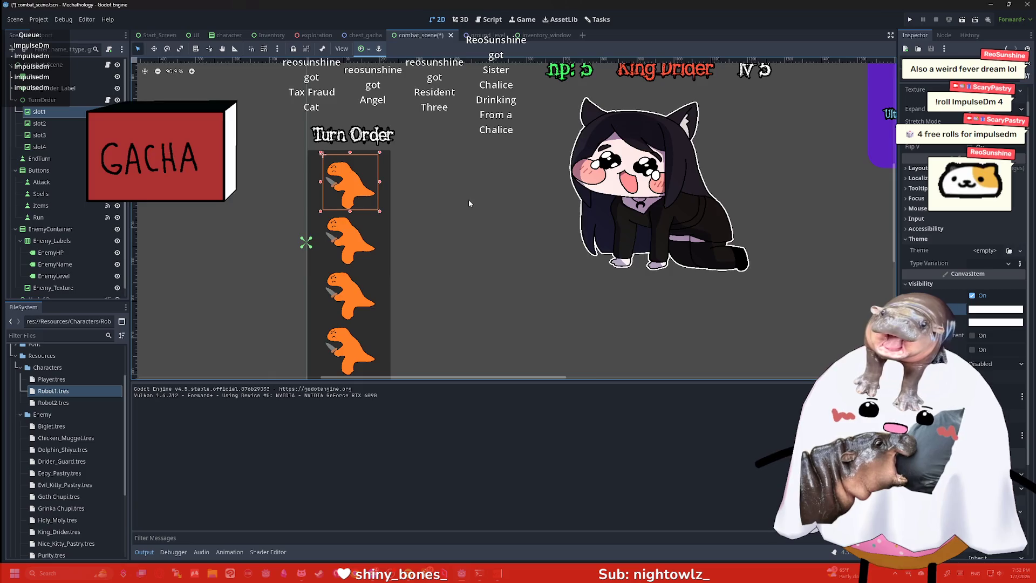
scroll(383, 202, down, 2)
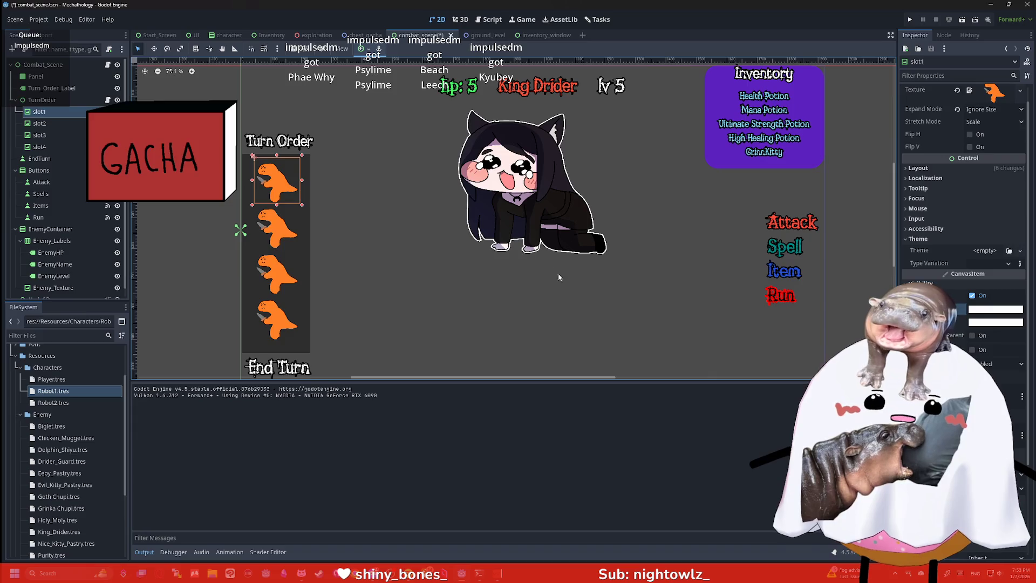
Select the Combat_Scene root node, then save and run the project
click(569, 289)
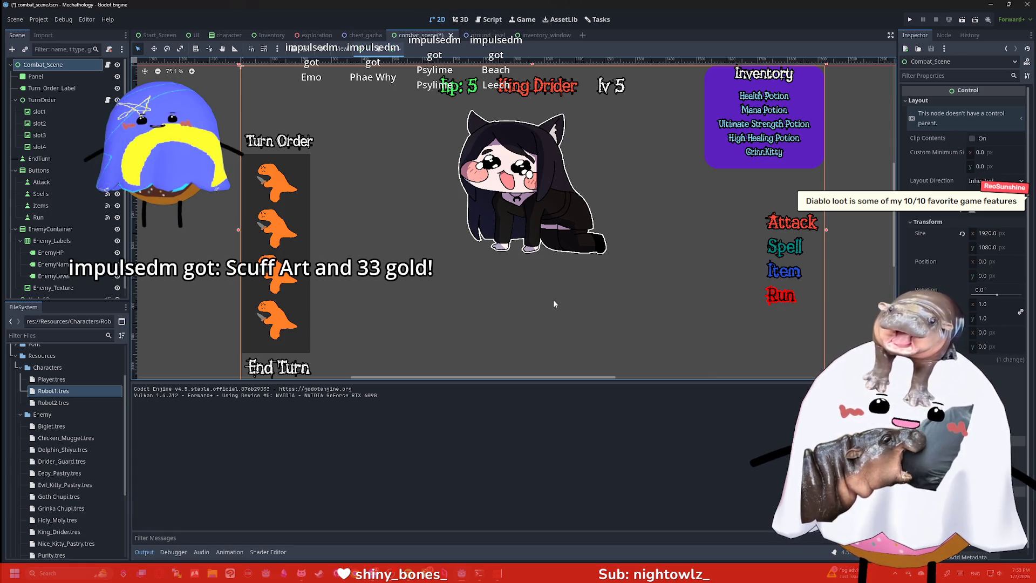
scroll(567, 302, down, 2)
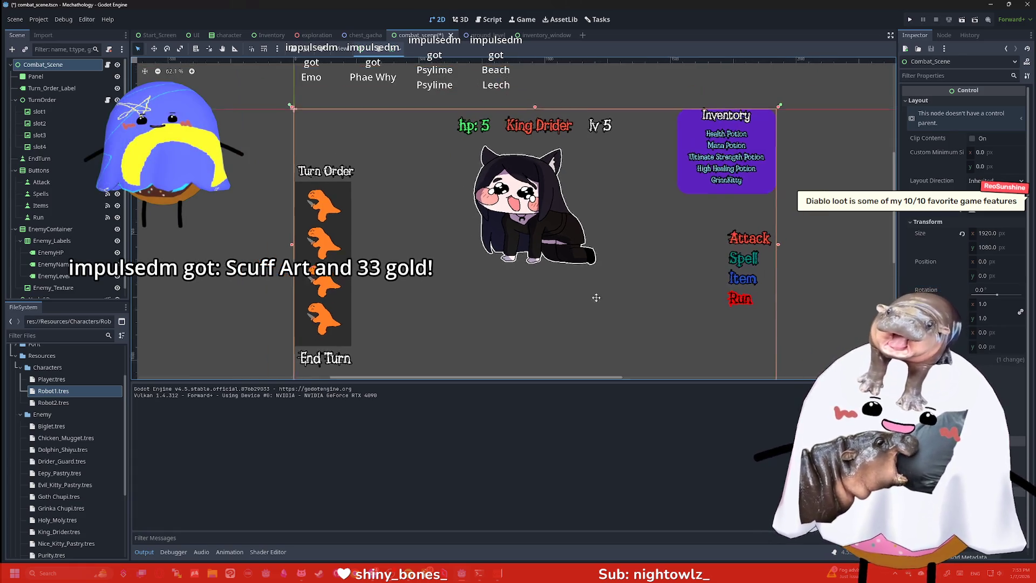
scroll(521, 280, up, 1)
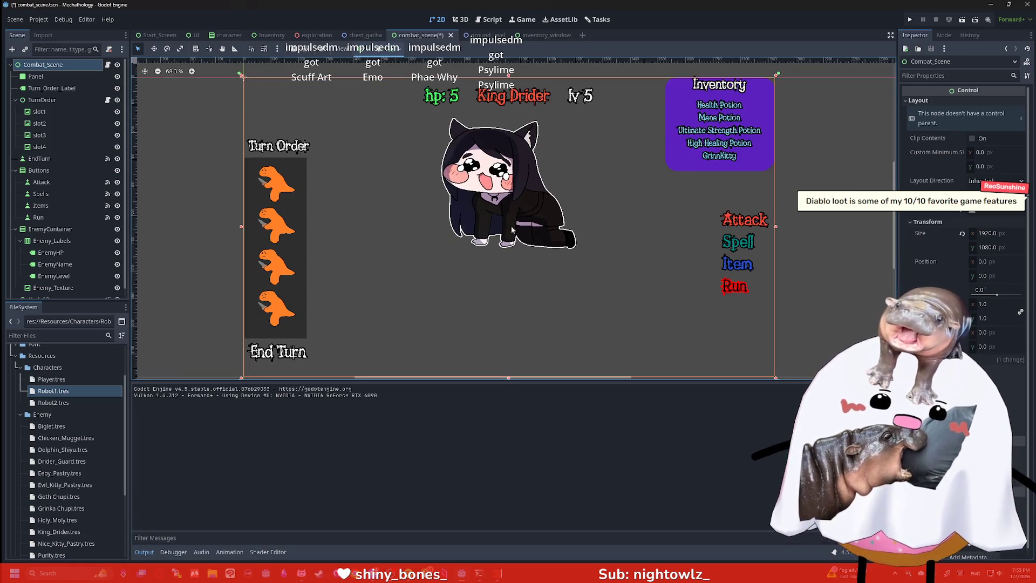
click(911, 20)
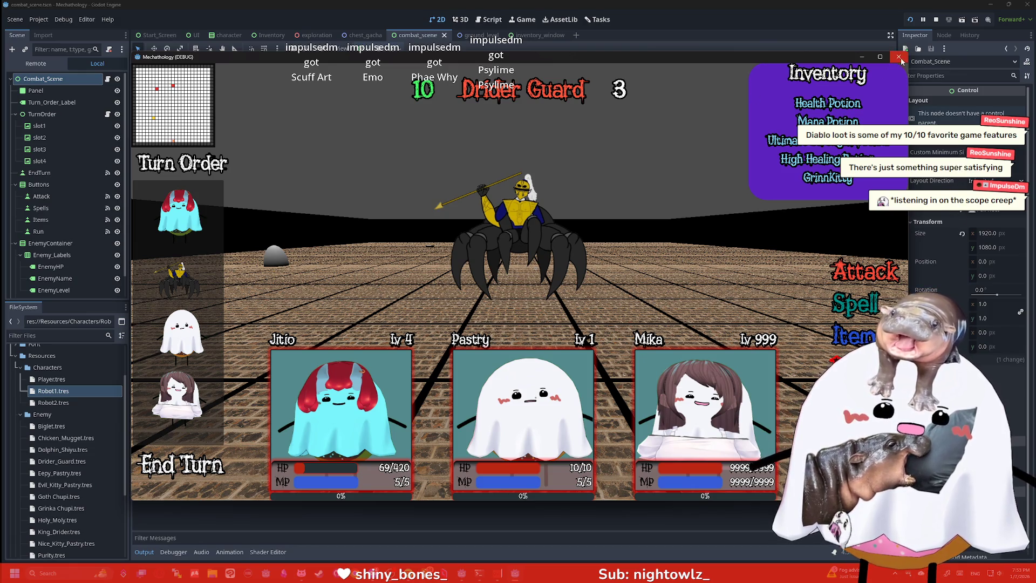
Close the game window, relaunch it against the level 2 Chicken Mugget, then stop it with F8
click(898, 57)
click(910, 20)
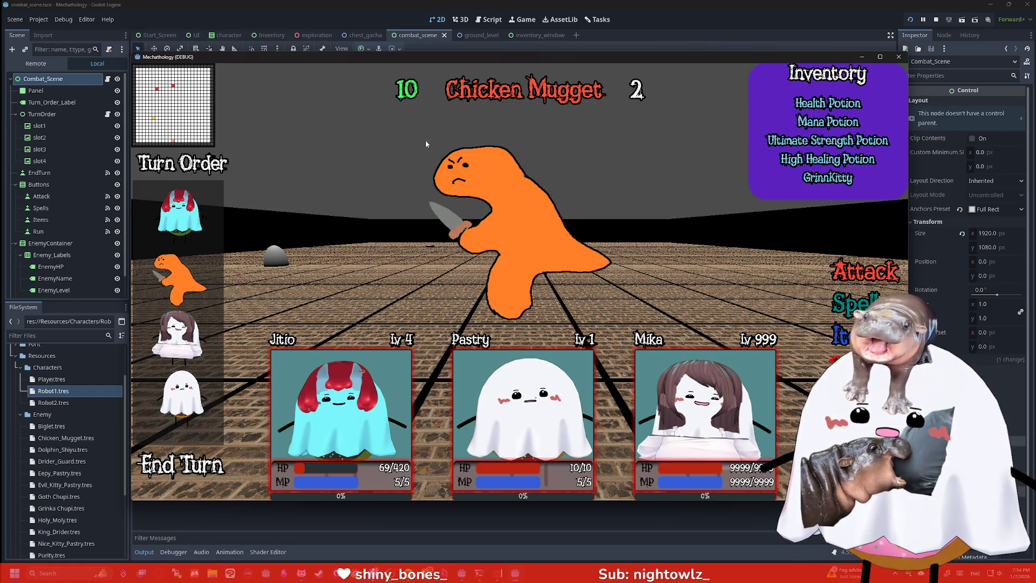
key(F8)
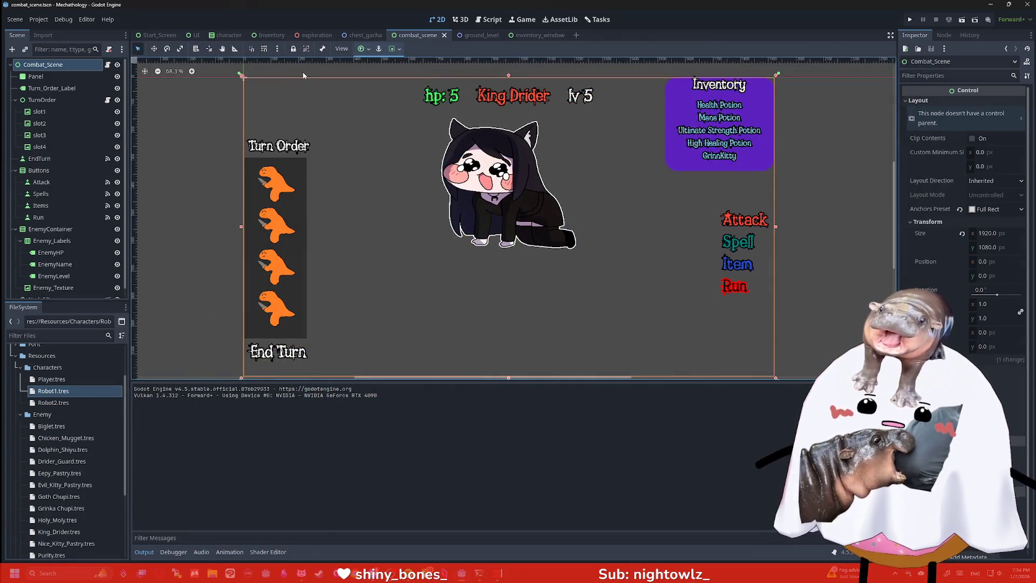
Select the Panel node and expand its Visibility properties to inspect the Modulate colour
scroll(301, 175, up, 2)
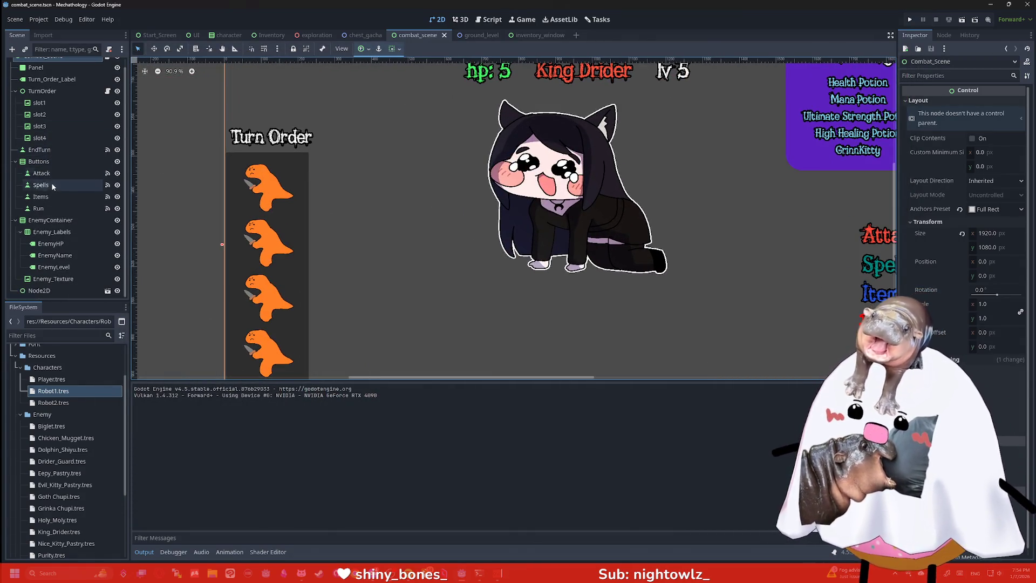
click(54, 76)
scroll(473, 166, down, 1)
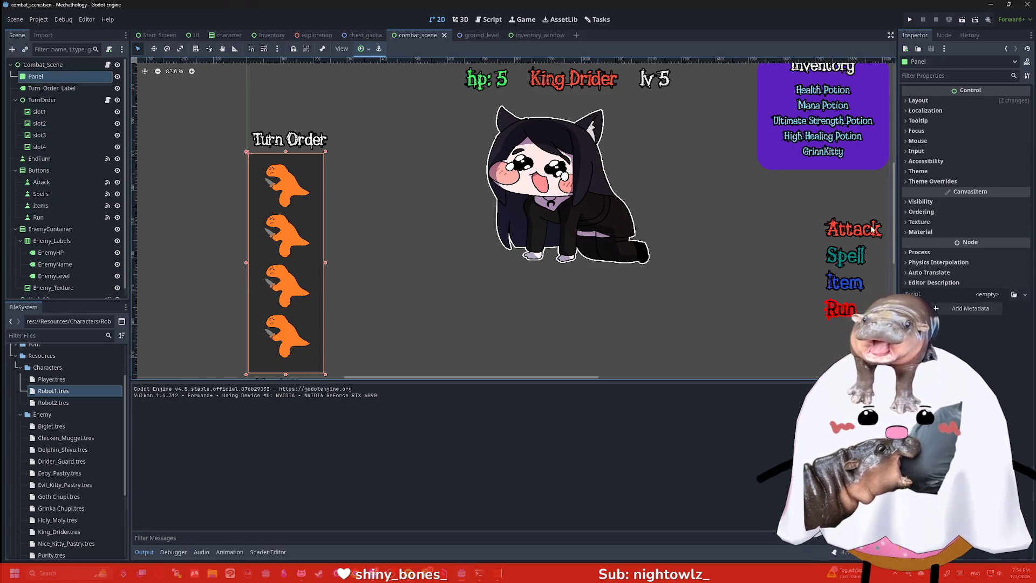
click(943, 201)
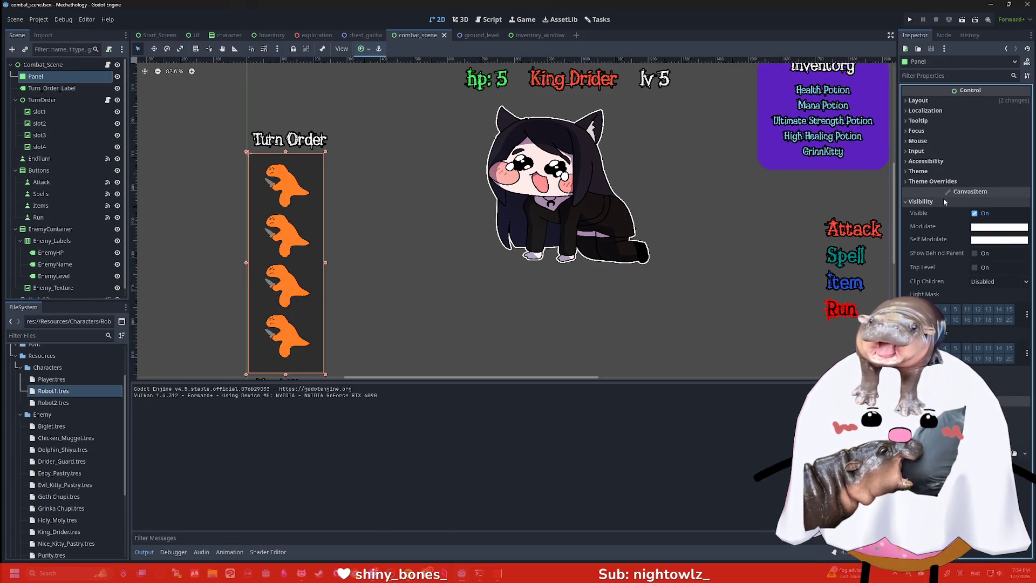
click(986, 227)
click(987, 228)
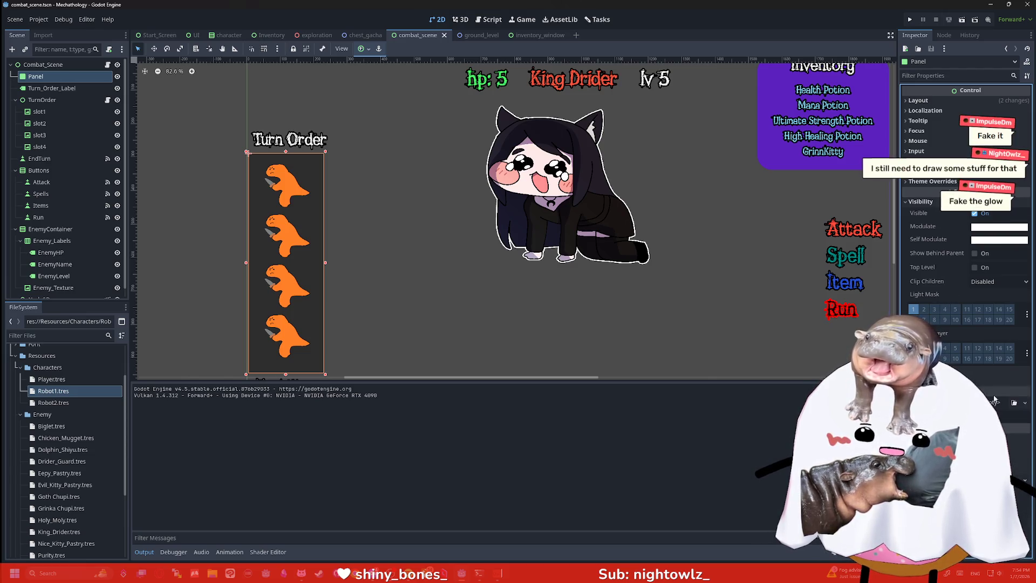
Expand the Panel's Material settings and assign a New CanvasItemMaterial
click(982, 416)
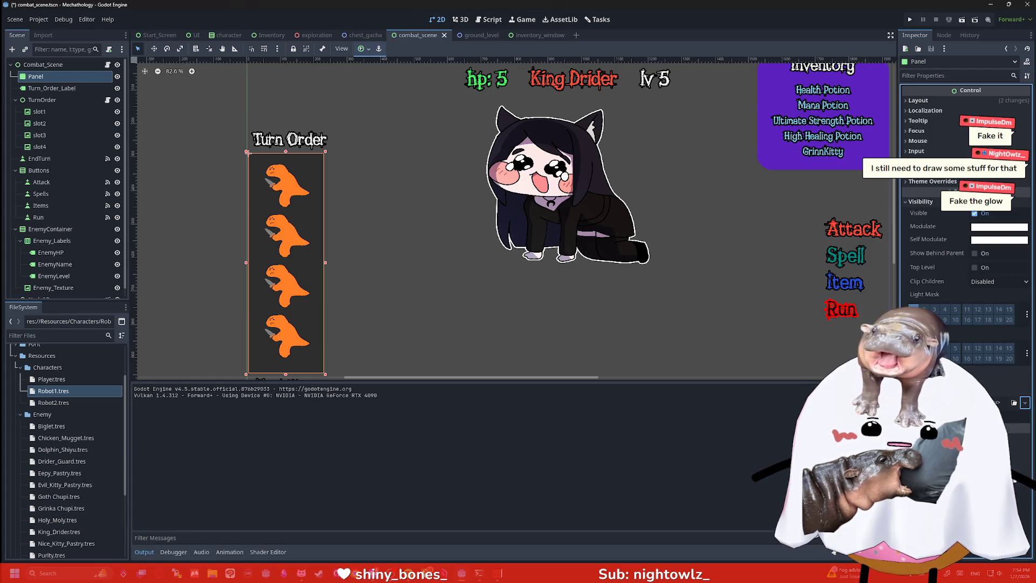
scroll(965, 243, down, 1)
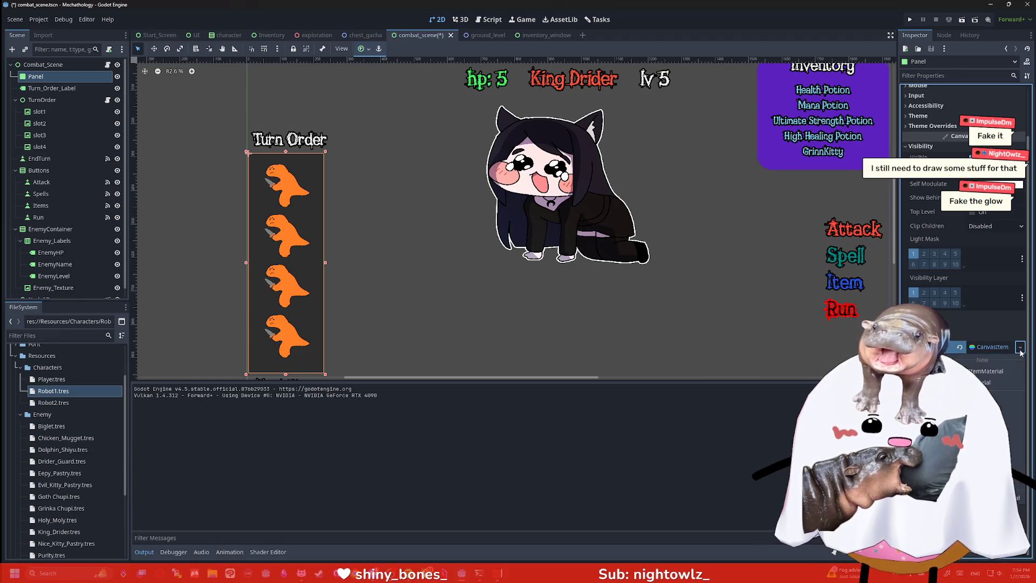
click(997, 383)
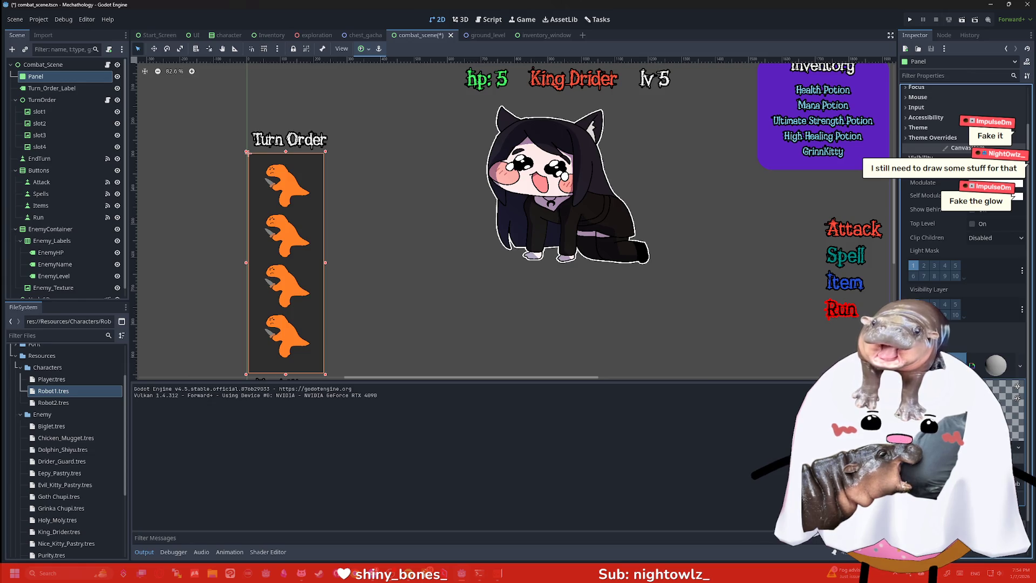
scroll(966, 368, up, 1)
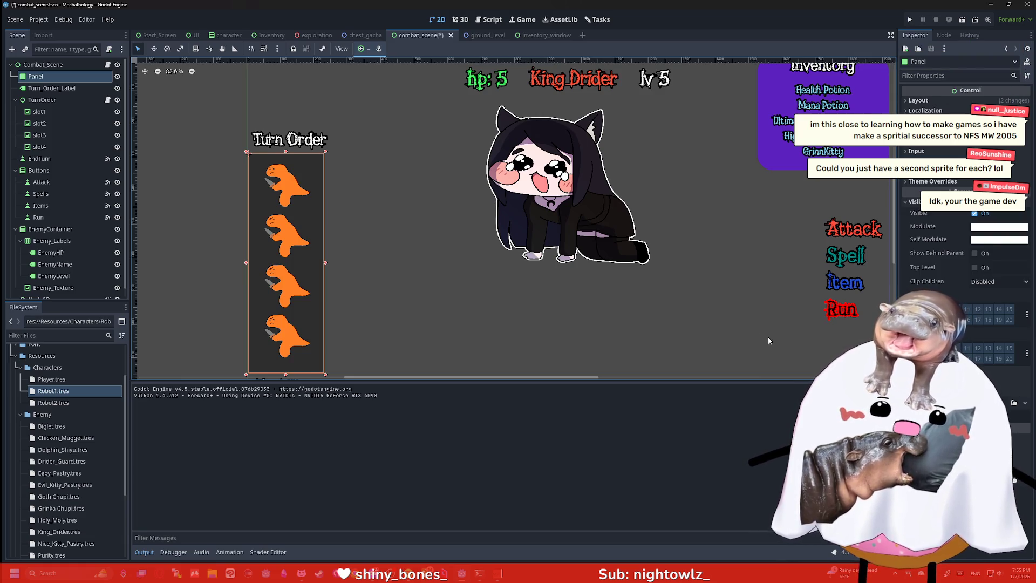
Zoom the 2D viewport in on the Turn Order panel down to the End Turn label
scroll(760, 320, down, 1)
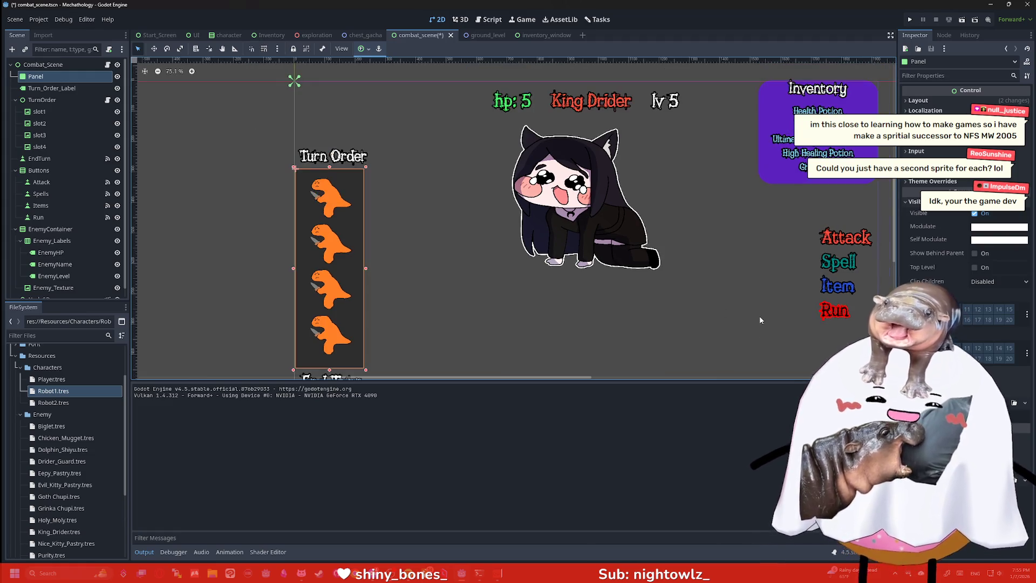
scroll(757, 319, up, 2)
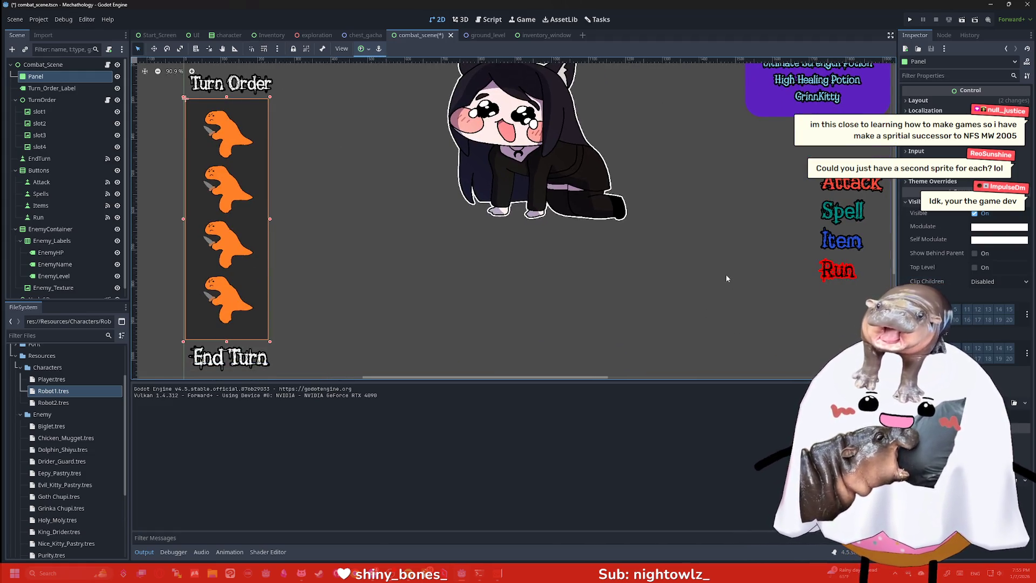
scroll(726, 278, up, 1)
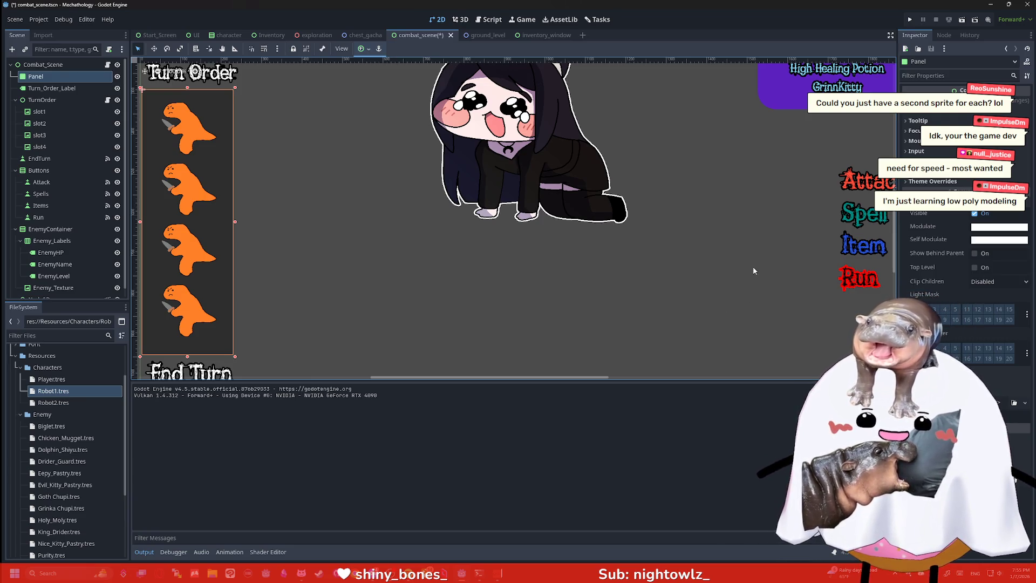
scroll(751, 270, down, 1)
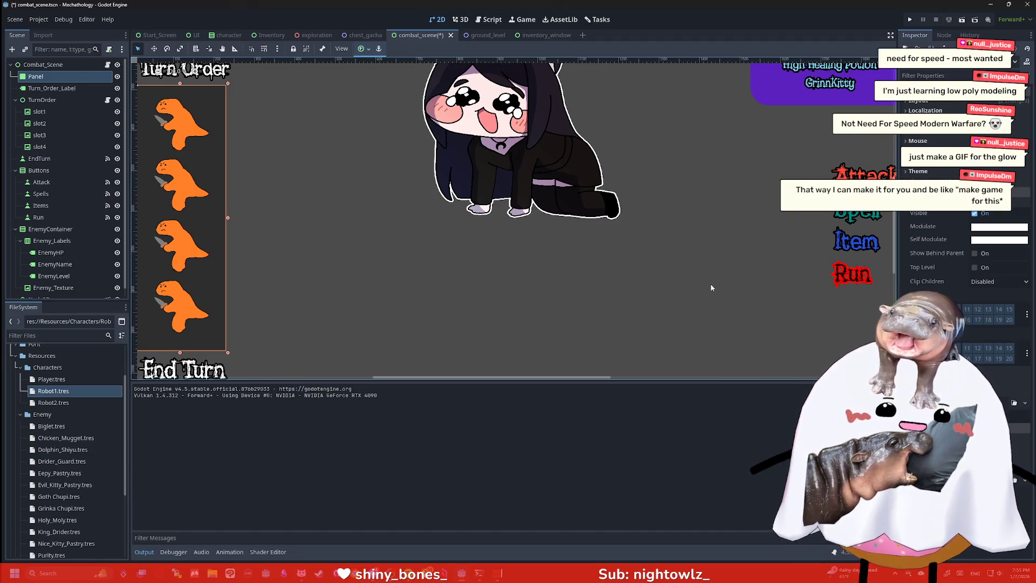
Select slot1 in the Scene tree and expand its Ordering section in the Inspector
click(182, 116)
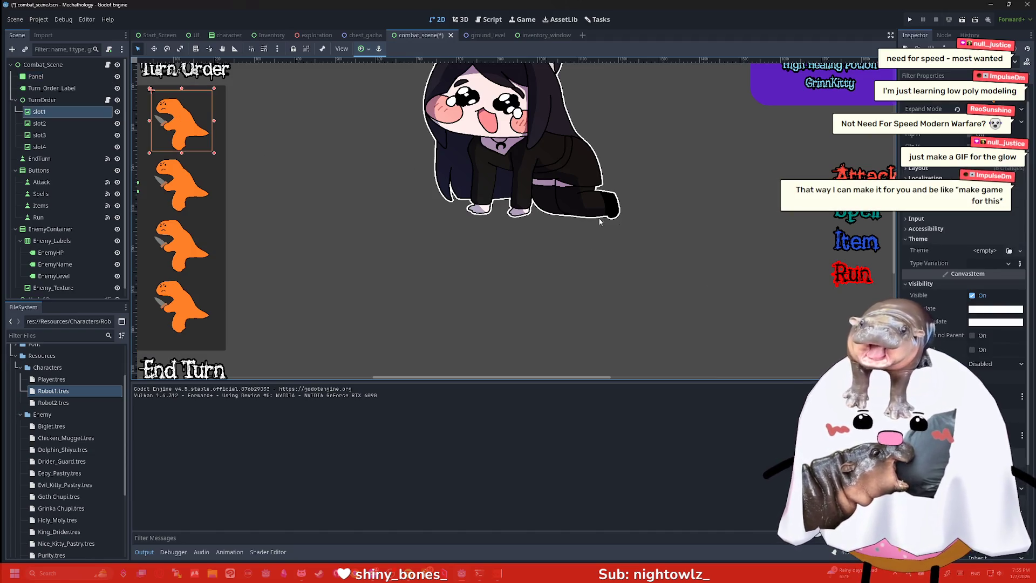
scroll(963, 280, down, 3)
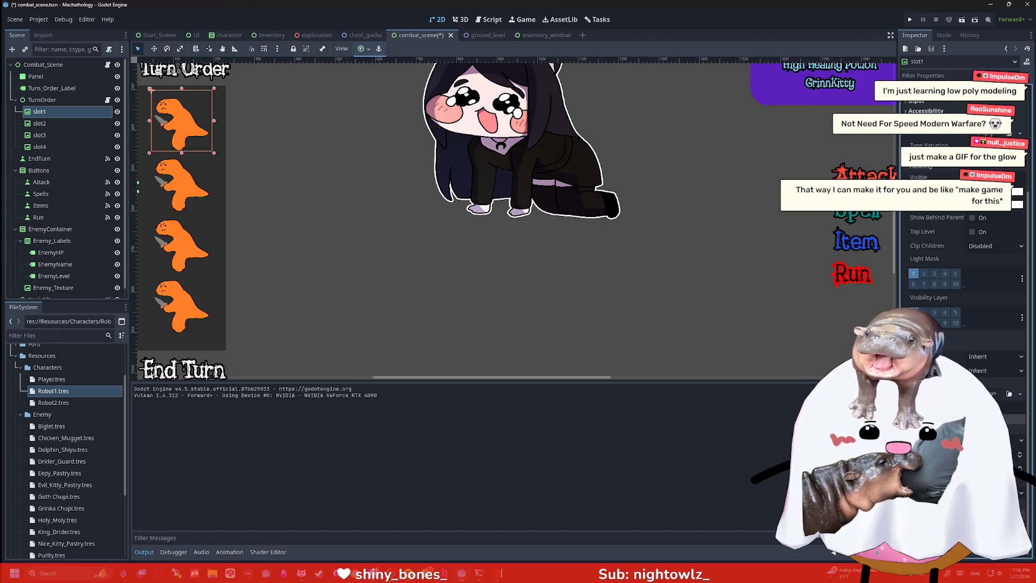
scroll(937, 261, up, 3)
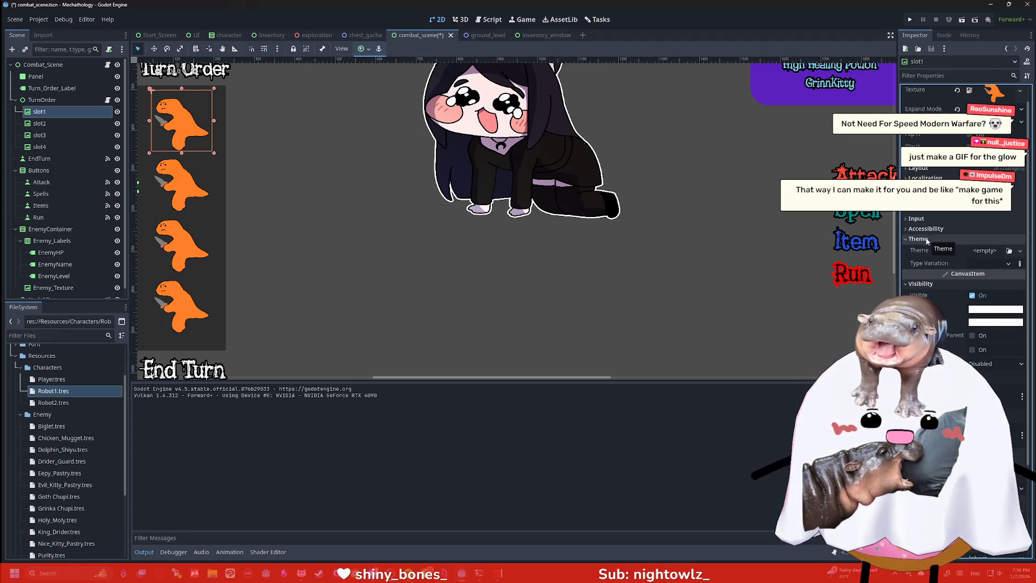
scroll(941, 247, up, 2)
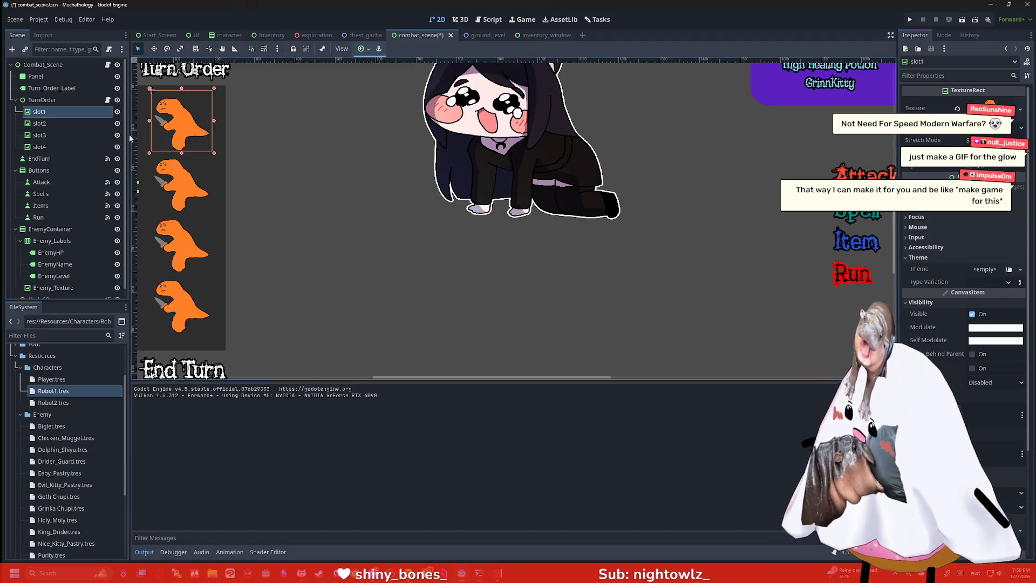
scroll(952, 225, down, 2)
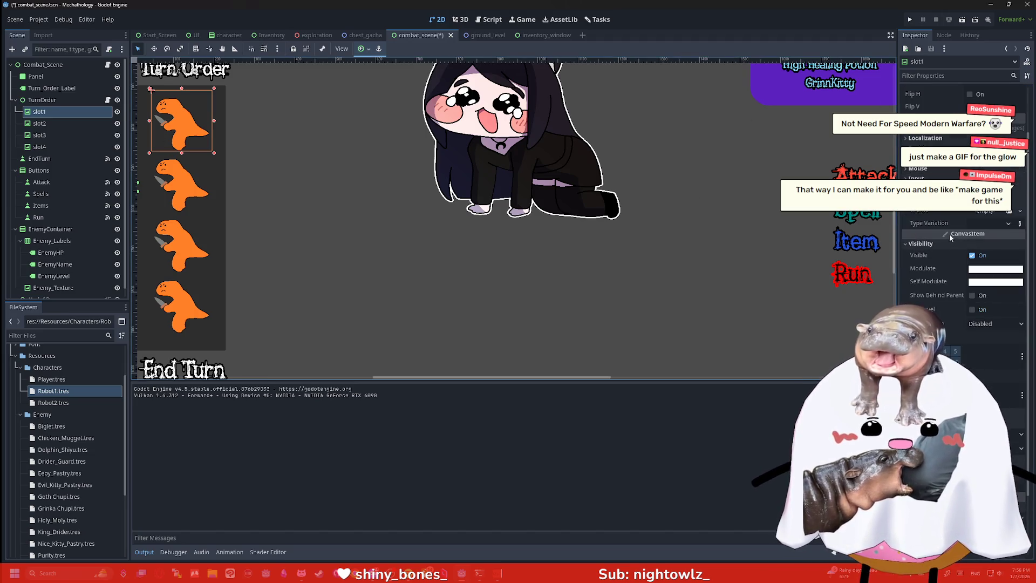
scroll(963, 227, down, 3)
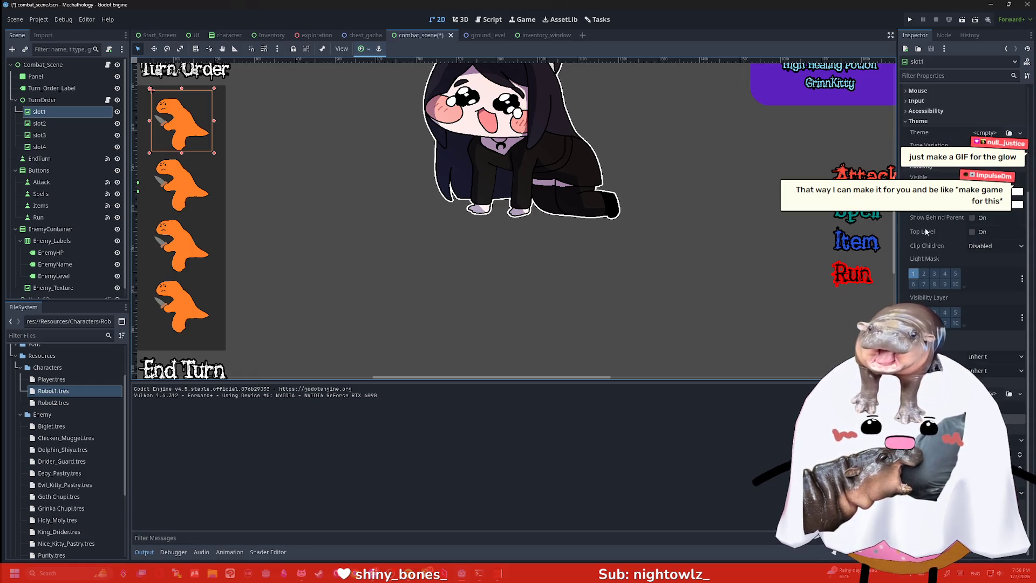
click(928, 334)
scroll(954, 365, down, 2)
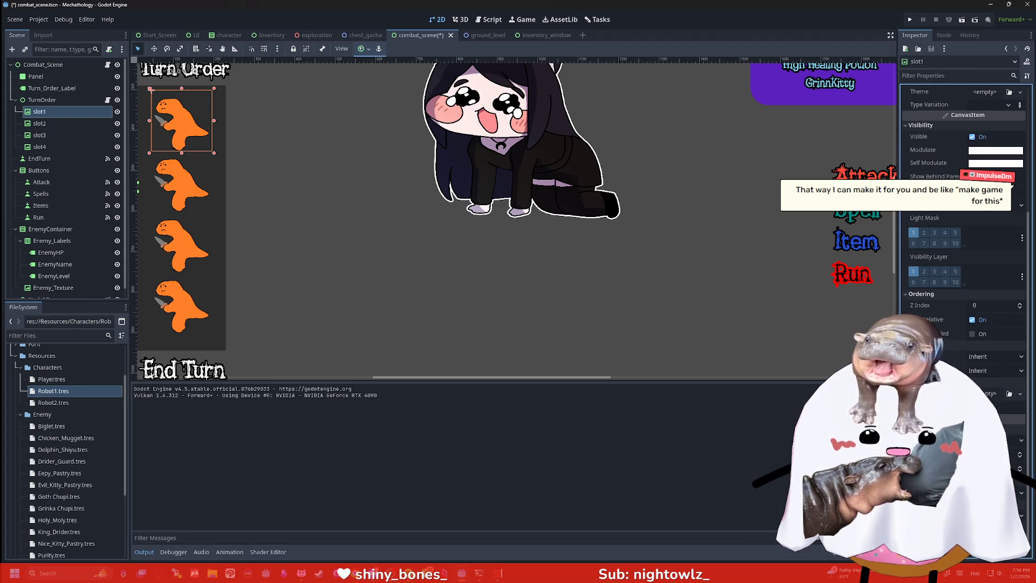
scroll(963, 227, down, 1)
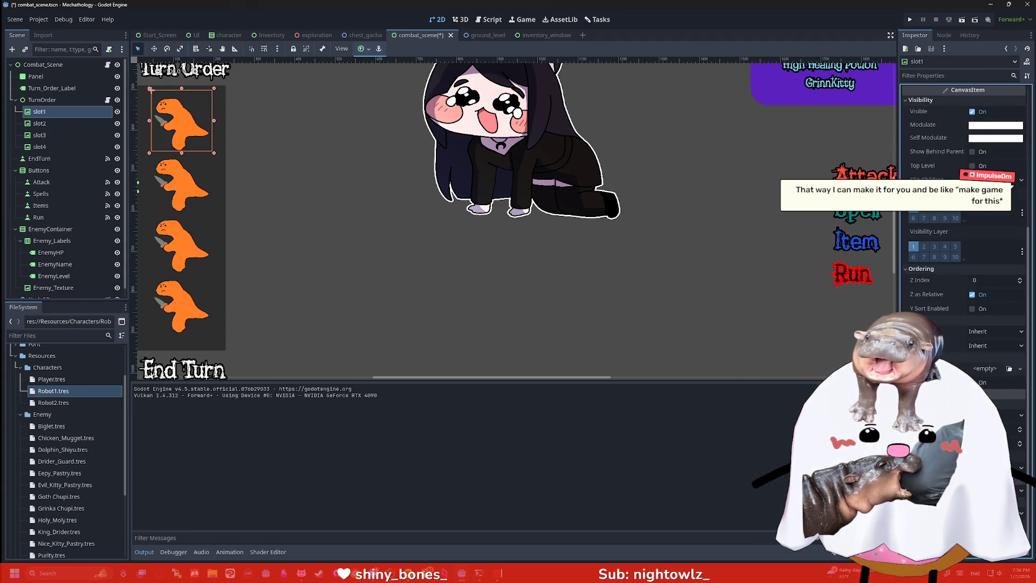
scroll(963, 226, up, 2)
scroll(963, 227, up, 2)
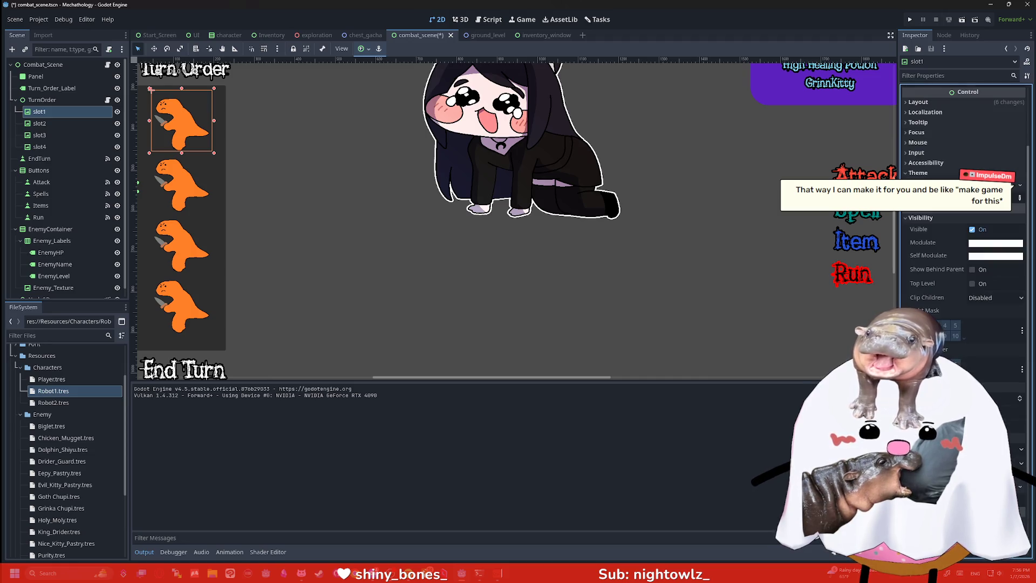
scroll(963, 227, up, 3)
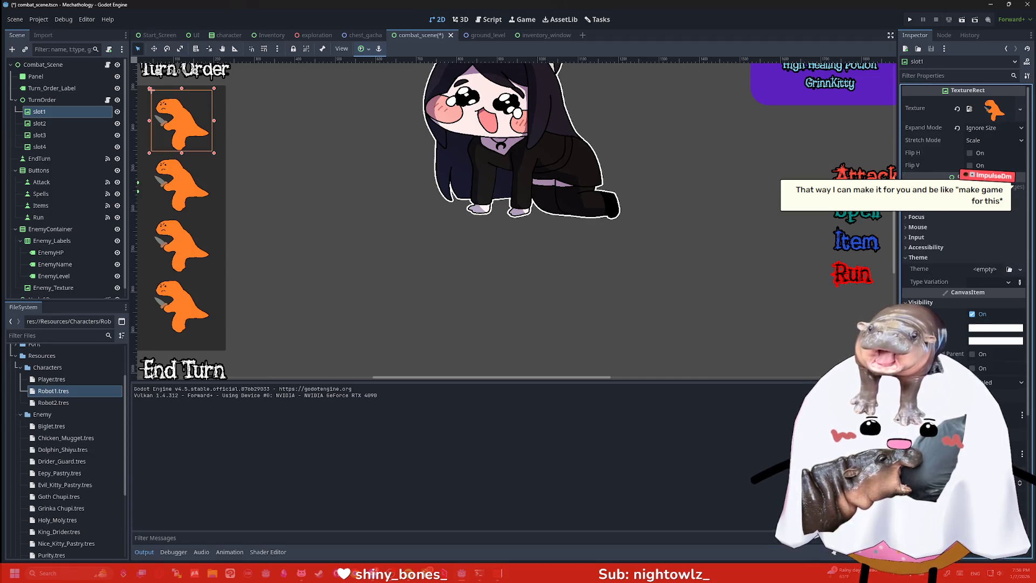
Expand slot1's Accessibility, Input, Mouse, Focus and Layout sections
click(924, 247)
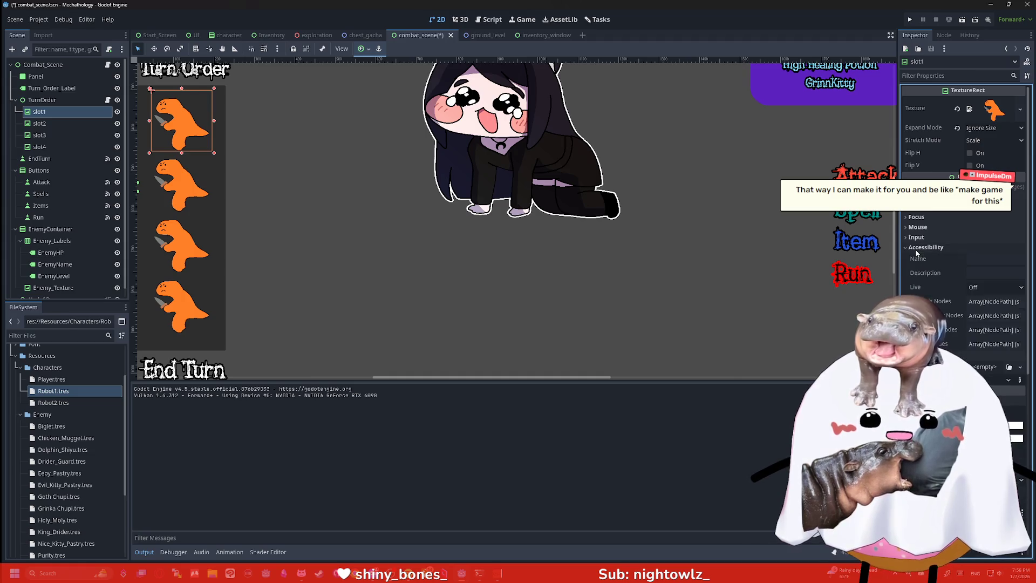
click(917, 237)
click(917, 227)
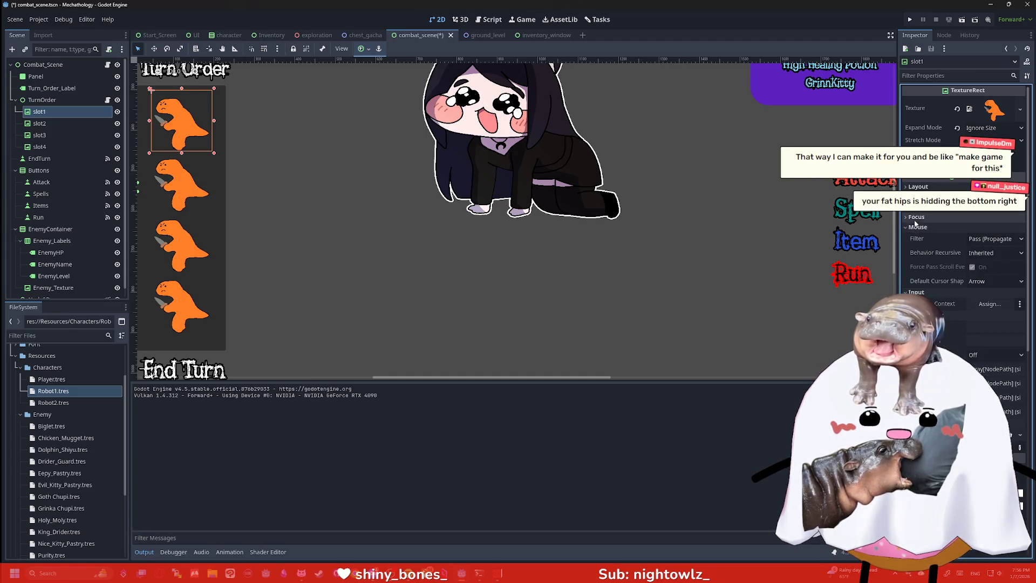
click(916, 217)
click(920, 187)
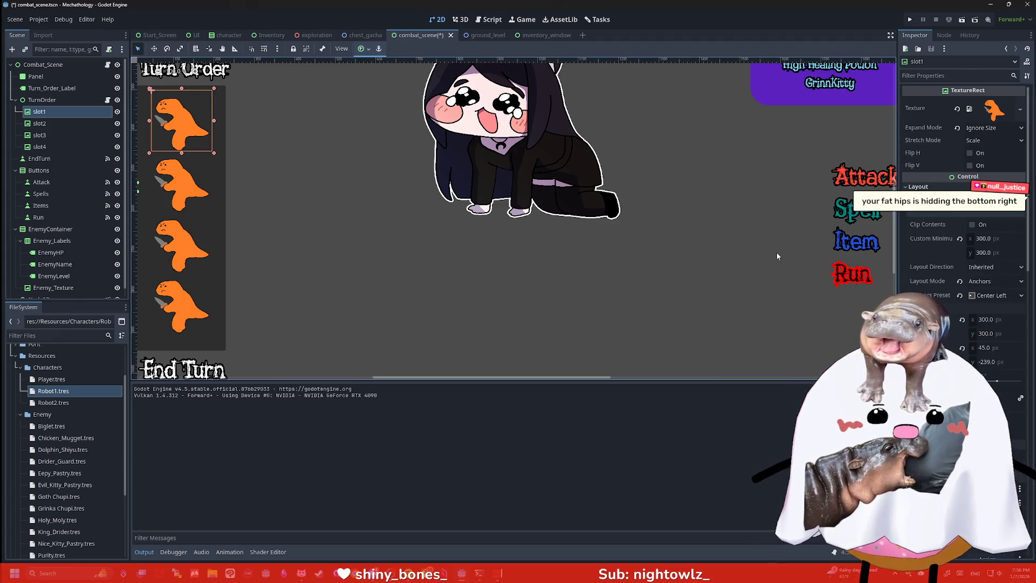
key(super)
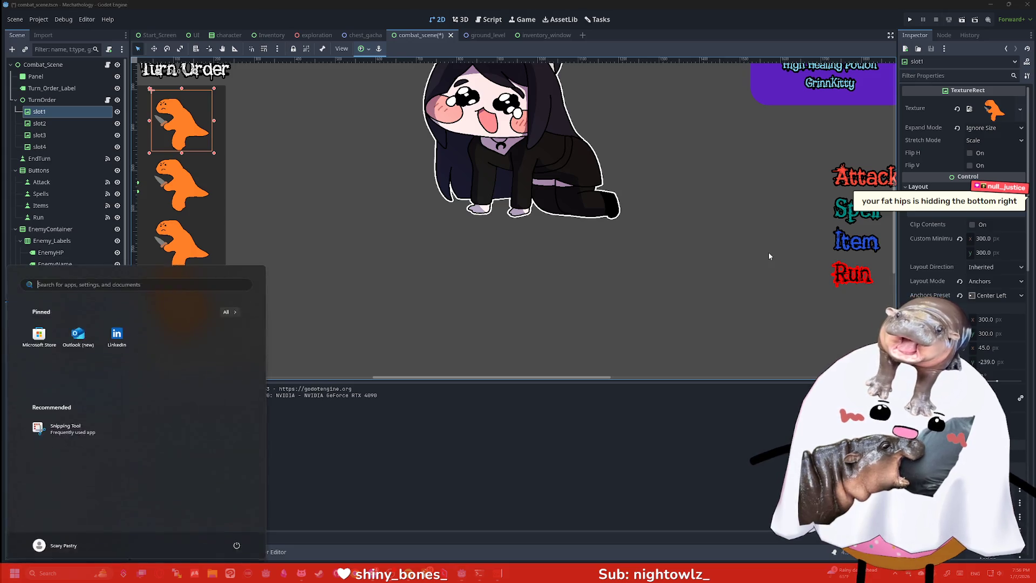
Launch Paint from Windows search and move its window higher on screen
text(paint)
key(Return)
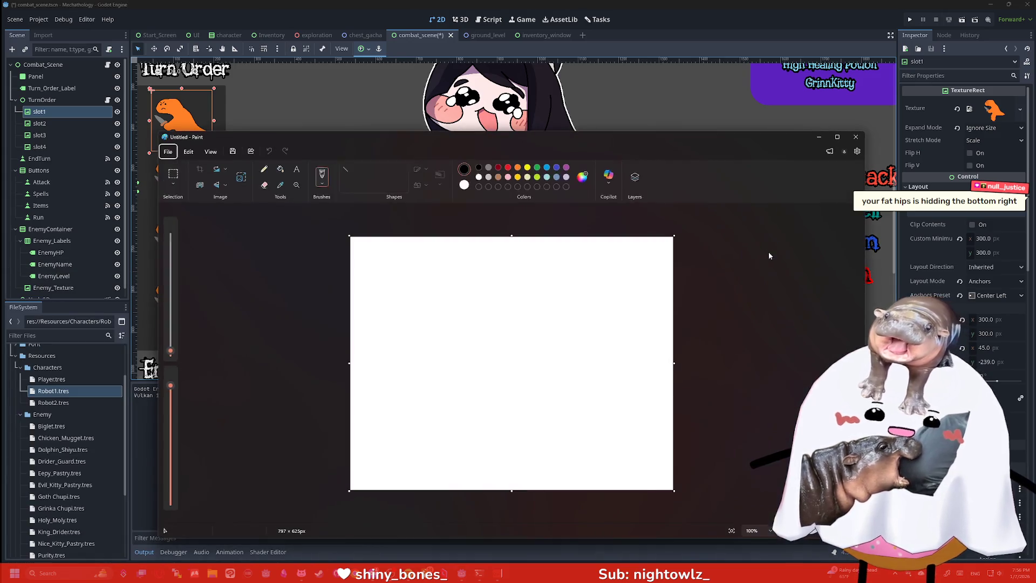
drag(621, 137, 614, 101)
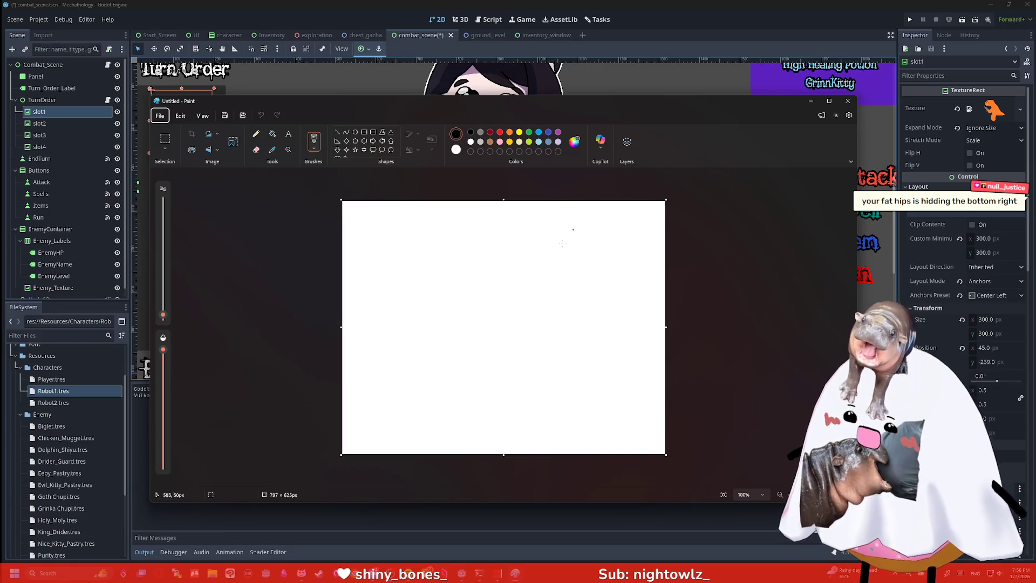
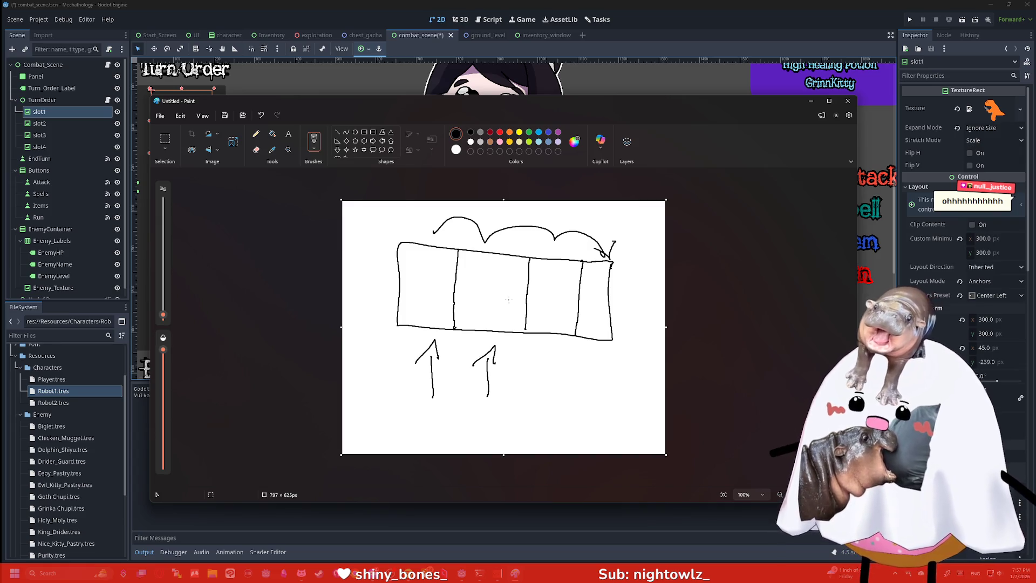
Search the system for 'imagemagic', then dismiss the search and return to Paint
key(super)
text(im)
key(Caps_Lock)
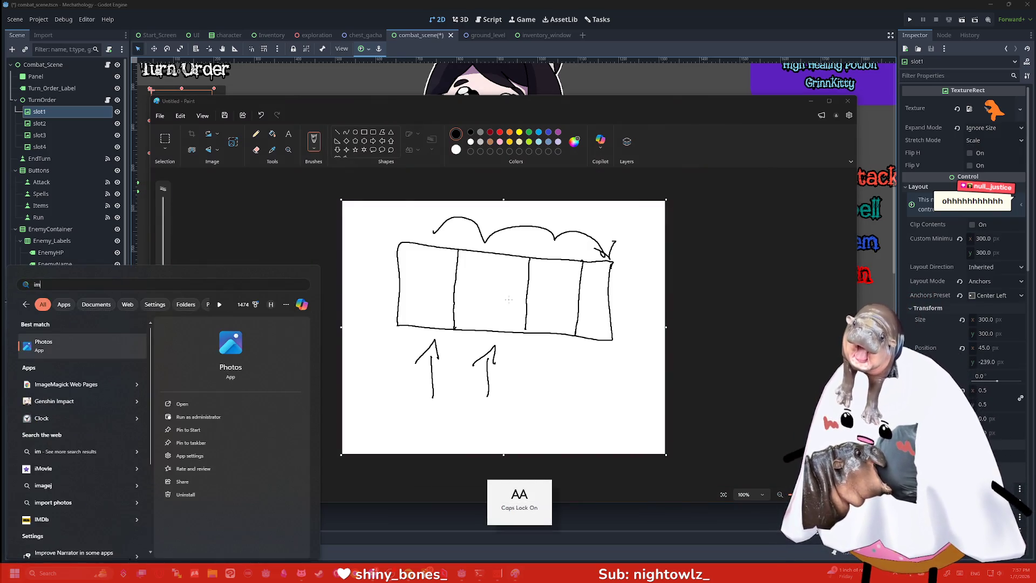
key(BackSpace)
key(BackSpace)
key(Caps_Lock)
text(agemag)
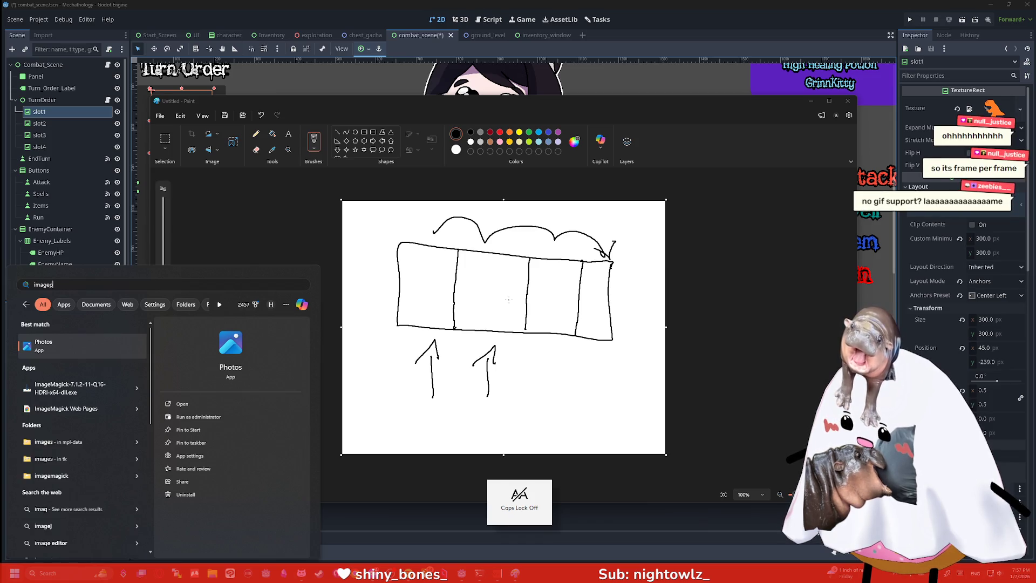
text(ick)
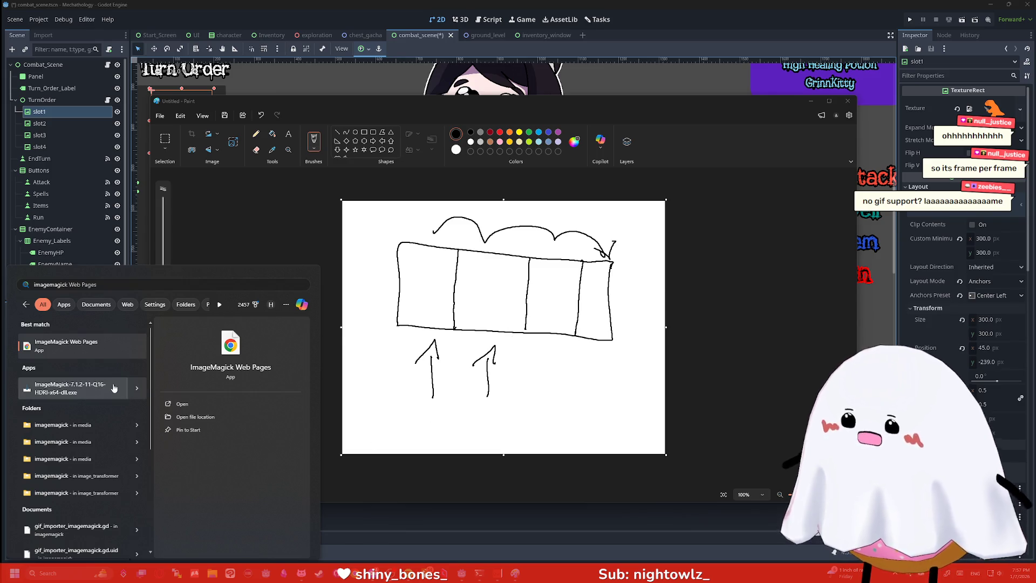
click(716, 335)
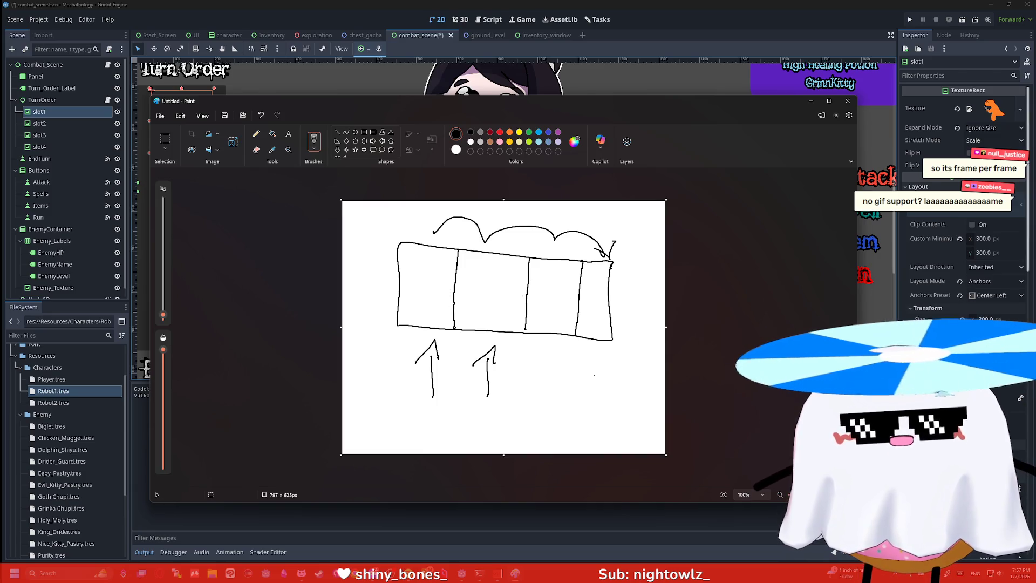
Scroll through the Paint sketch and start closing it, but cancel to keep it open
scroll(949, 248, down, 10)
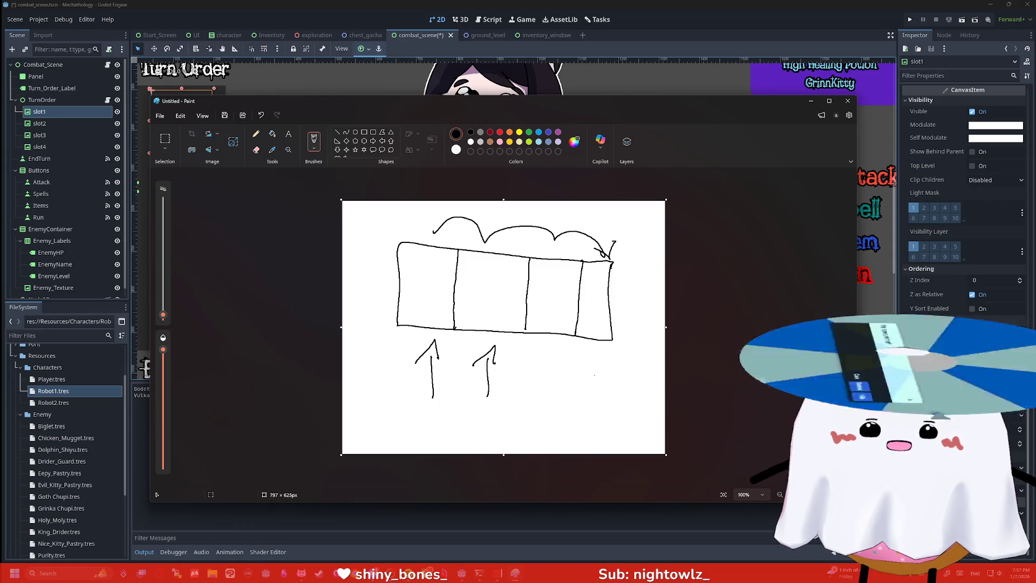
scroll(963, 216, up, 3)
scroll(963, 216, up, 5)
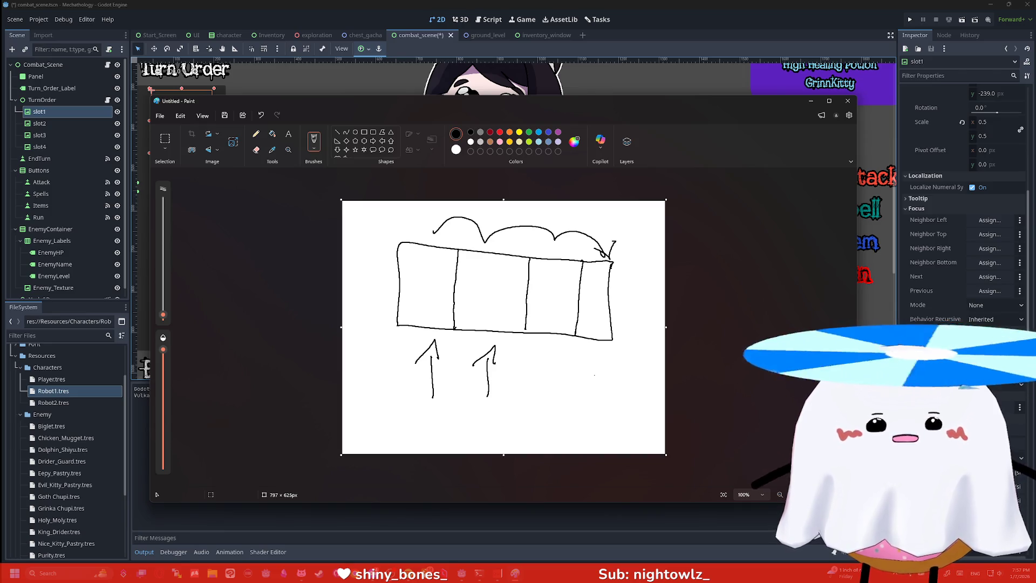
scroll(942, 342, up, 2)
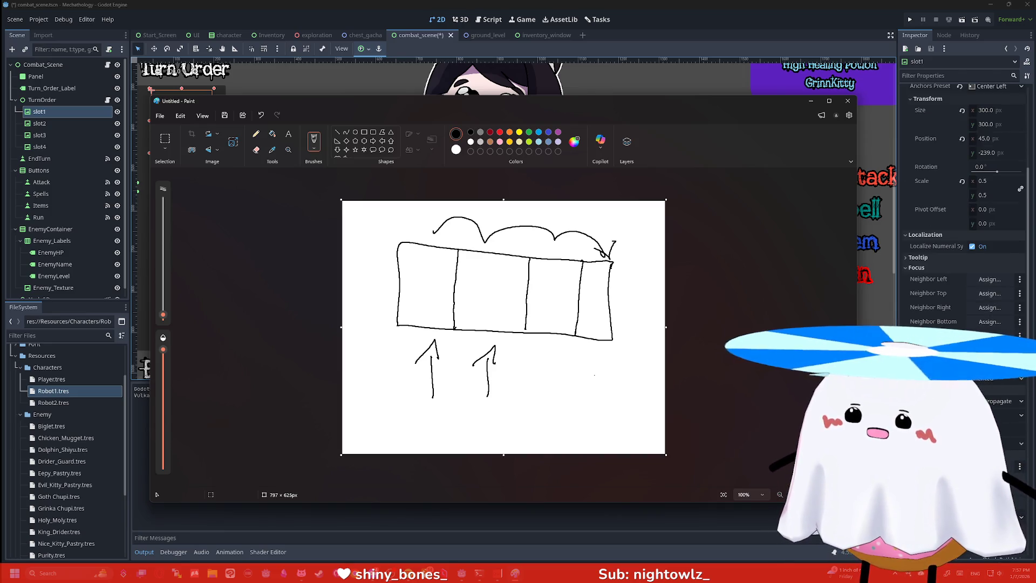
click(848, 101)
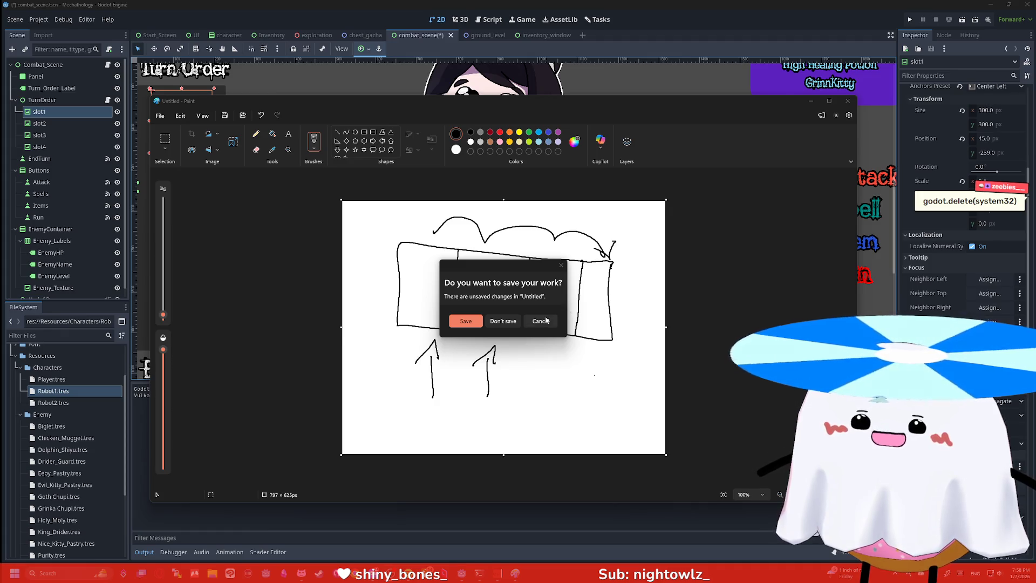
key(Escape)
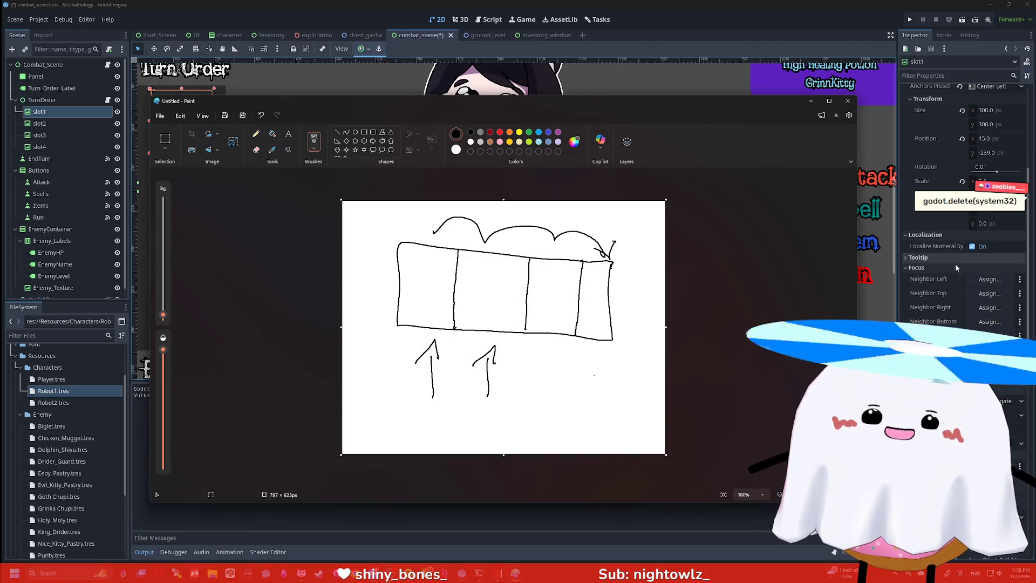
Bring the Godot combat scene forward, scroll its Inspector, and open a new File Explorer window
click(931, 261)
scroll(930, 260, down, 5)
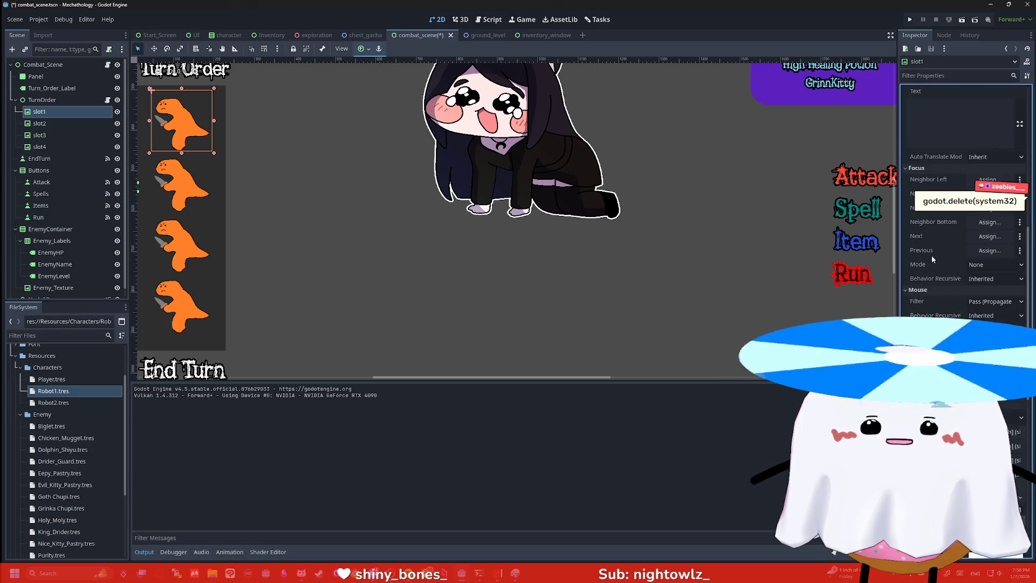
scroll(937, 255, down, 5)
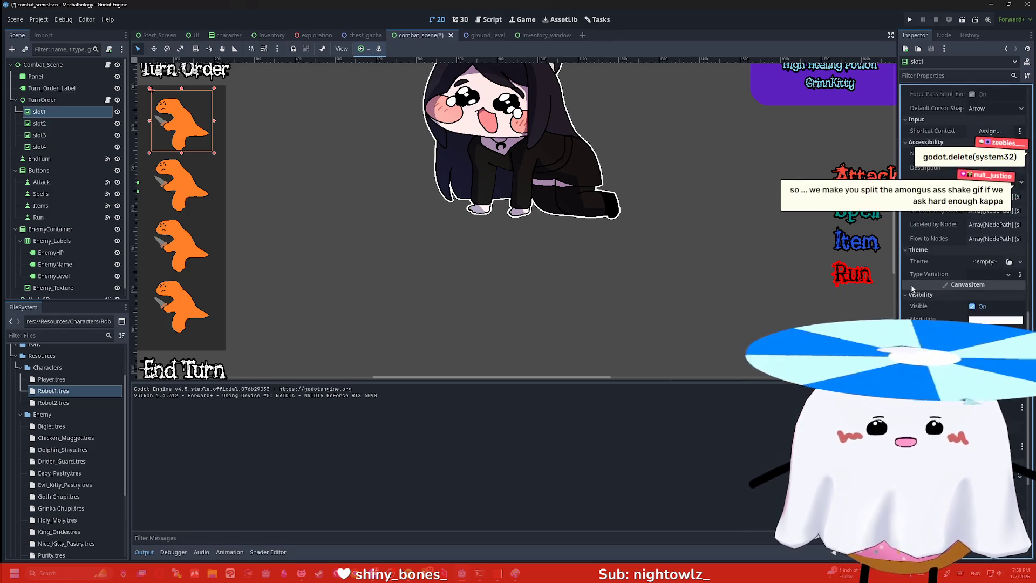
scroll(930, 309, down, 2)
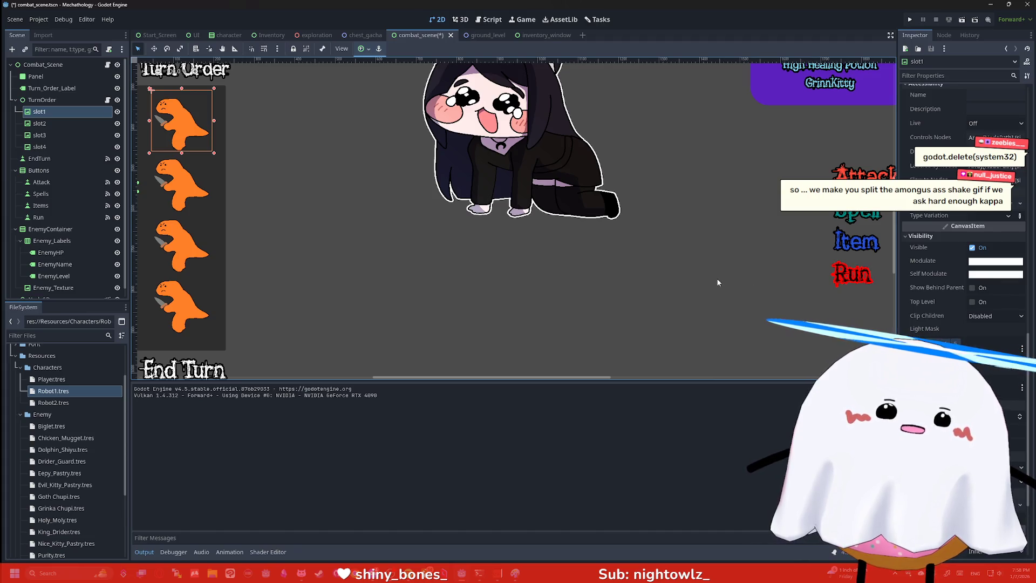
scroll(918, 248, down, 2)
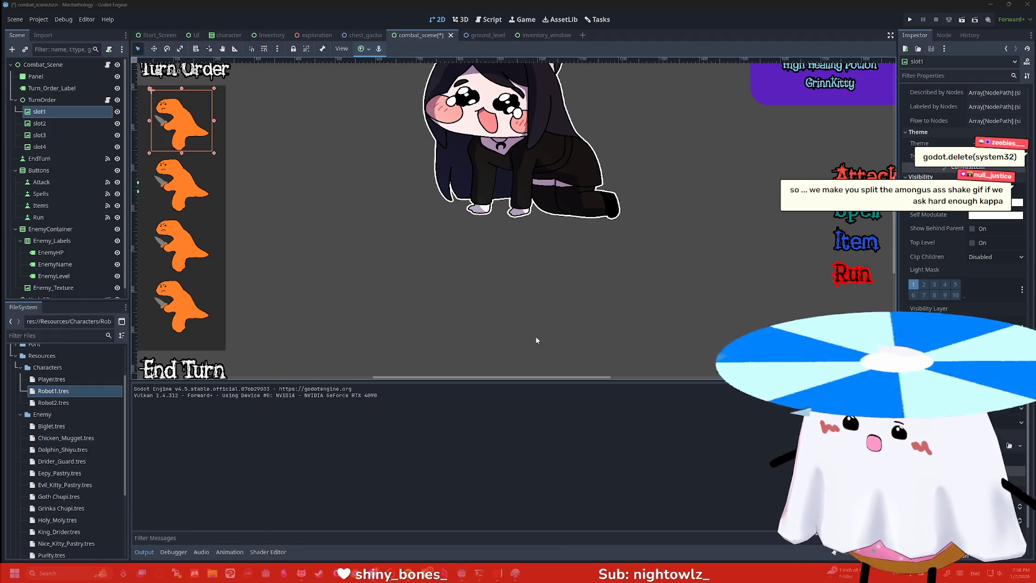
key(super+e)
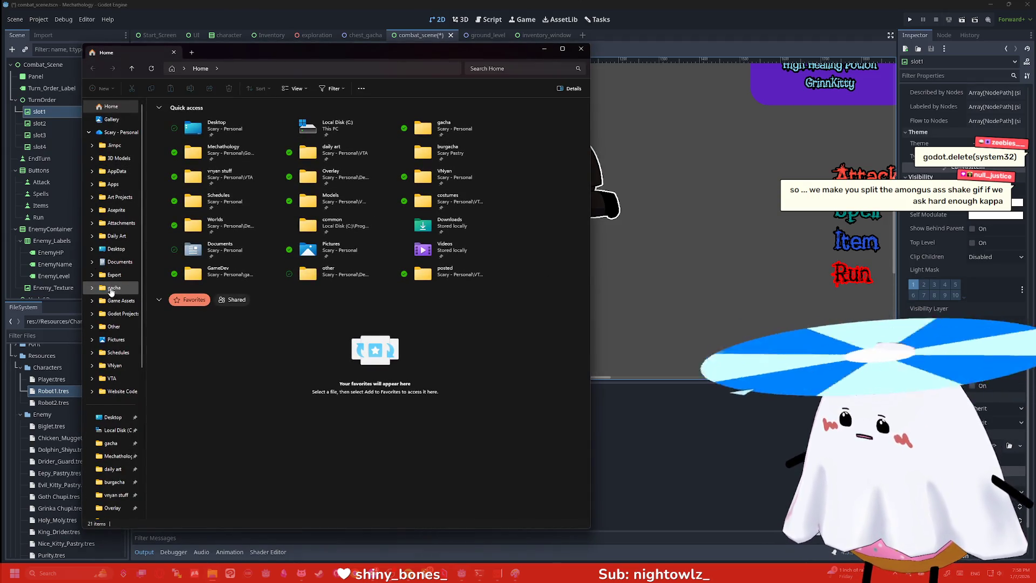
Preview the gif in gacha › gif, then open the excuse_huh sheet PNG in Clip Studio Paint
click(114, 287)
double_click(191, 161)
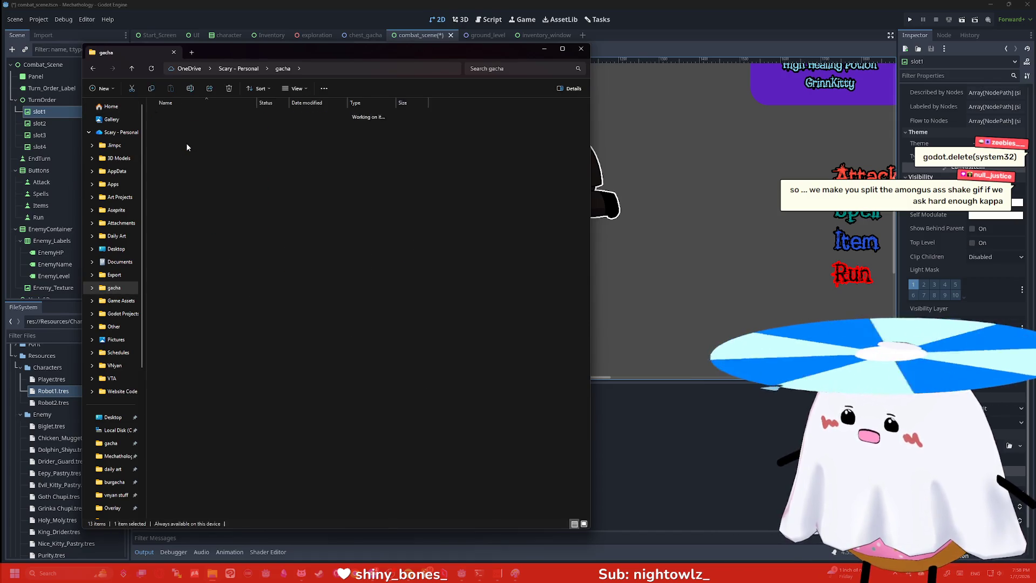
double_click(172, 123)
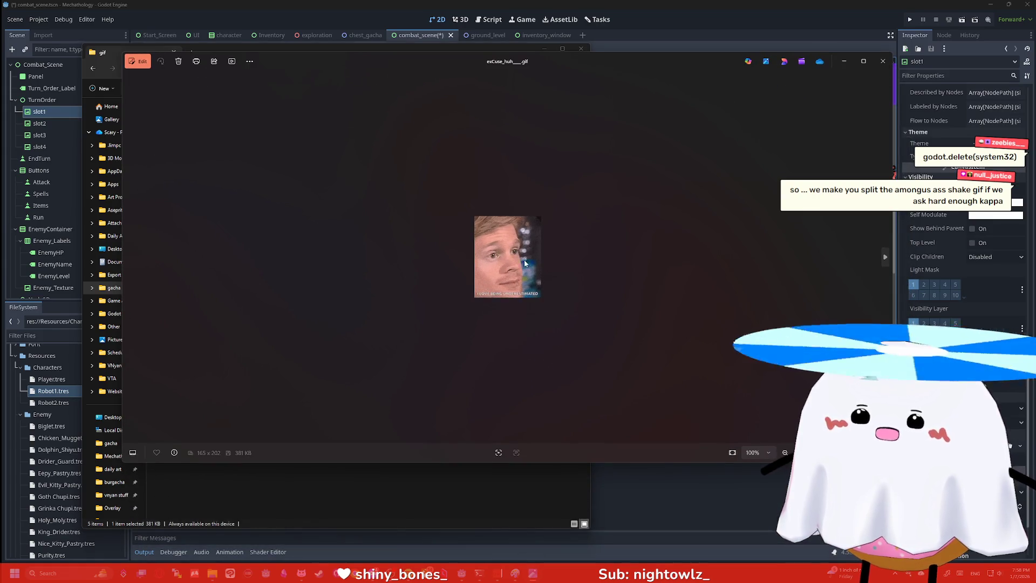
scroll(523, 268, up, 2)
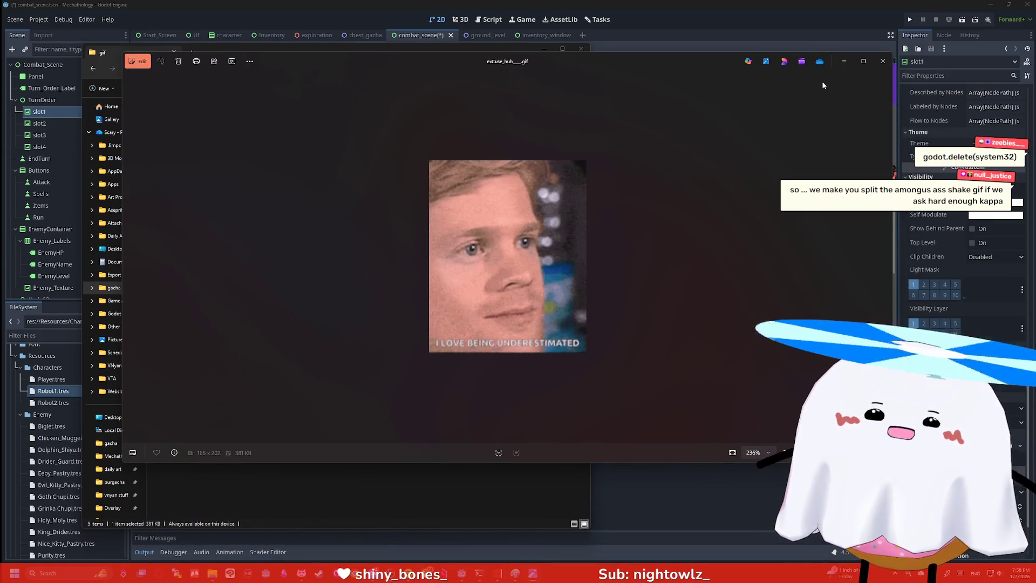
click(881, 60)
double_click(261, 124)
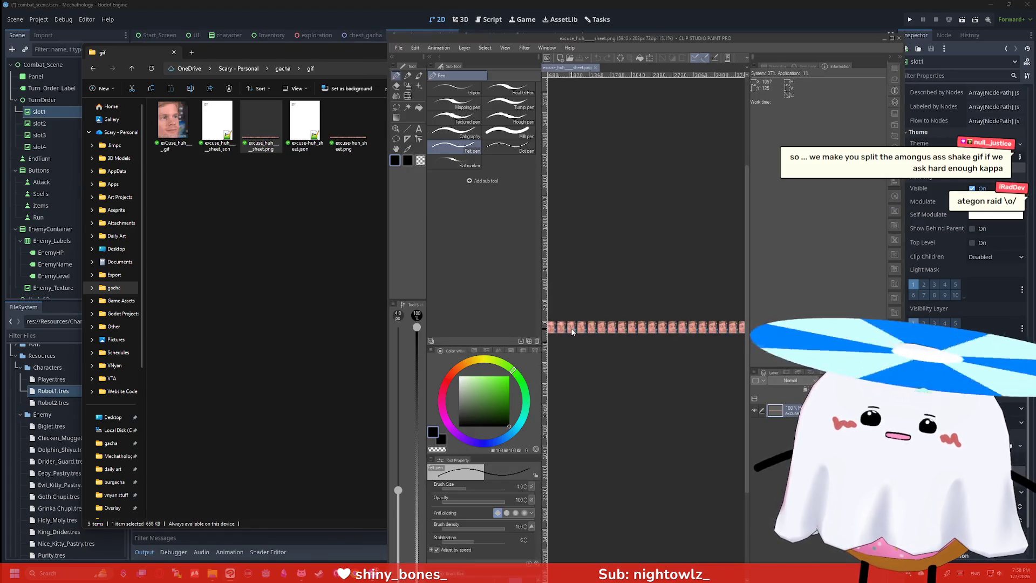
Zoom and pan across the excuse_huh face-frame strip, then close Clip Studio Paint
scroll(625, 311, up, 4)
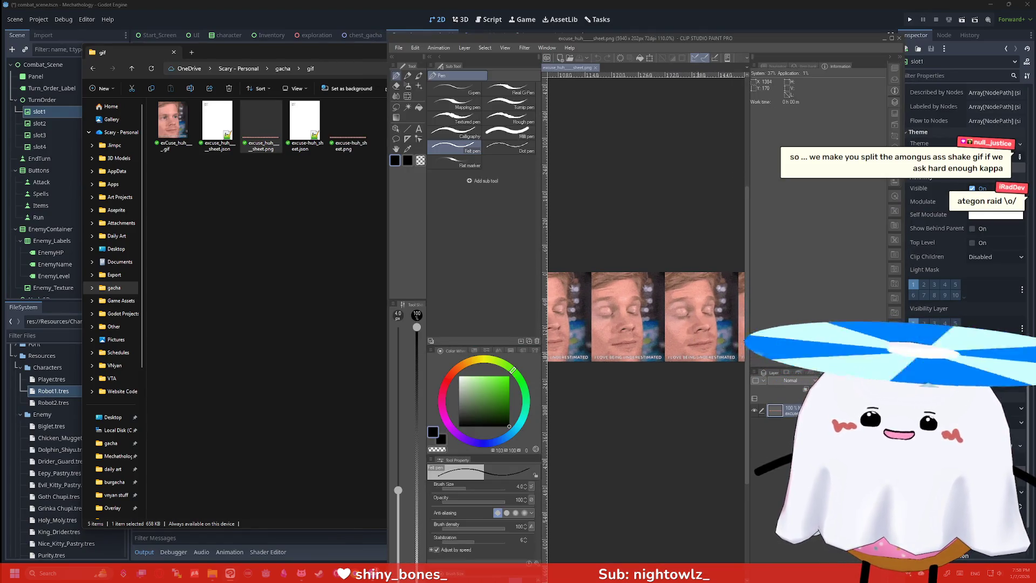
click(896, 39)
mouse_move(479, 554)
mouse_down()
mouse_move(360, 554)
mouse_move(790, 541)
mouse_up()
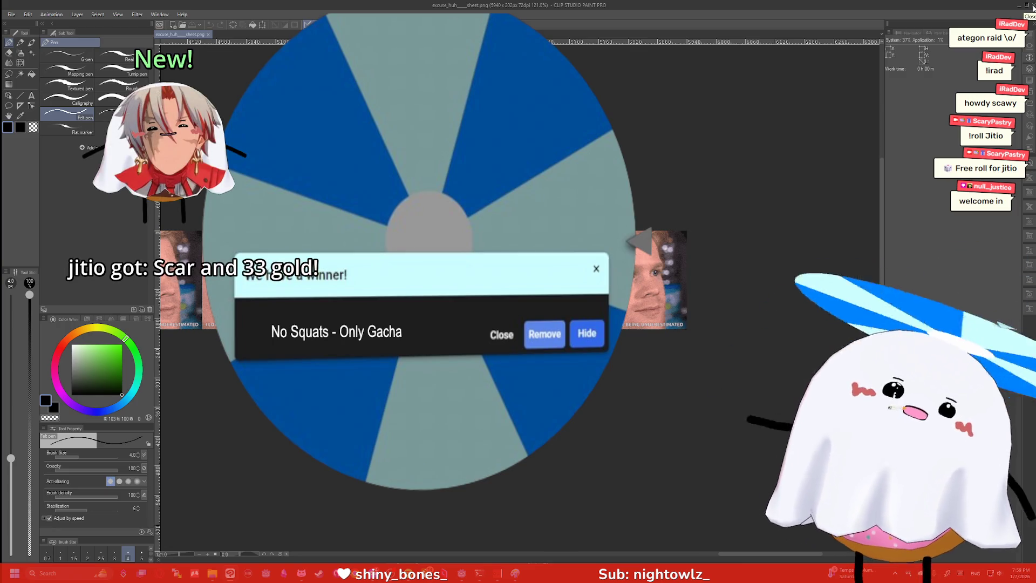
click(1032, 7)
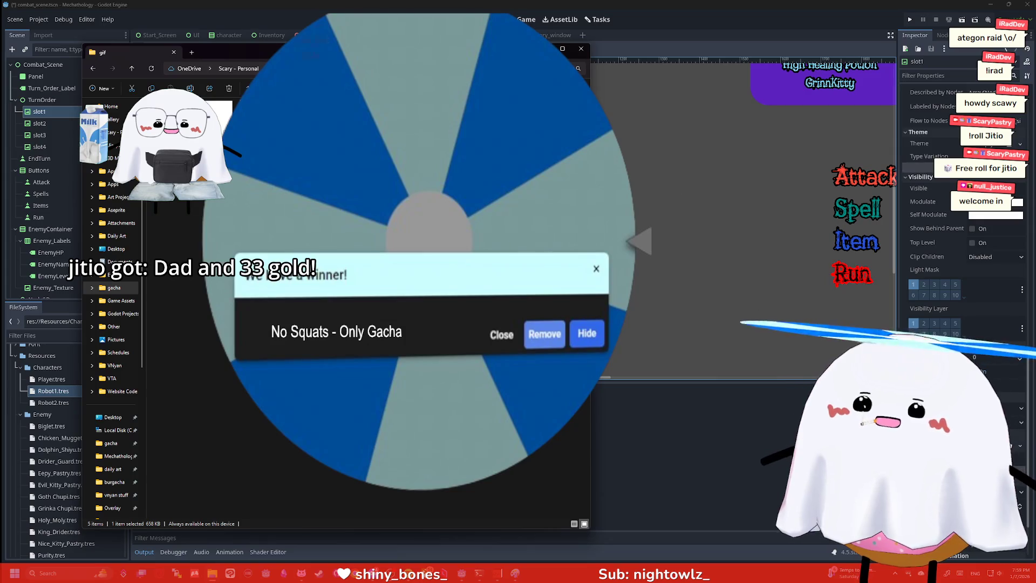
Close File Explorer and scroll through slot1's Inspector properties
click(580, 52)
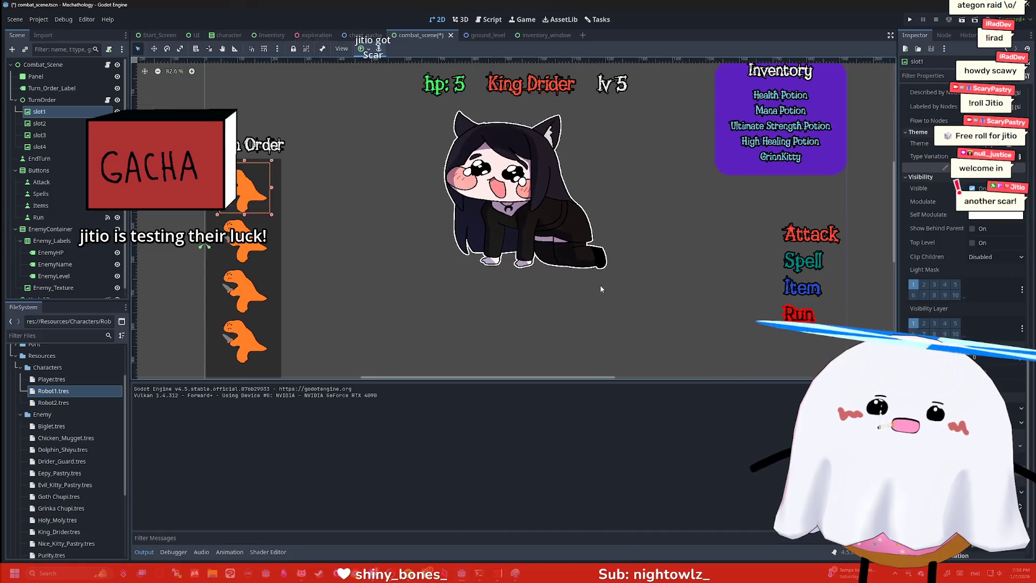
scroll(600, 289, down, 2)
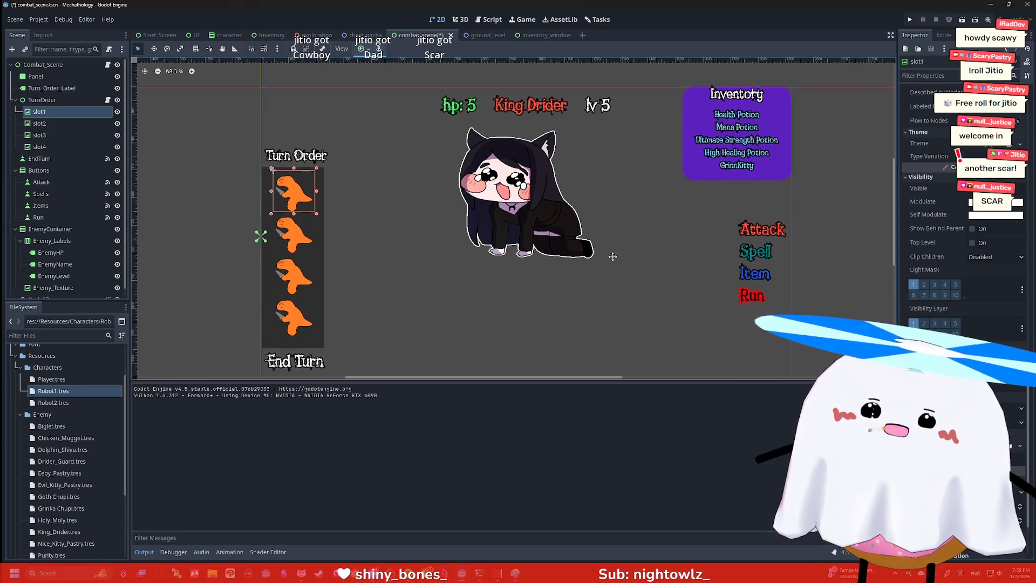
scroll(603, 249, down, 1)
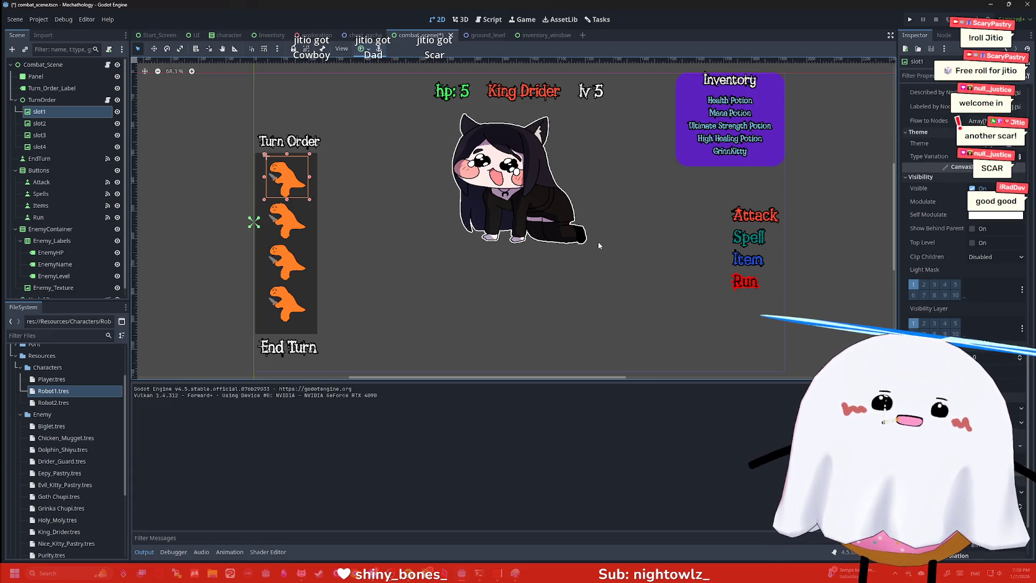
scroll(964, 193, up, 2)
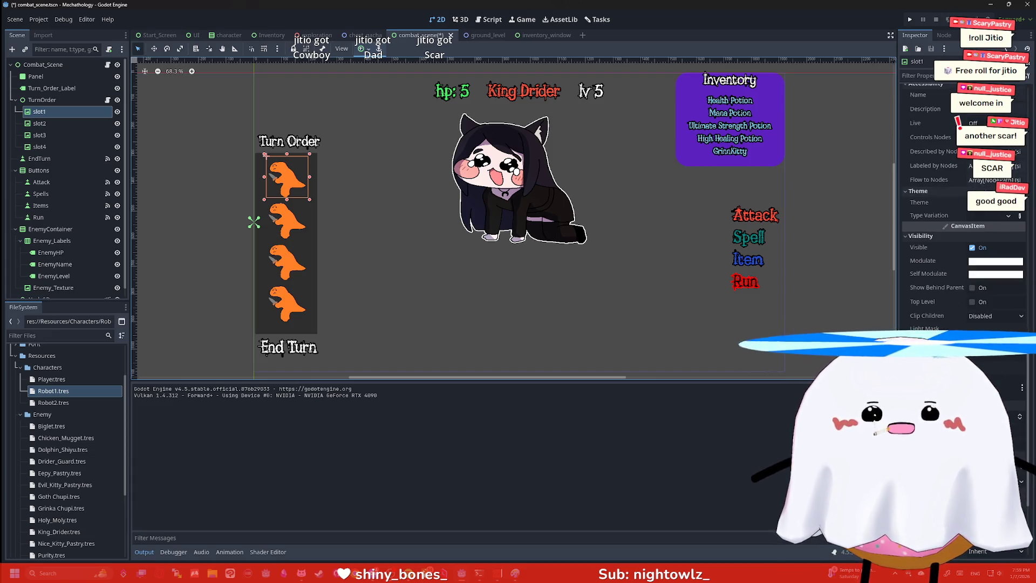
scroll(1028, 115, up, 10)
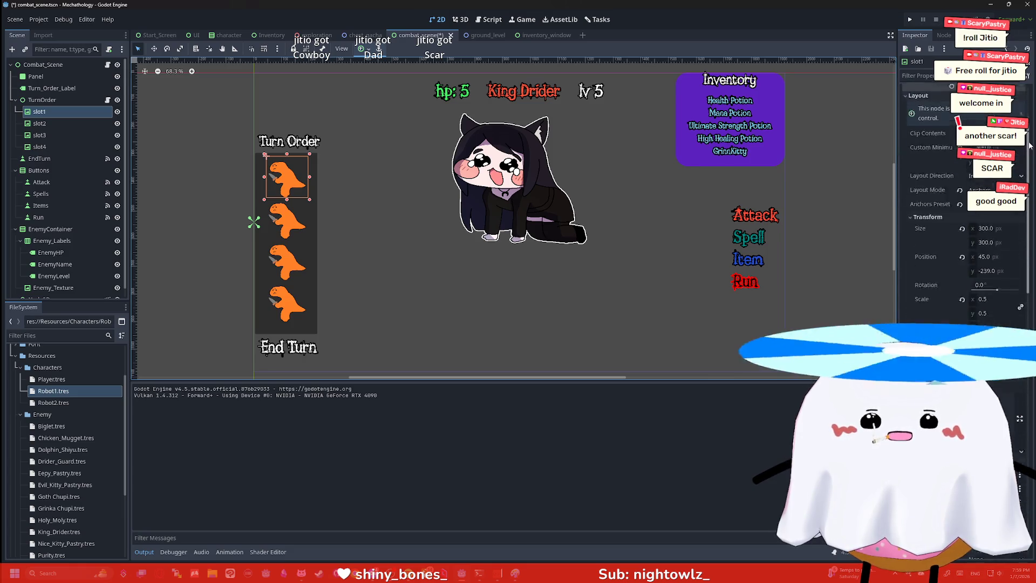
scroll(1029, 114, down, 10)
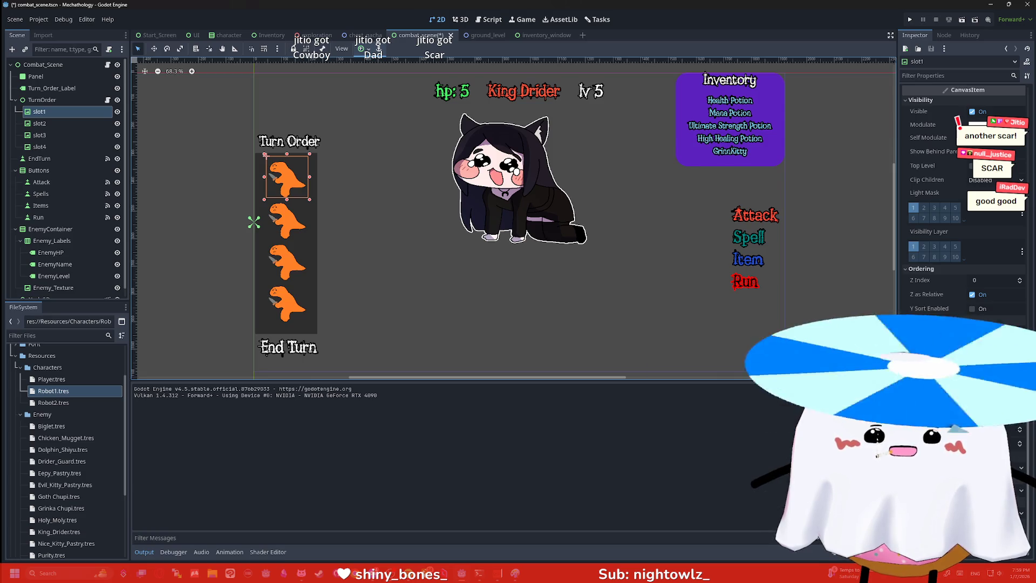
scroll(963, 216, up, 3)
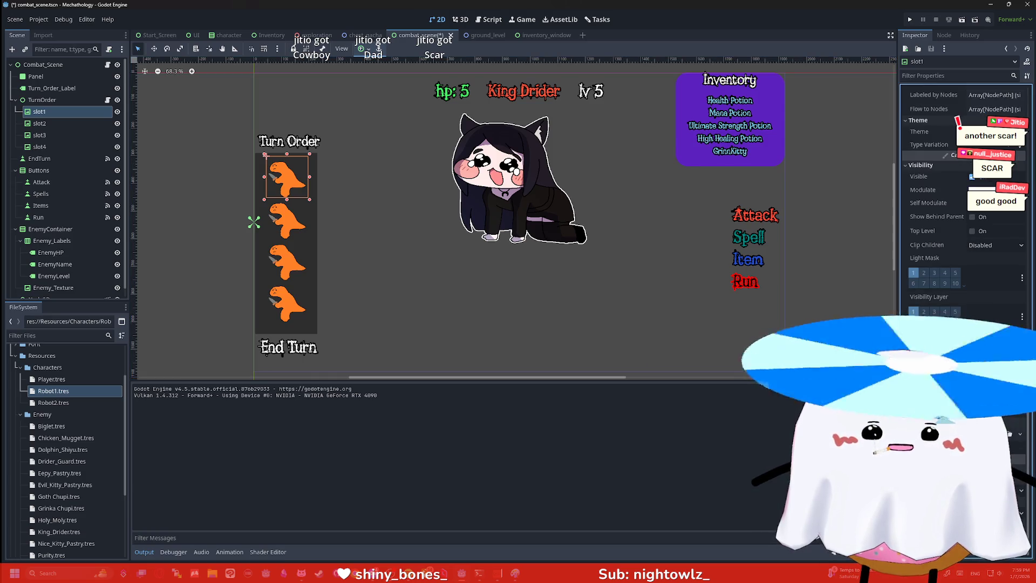
scroll(963, 216, down, 3)
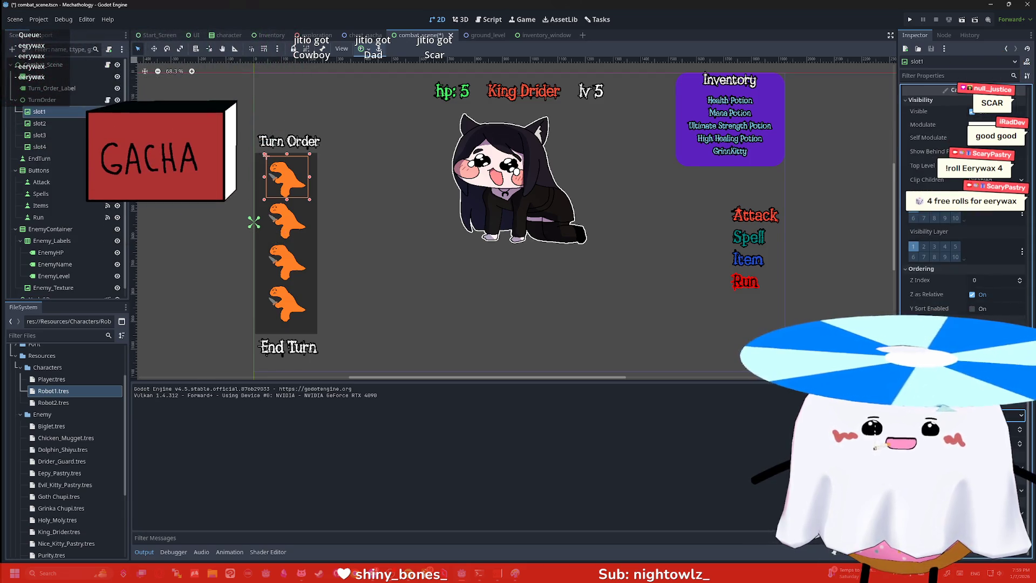
Scroll back up the Inspector and switch to the ground_level scene's tree
scroll(963, 216, up, 3)
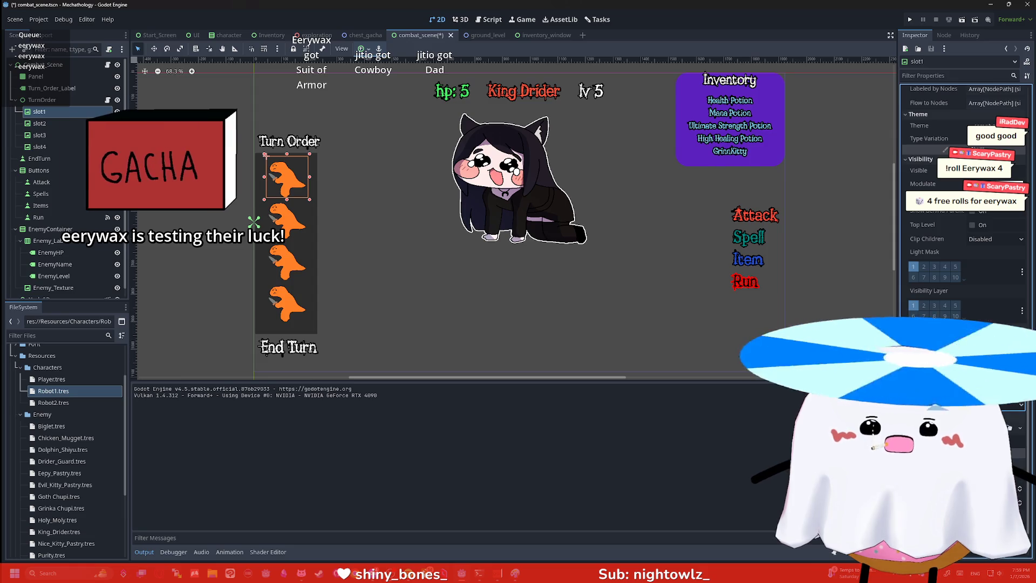
scroll(926, 311, up, 5)
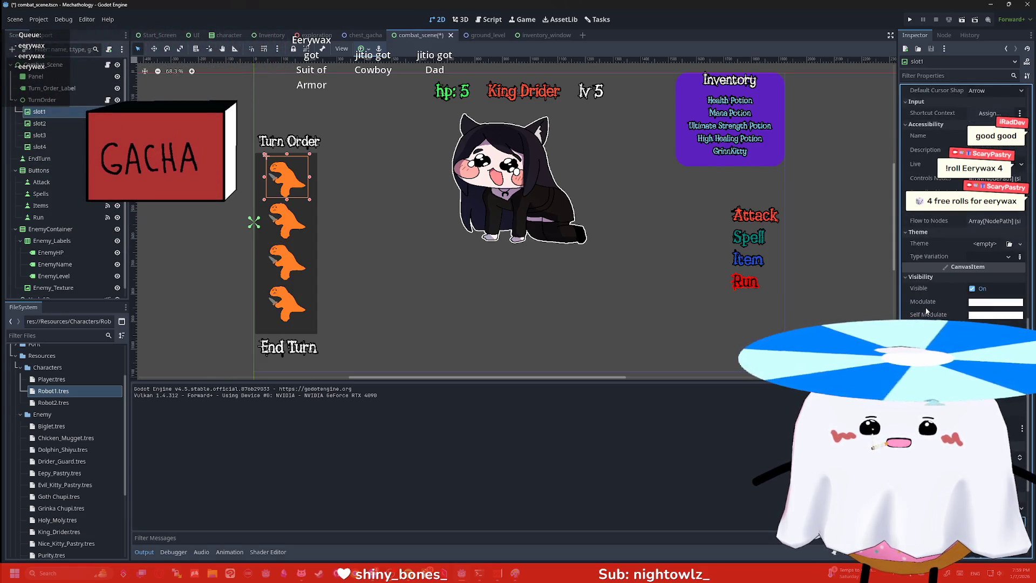
scroll(926, 311, up, 5)
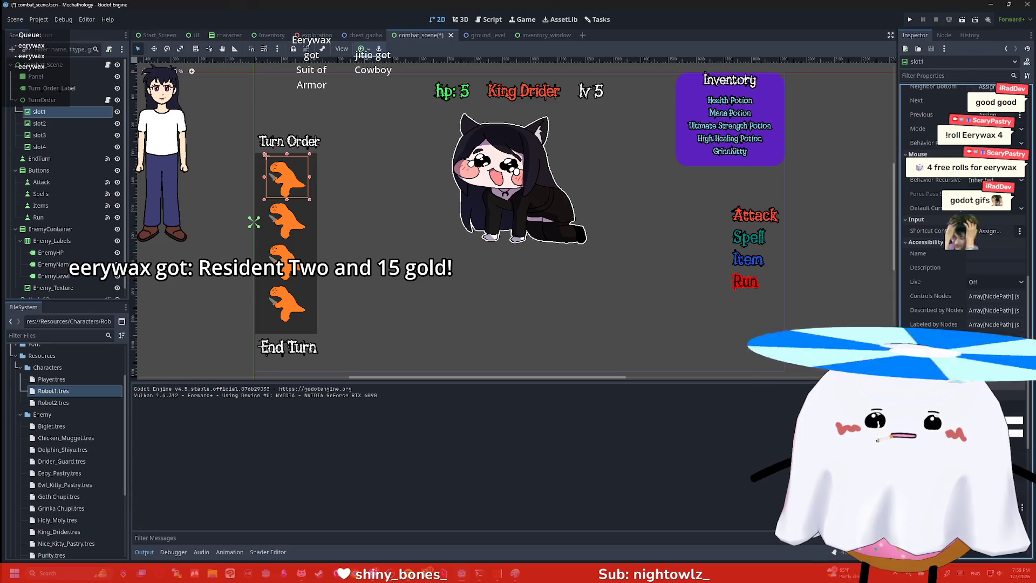
scroll(963, 216, up, 2)
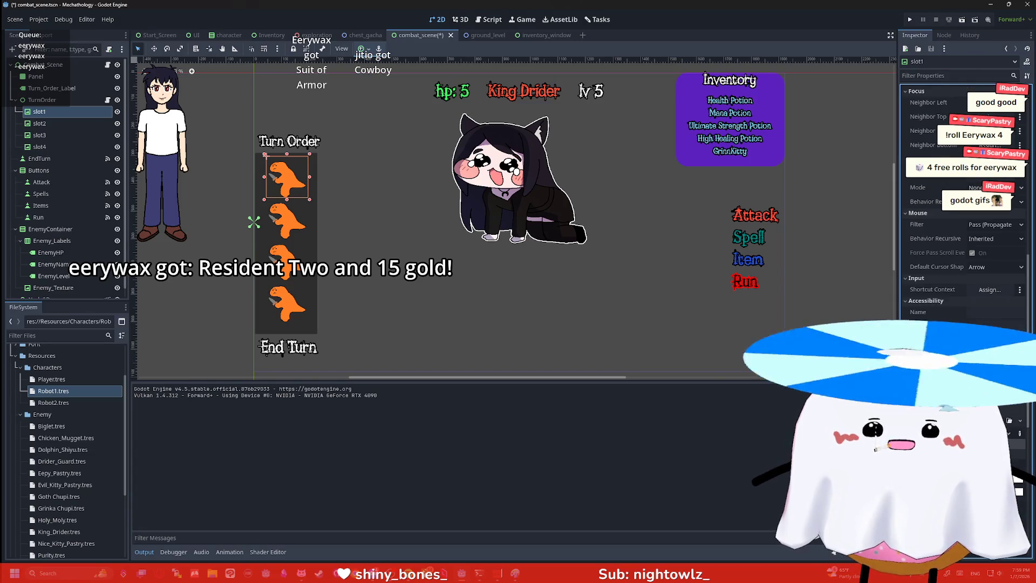
scroll(963, 216, up, 6)
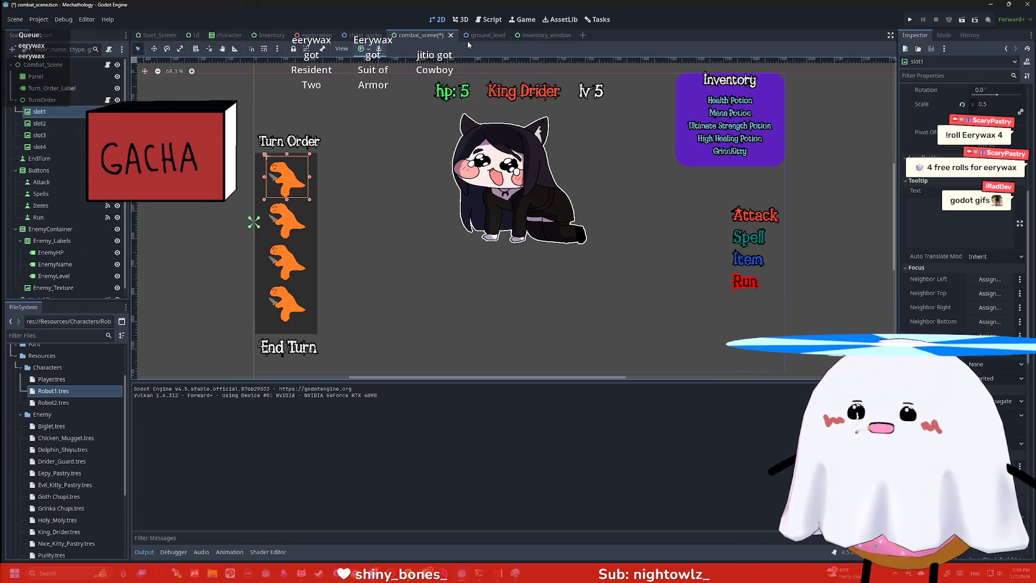
click(477, 35)
click(14, 196)
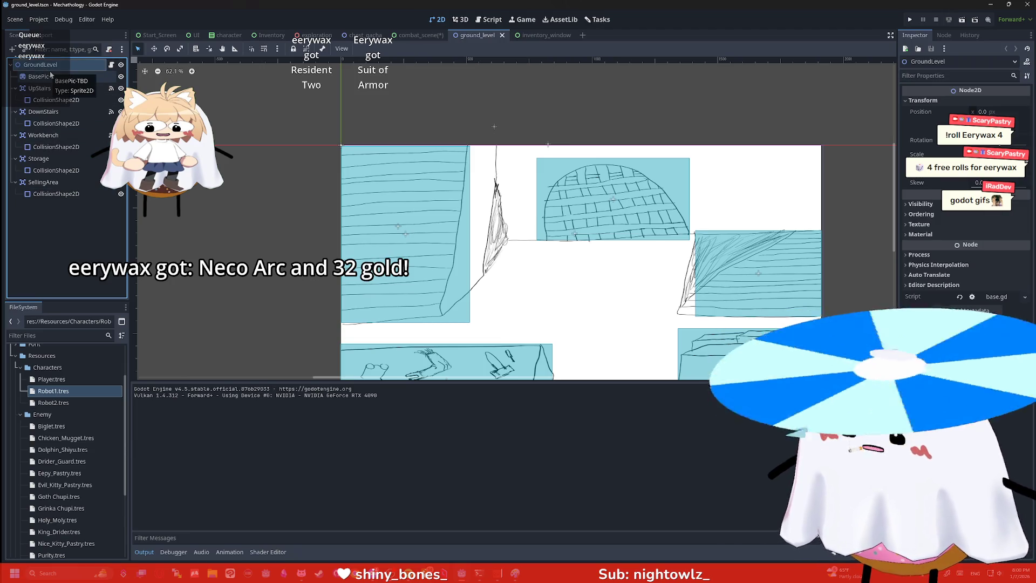
Search 'sprite' in Create New Node and add a Sprite2D under GroundLevel
key(ctrl+a)
text(texture)
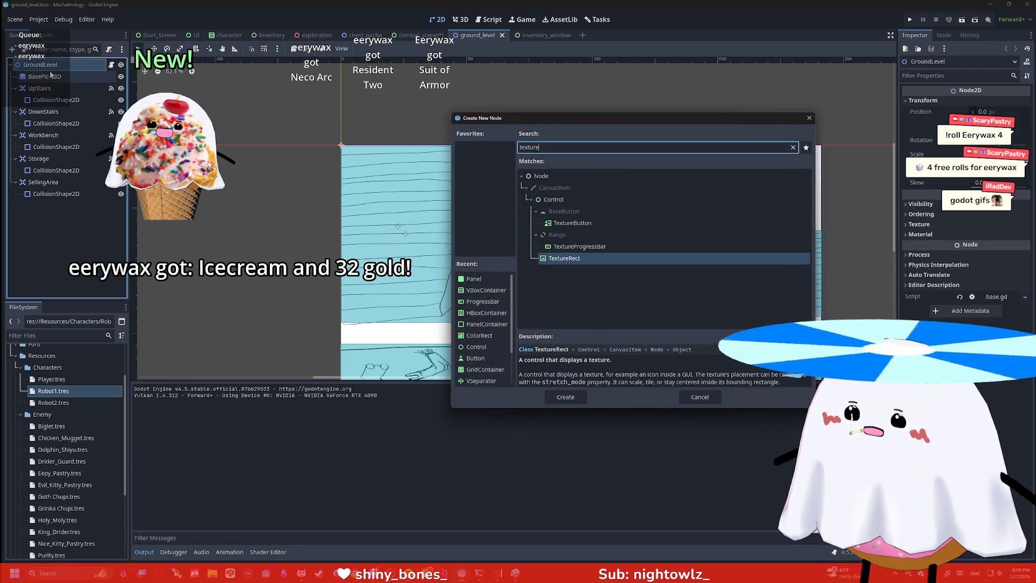
key(ctrl+a)
key(BackSpace)
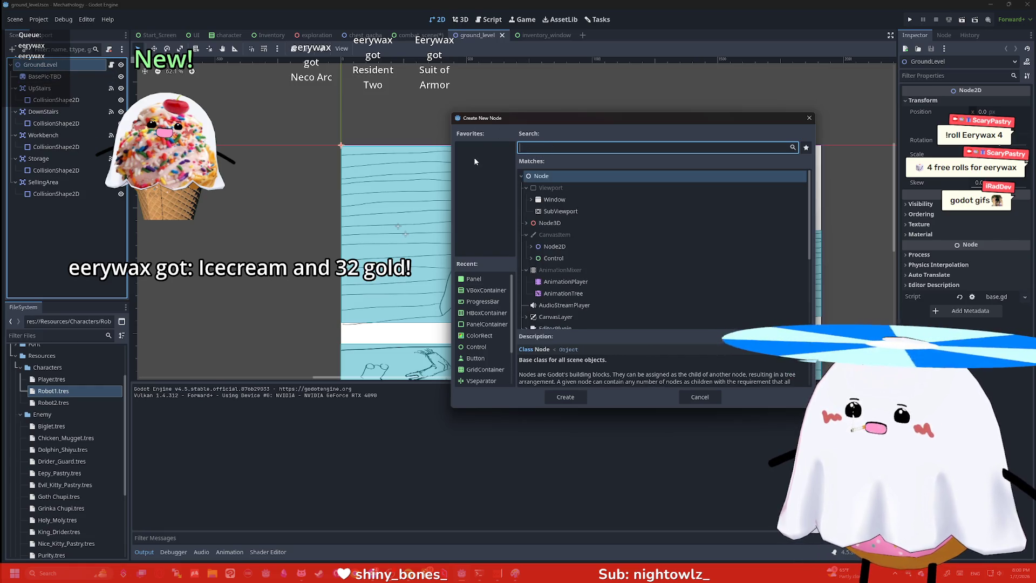
click(530, 246)
scroll(583, 235, down, 3)
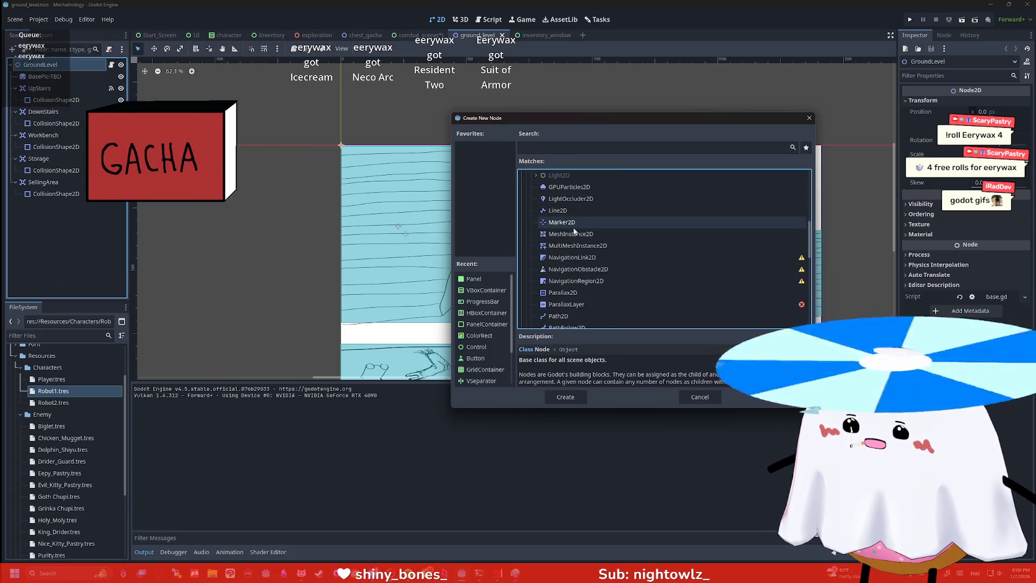
scroll(593, 194, up, 3)
text(sprite)
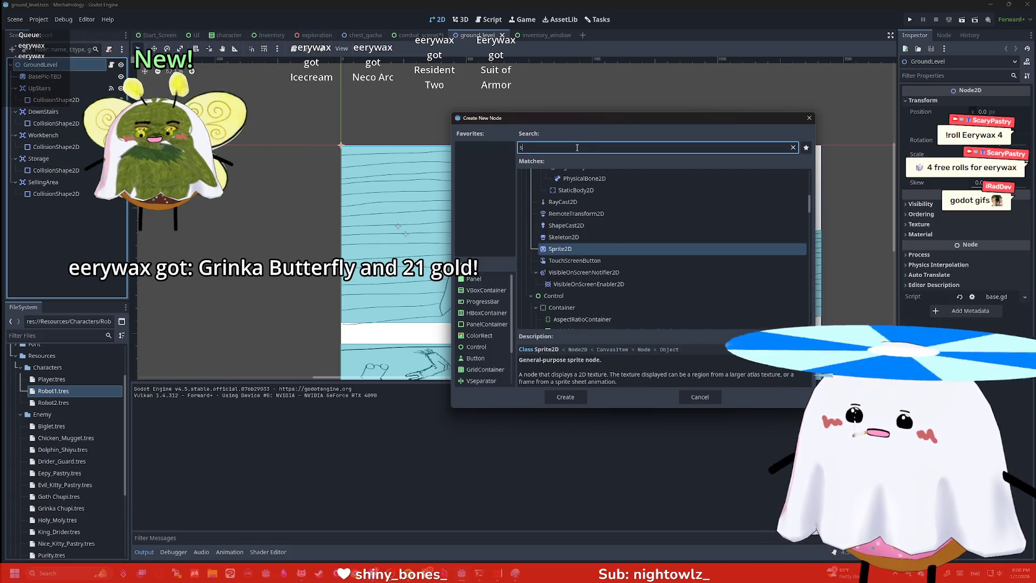
click(579, 223)
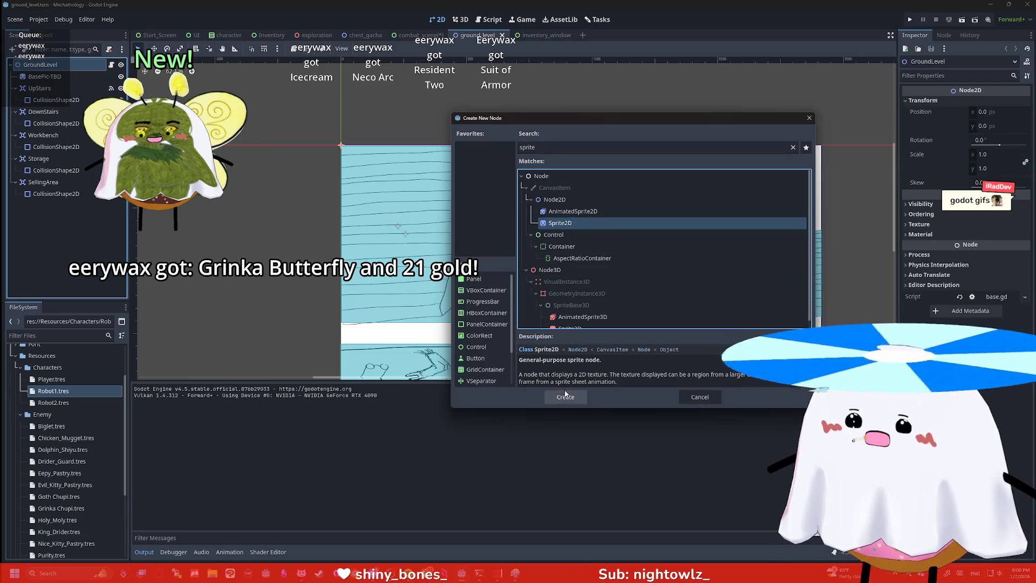
double_click(578, 223)
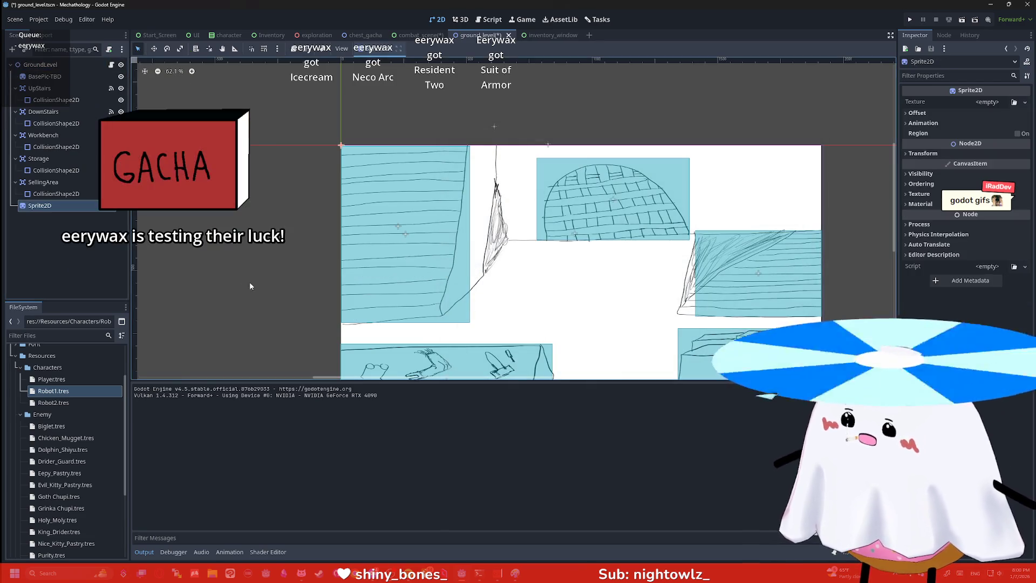
Expand the new sprite's Process, Physics Interpolation and Material properties
click(931, 235)
click(924, 224)
click(933, 206)
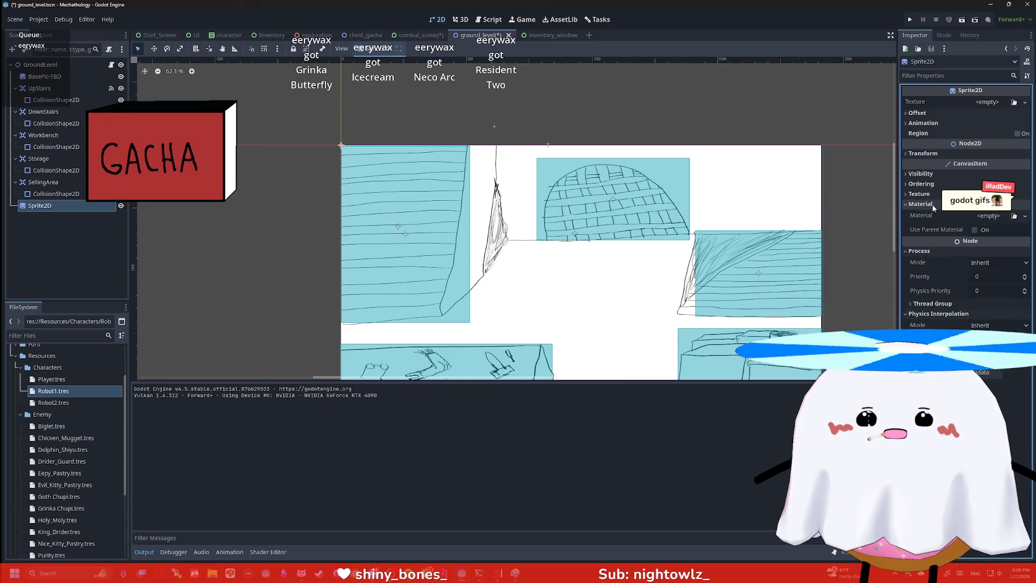
click(923, 305)
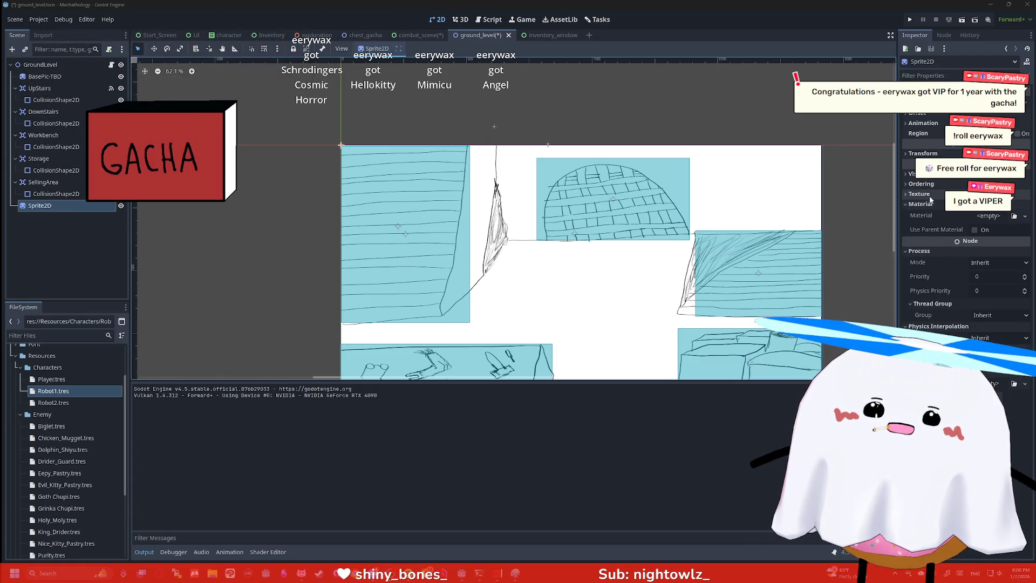
click(911, 173)
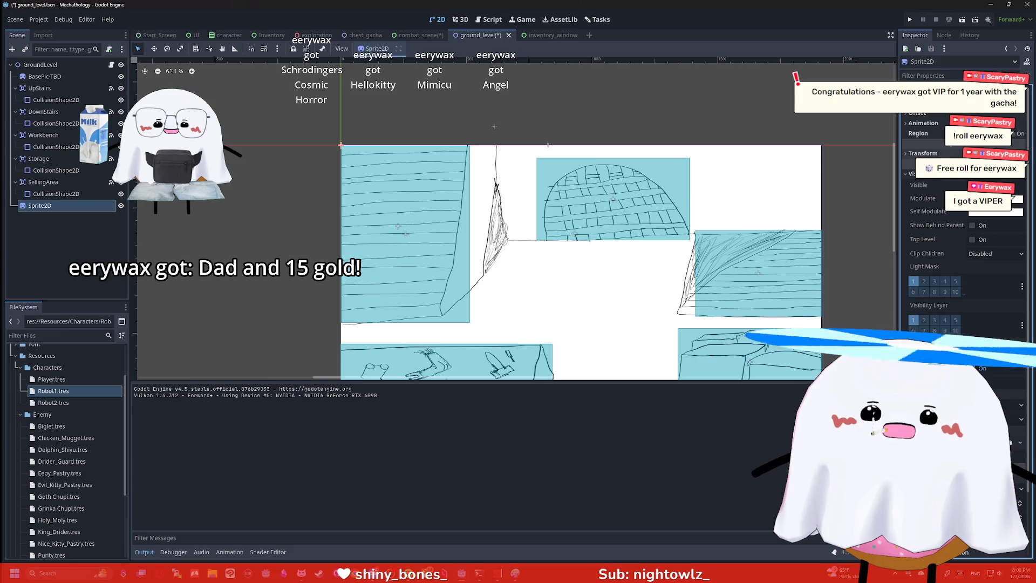
scroll(966, 244, down, 3)
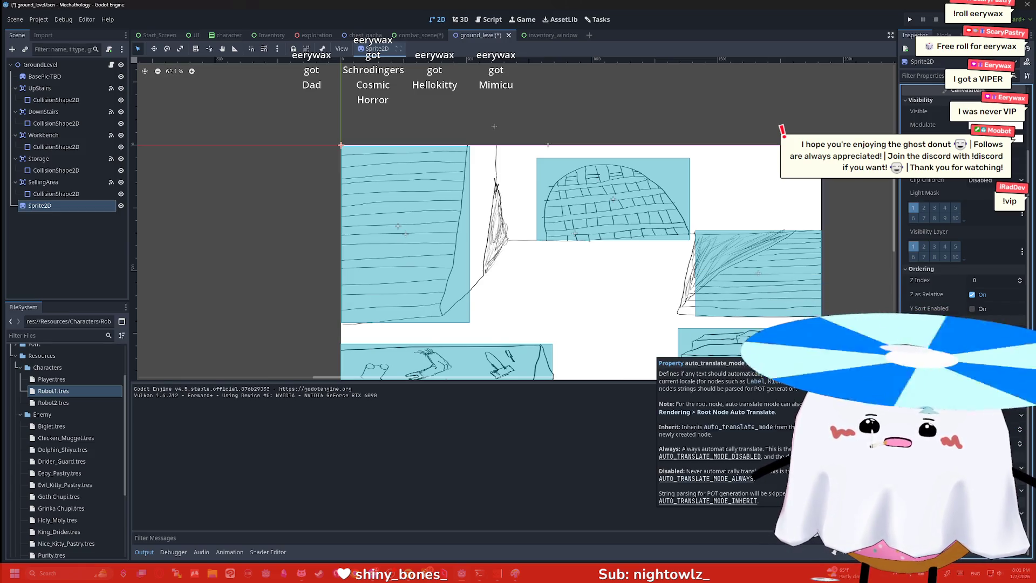
scroll(962, 323, up, 3)
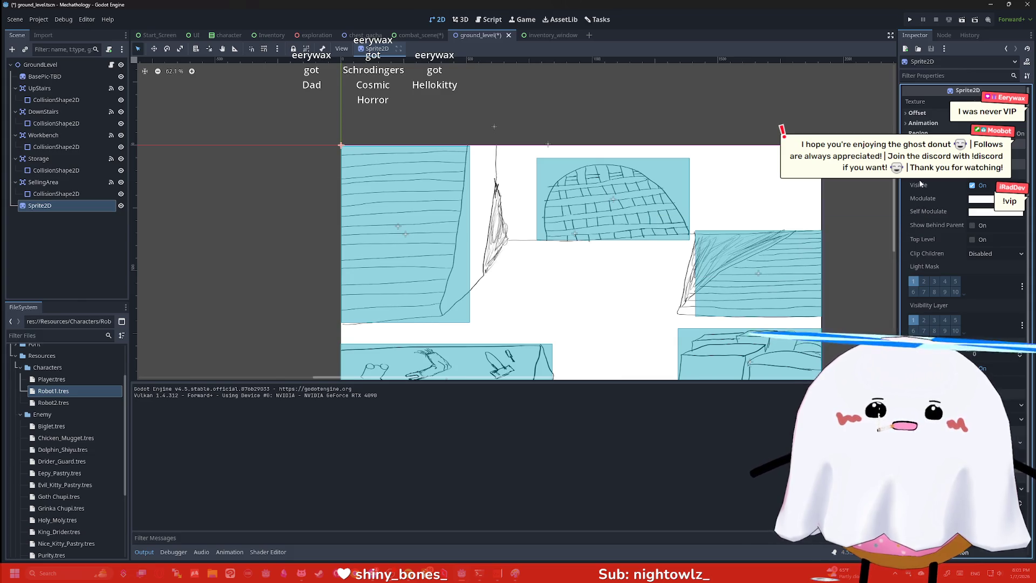
scroll(922, 192, down, 3)
scroll(921, 188, up, 5)
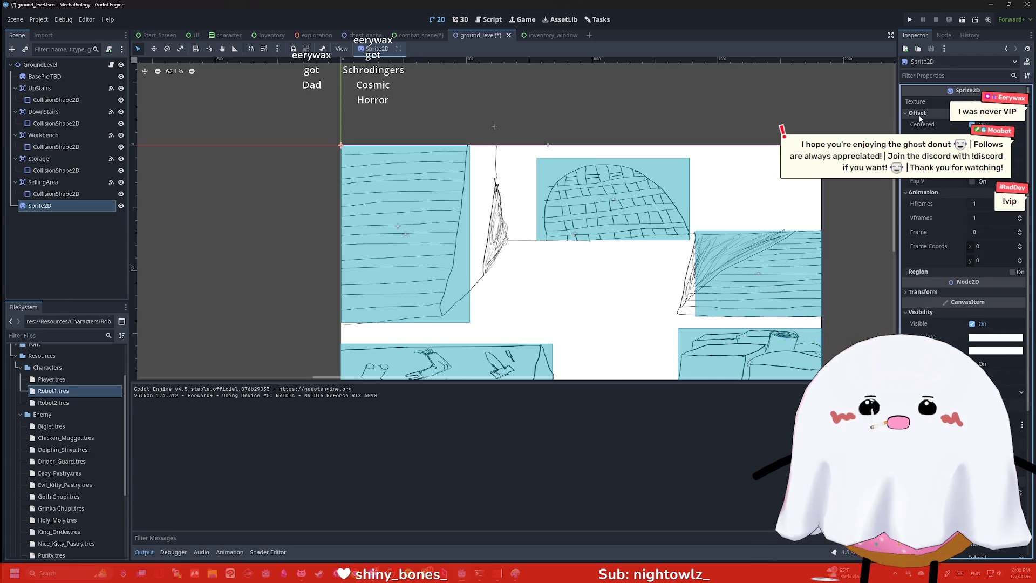
scroll(928, 227, down, 5)
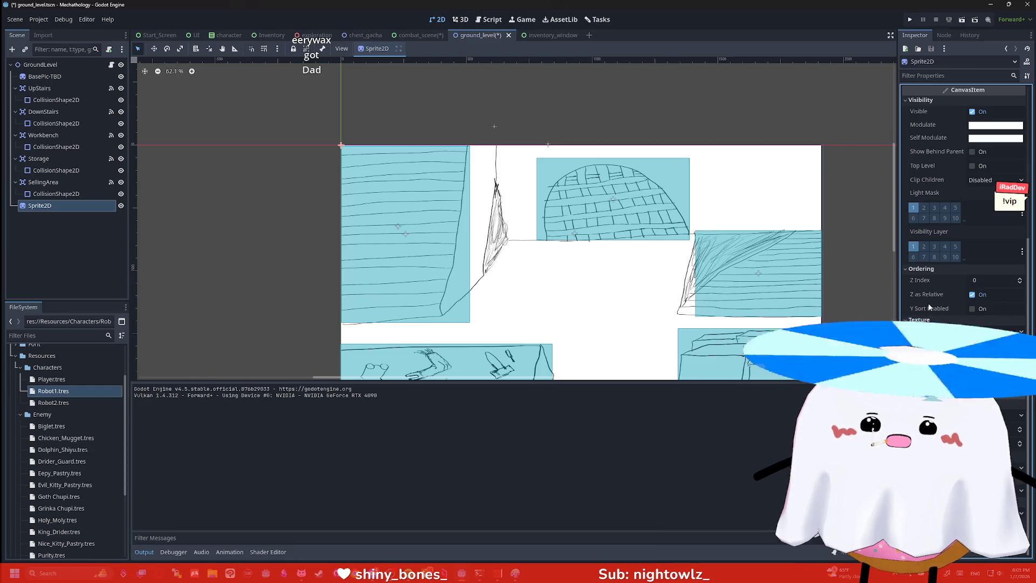
scroll(931, 302, up, 4)
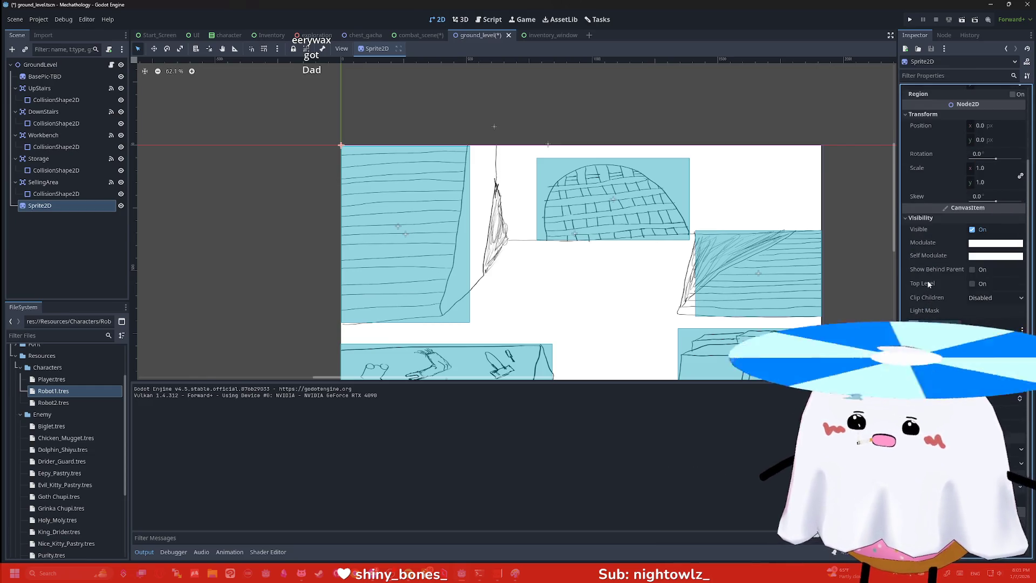
scroll(924, 253, up, 4)
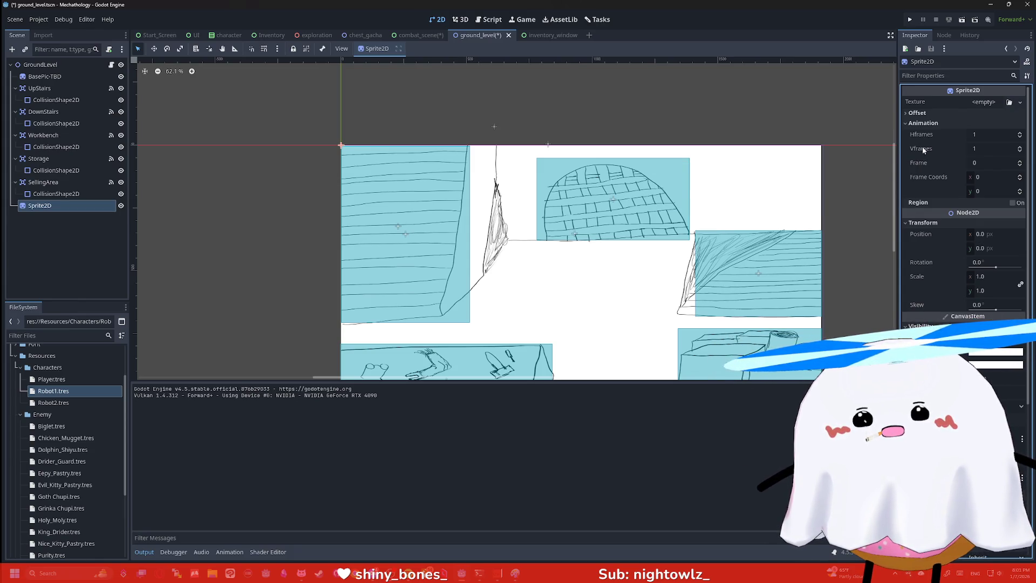
click(925, 113)
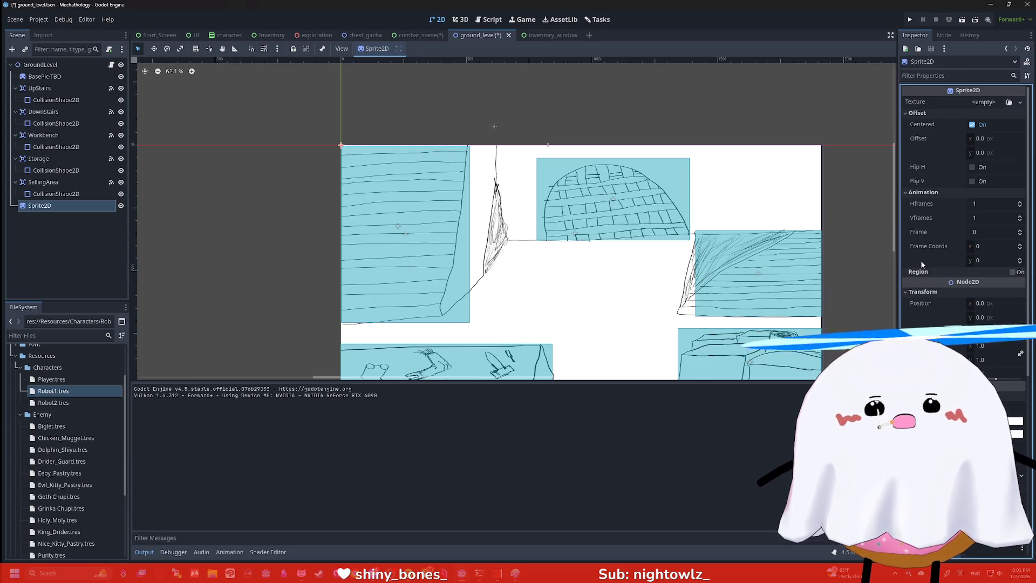
click(1012, 272)
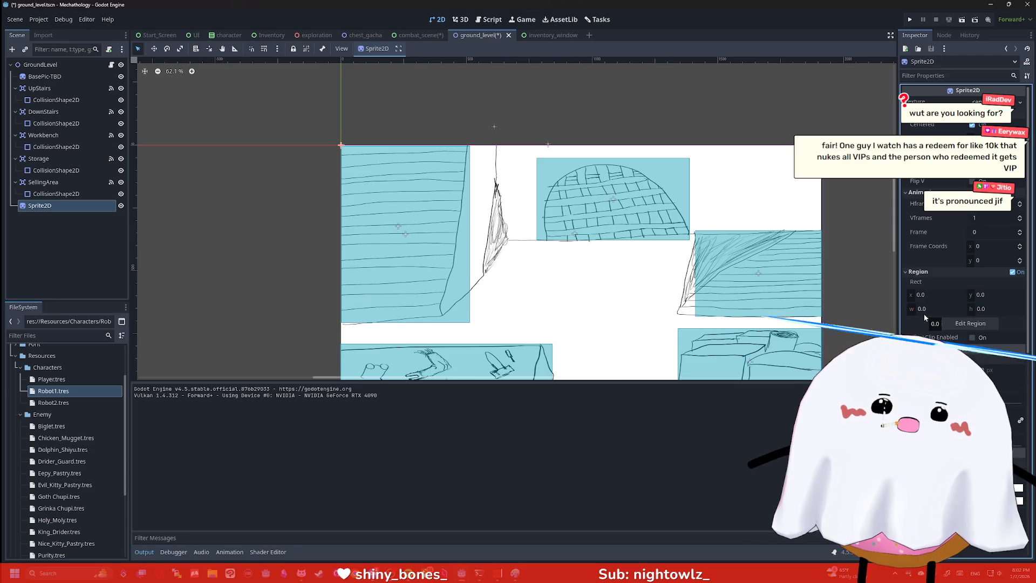
click(1012, 271)
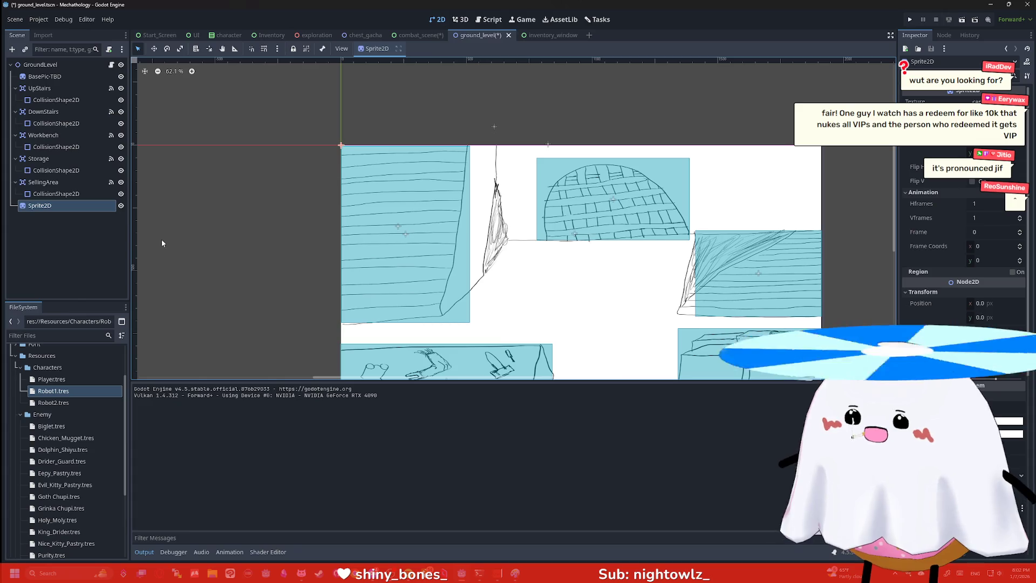
right_click(75, 205)
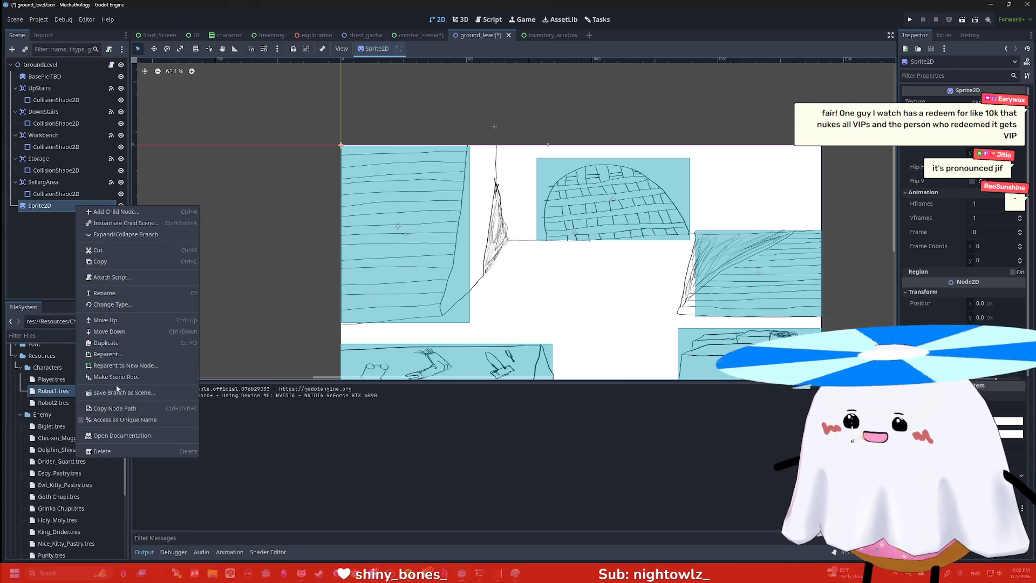
Delete the Sprite2D from ground_level, then switch back to the combat scene and zoom in
click(119, 450)
click(496, 298)
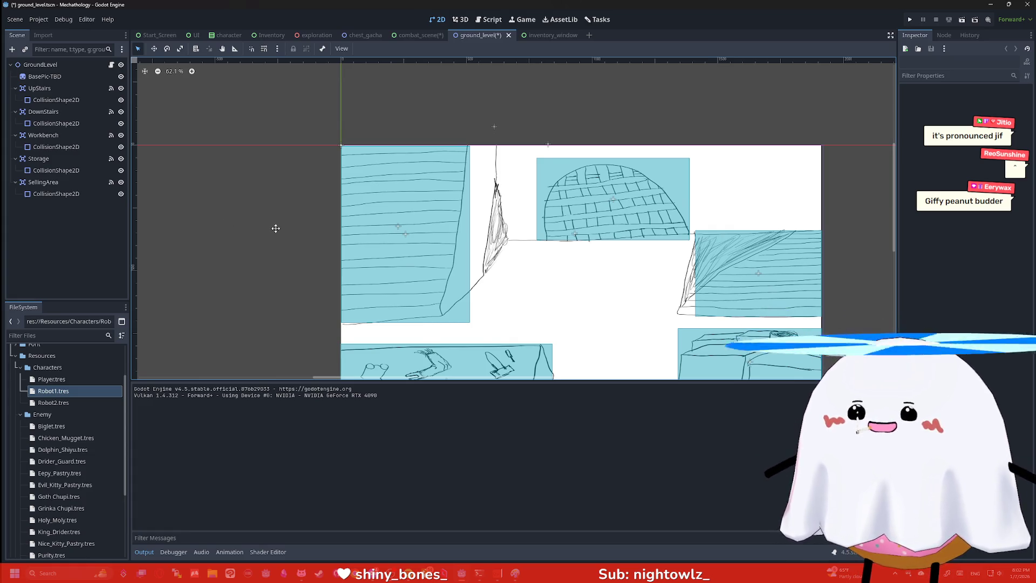
scroll(286, 244, down, 3)
drag(298, 244, 282, 202)
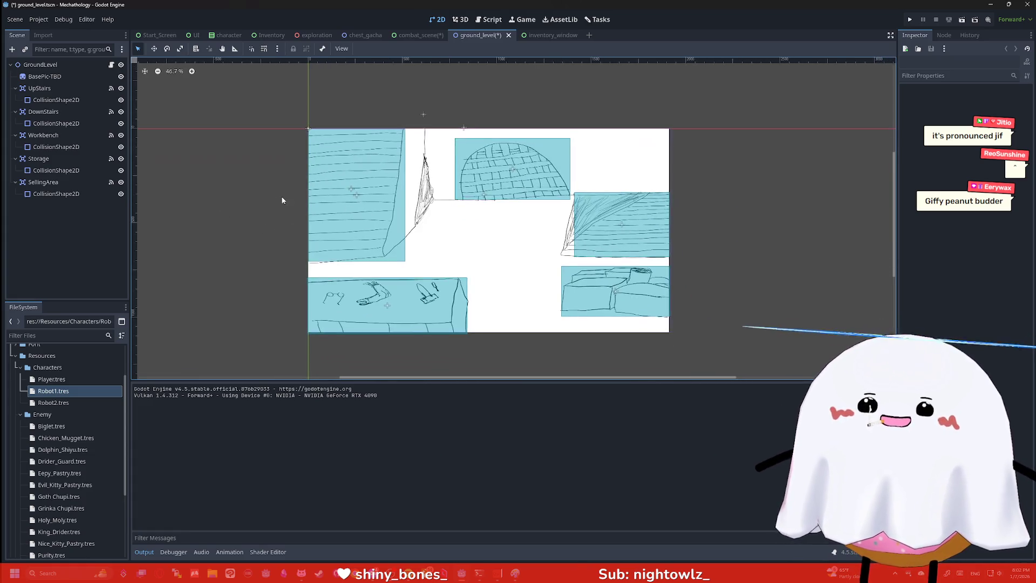
scroll(279, 202, up, 2)
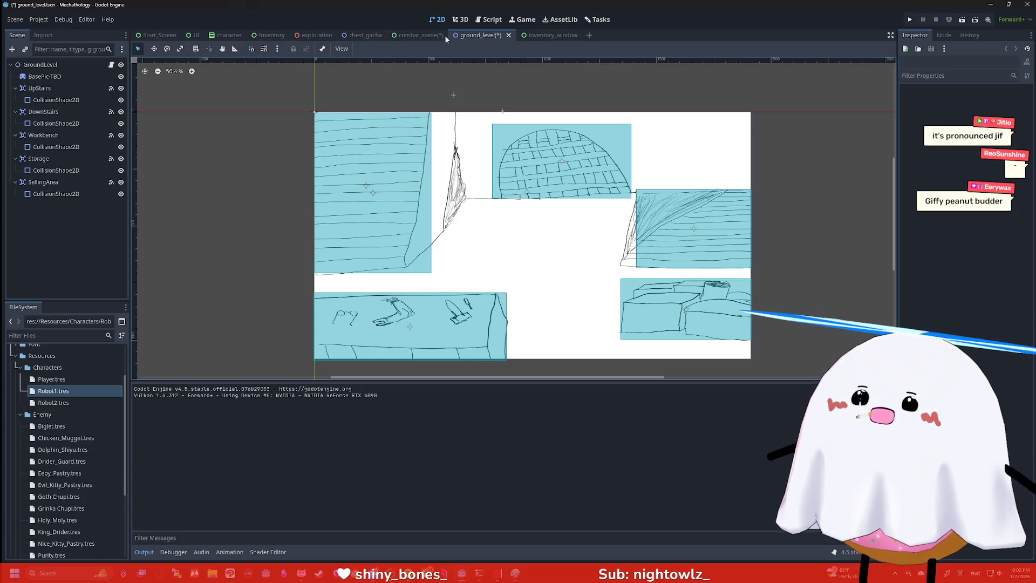
click(442, 35)
scroll(415, 155, up, 1)
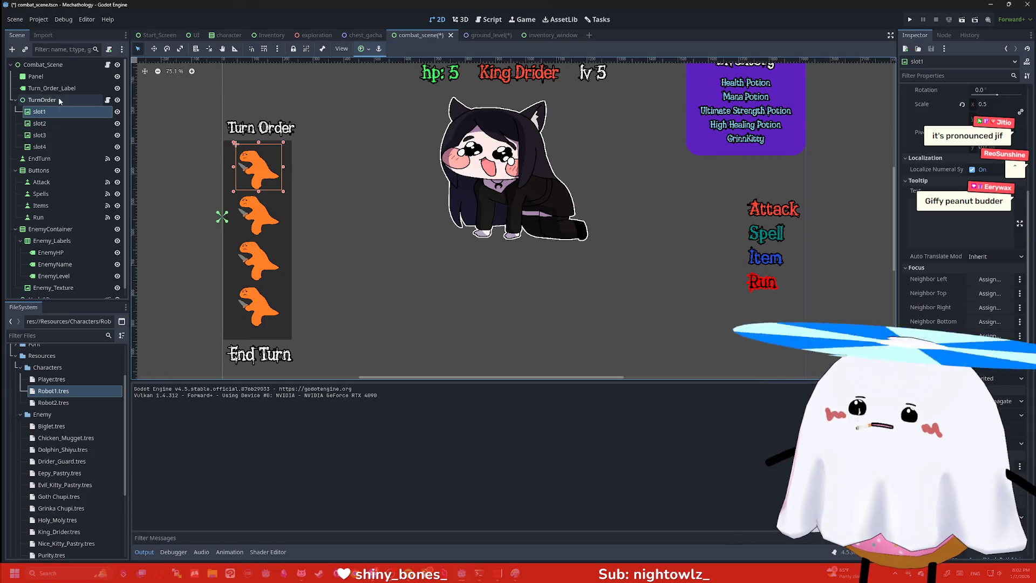
Select the Turn Order Panel node and expand its Theme Overrides in the Inspector
click(48, 76)
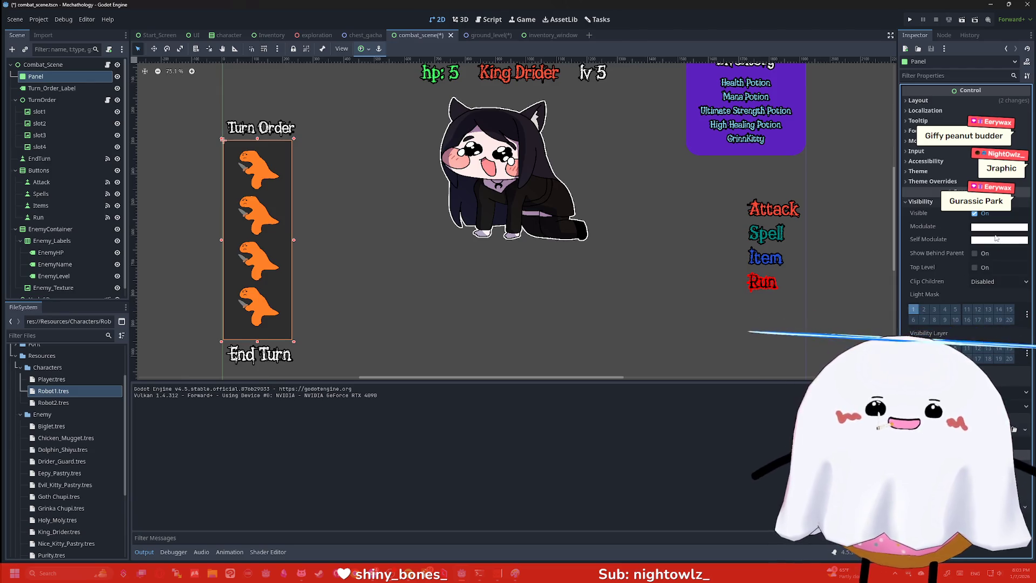
click(929, 182)
Assign a new StyleBoxFlat to the Panel style override with a near-black background colour
click(928, 171)
click(941, 216)
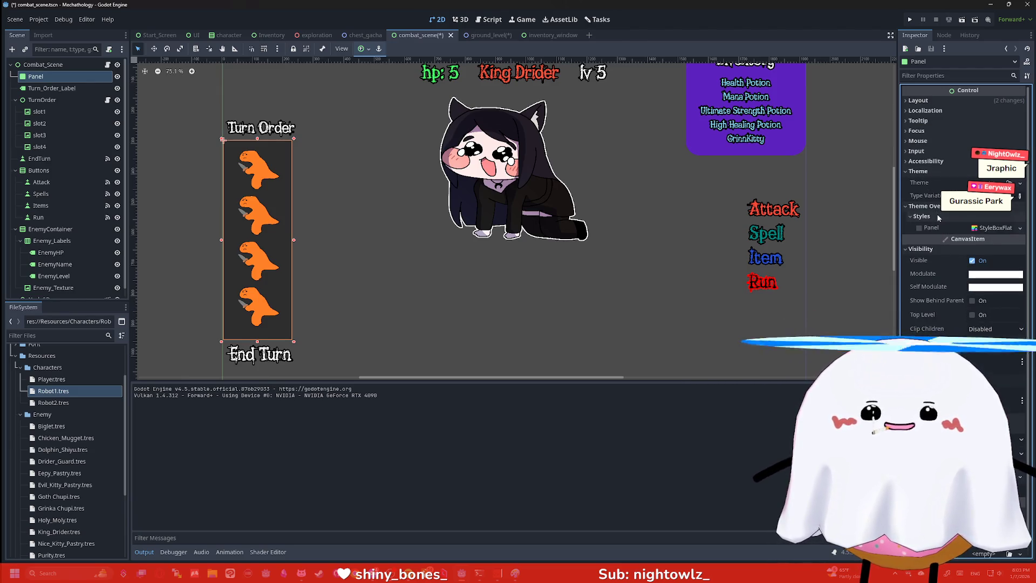
click(990, 228)
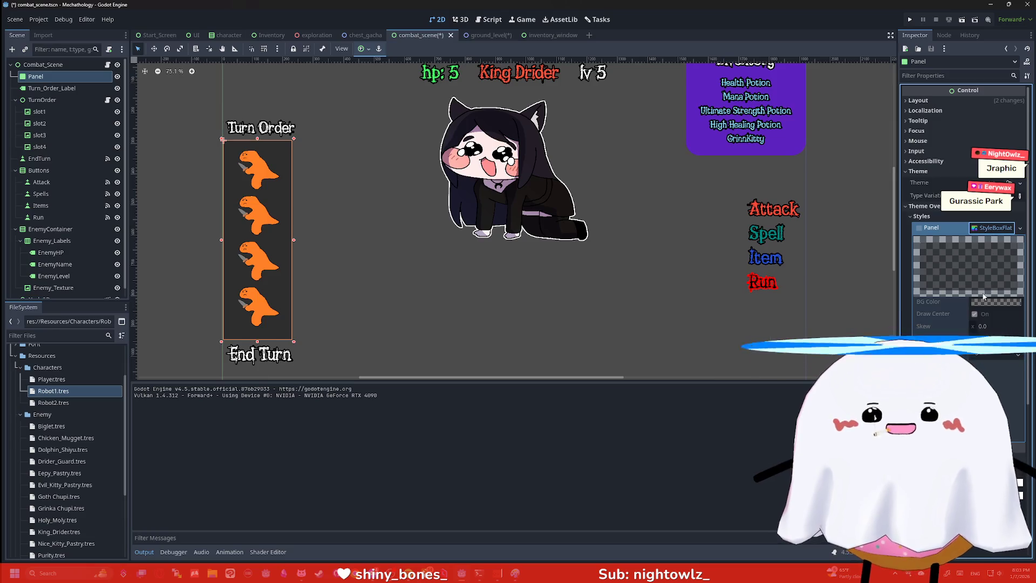
click(1019, 227)
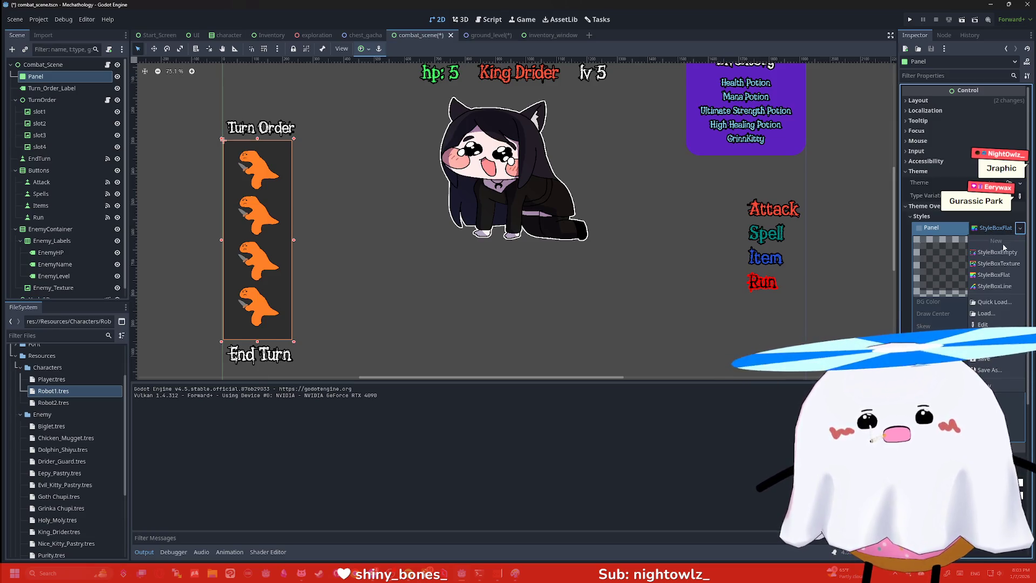
click(995, 274)
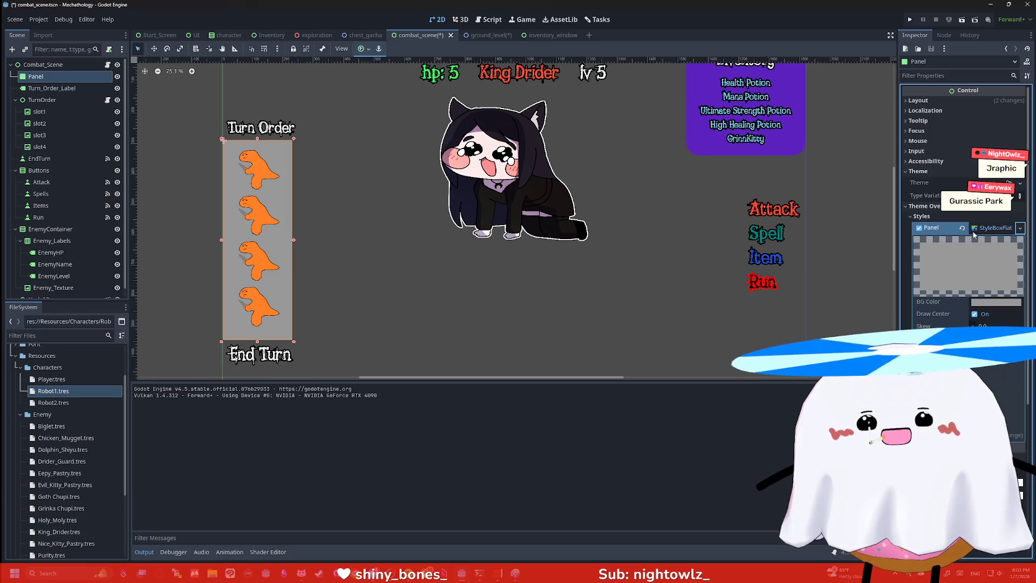
click(988, 302)
mouse_move(1025, 322)
mouse_down()
mouse_move(1027, 424)
mouse_move(1029, 406)
mouse_up()
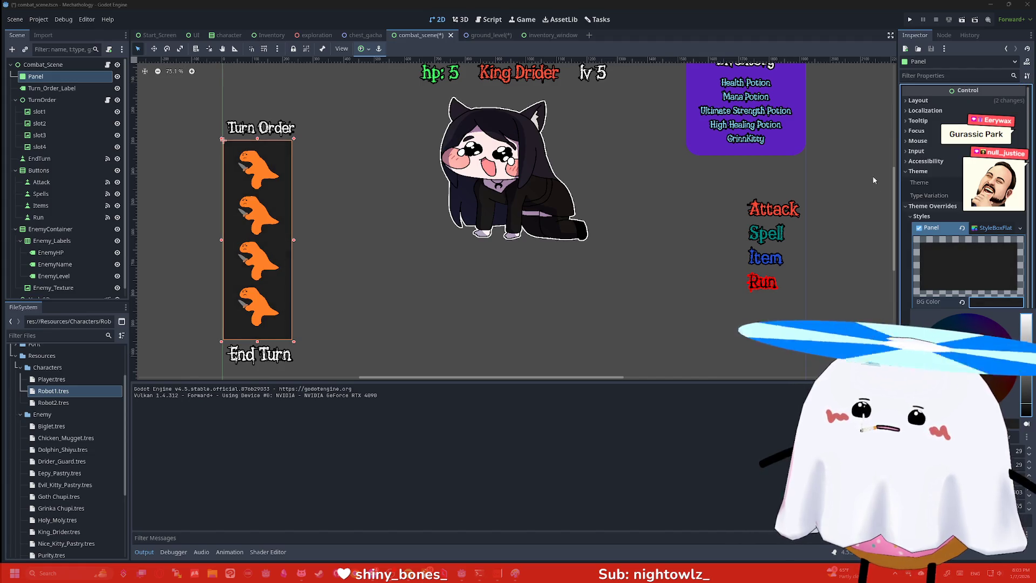
click(926, 76)
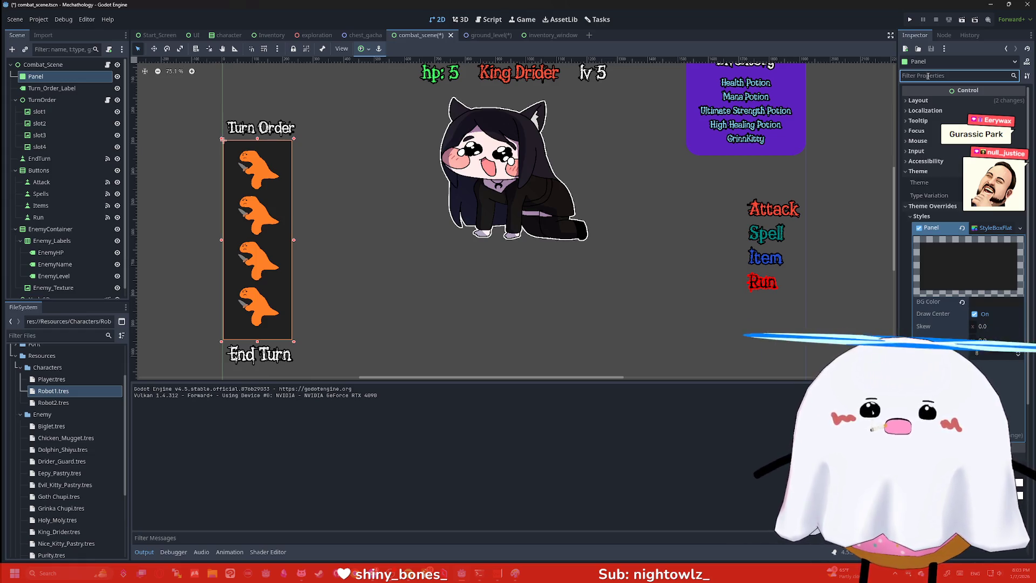
Filter the Inspector for 'corn' and enter 5 in the corner radius fields, then reselect the panel
text(corn)
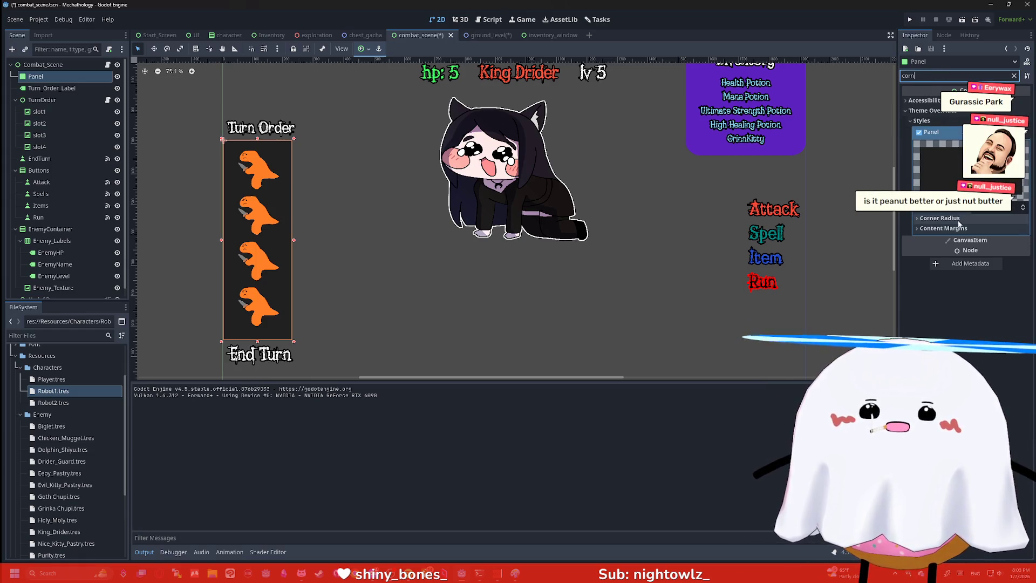
click(959, 219)
click(997, 230)
text(5)
key(Tab)
text(5)
key(Tab)
text(5)
key(Tab)
text(5)
key(Return)
click(629, 213)
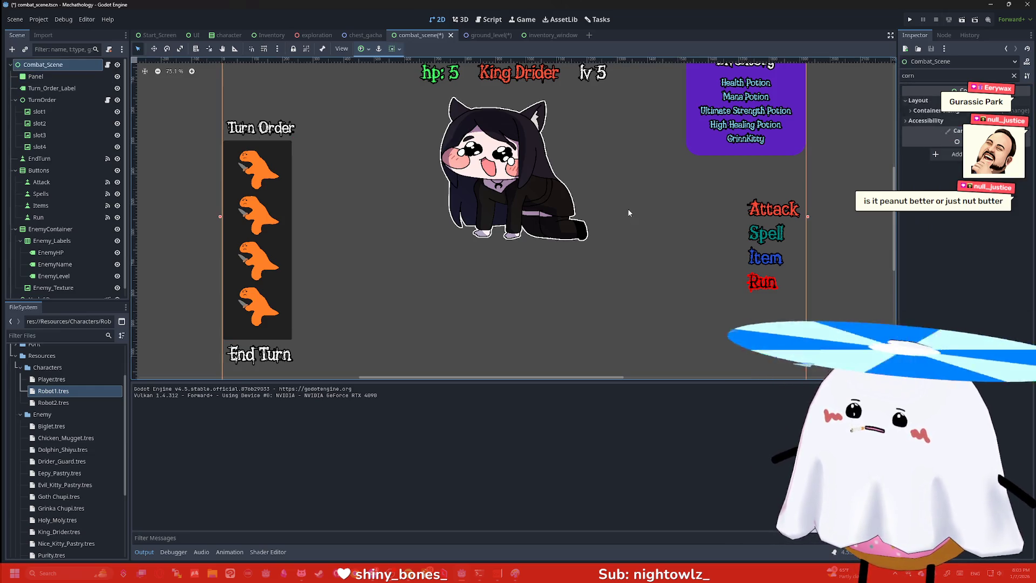
click(287, 271)
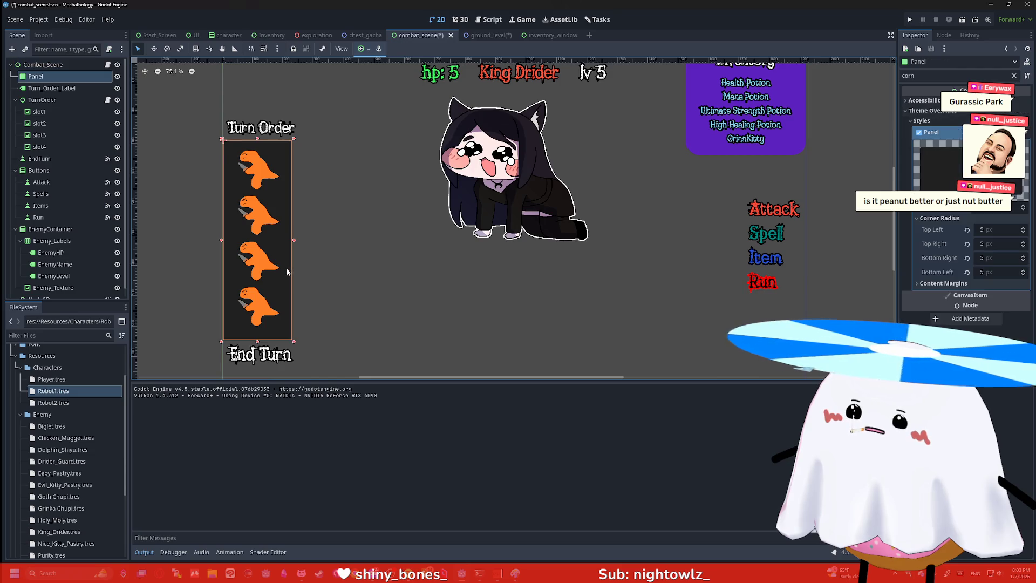
Set all four corner radii to 15 and deselect to preview the rounded panel
click(995, 229)
text(15)
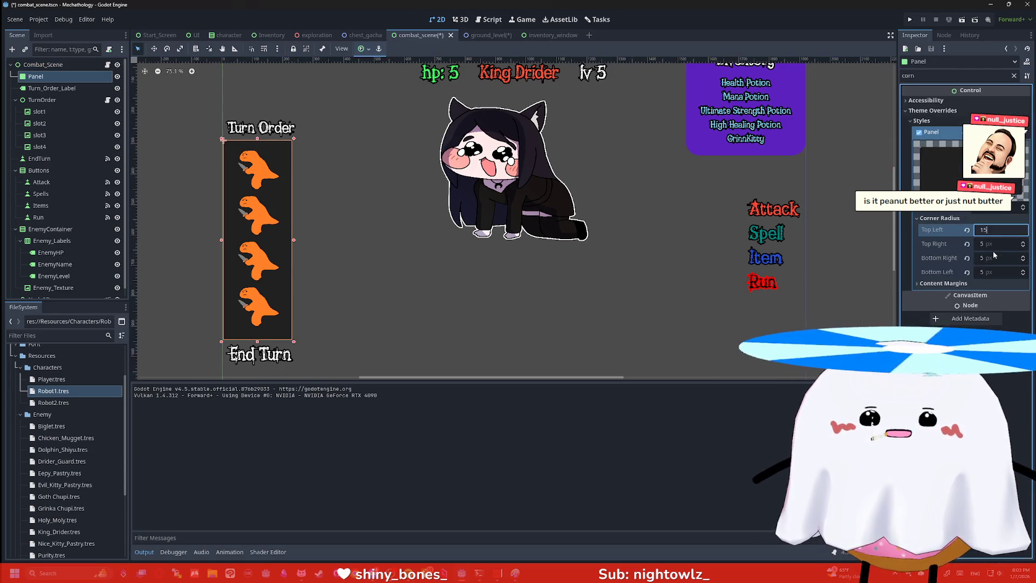
key(Tab)
text(15)
key(Tab)
text(15)
key(Tab)
text(15)
key(Return)
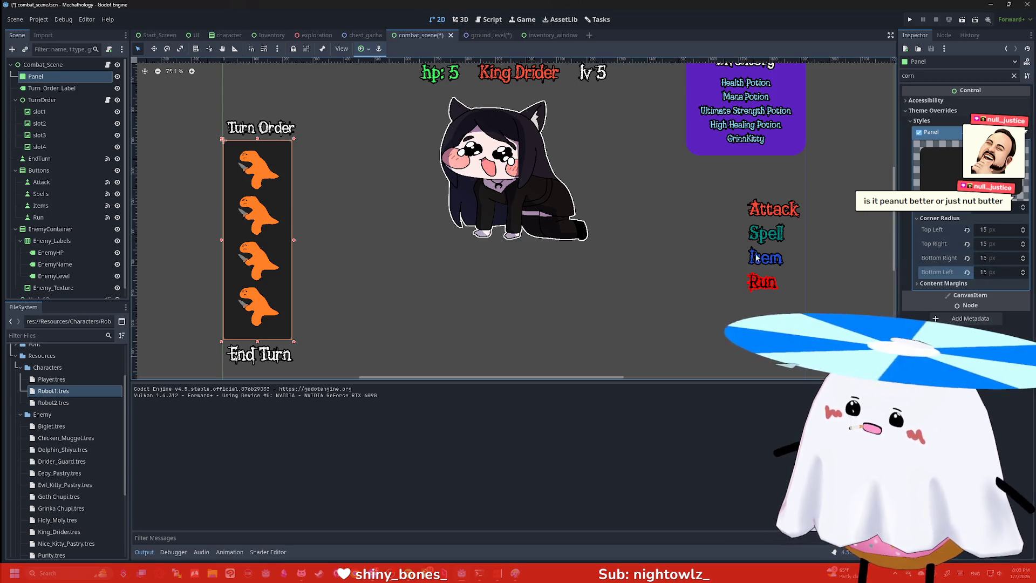
click(687, 220)
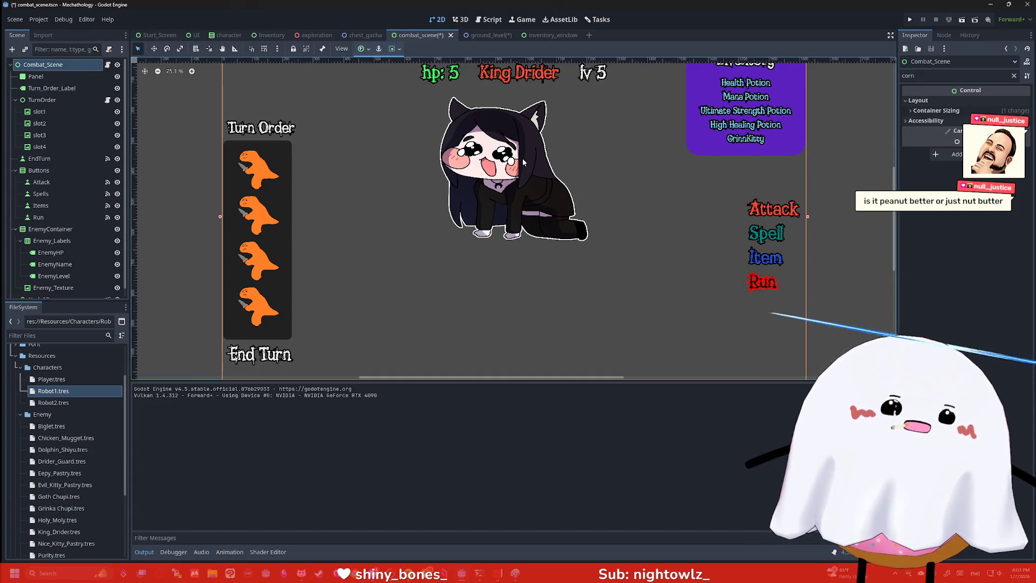
Run the project to test the combat scene, then close the game window
click(910, 20)
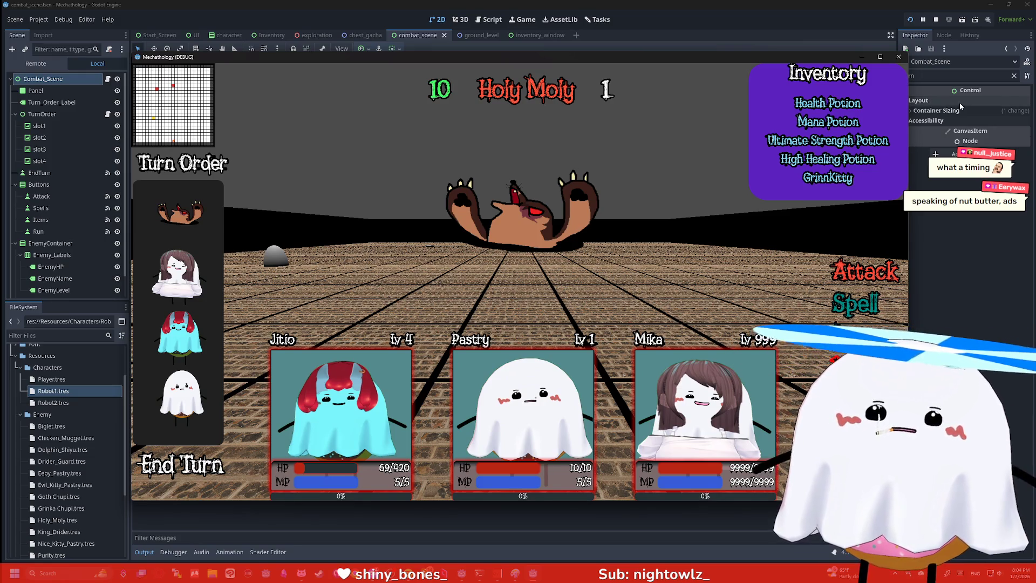
click(898, 56)
Relaunch the combat scene with F6 to replay the fight
mouse_move(914, 93)
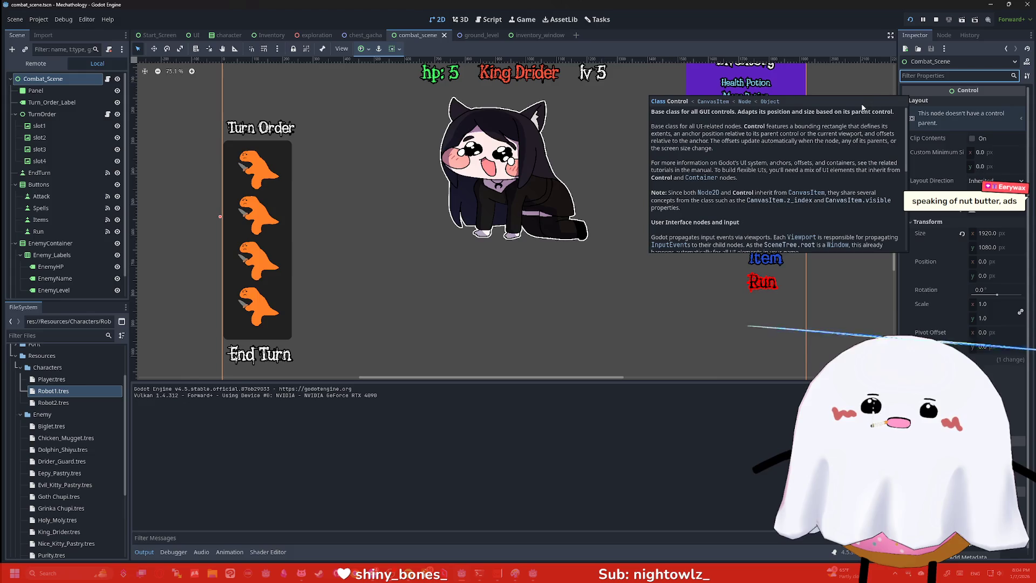
key(F6)
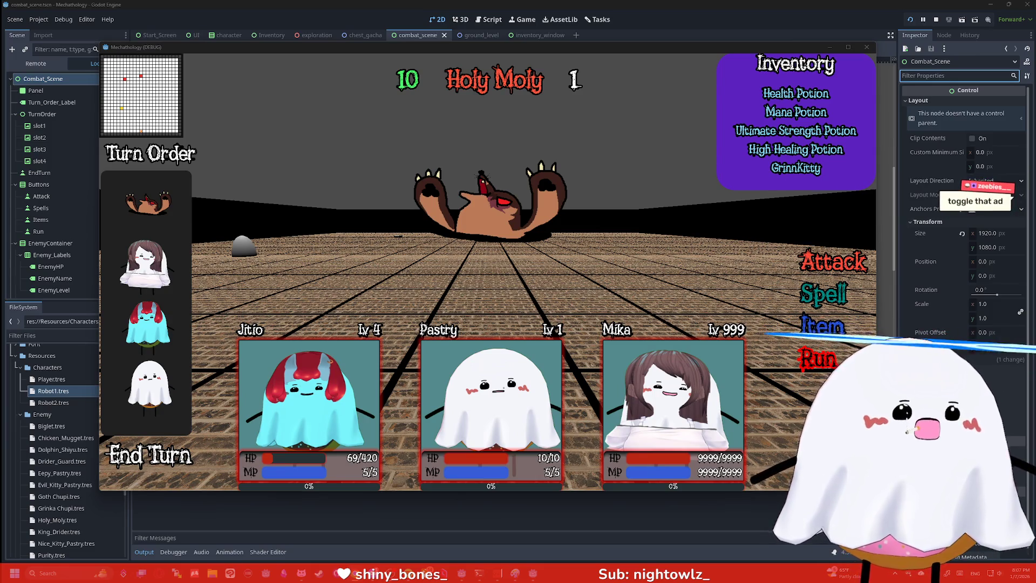
key(alt+Tab)
drag(863, 86, 545, 44)
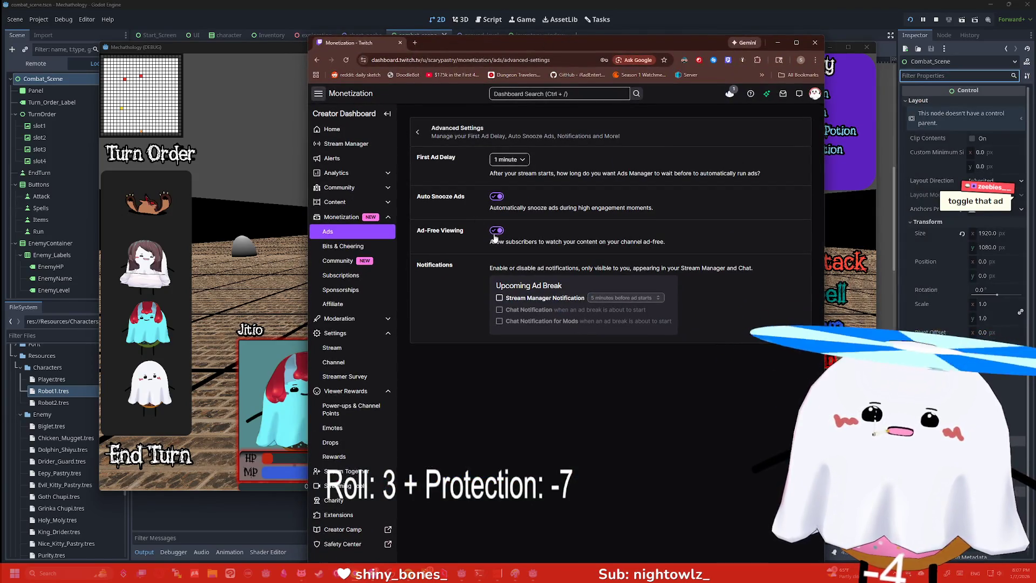
Select the Ad-Free Viewing description, then move the Twitch window aside to reveal the game
drag(544, 241, 657, 241)
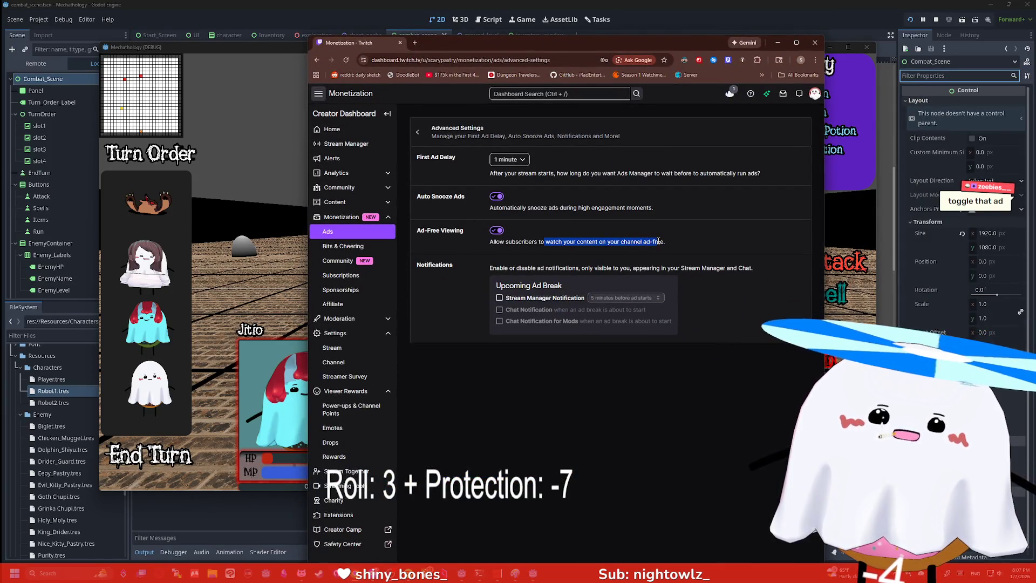
click(657, 241)
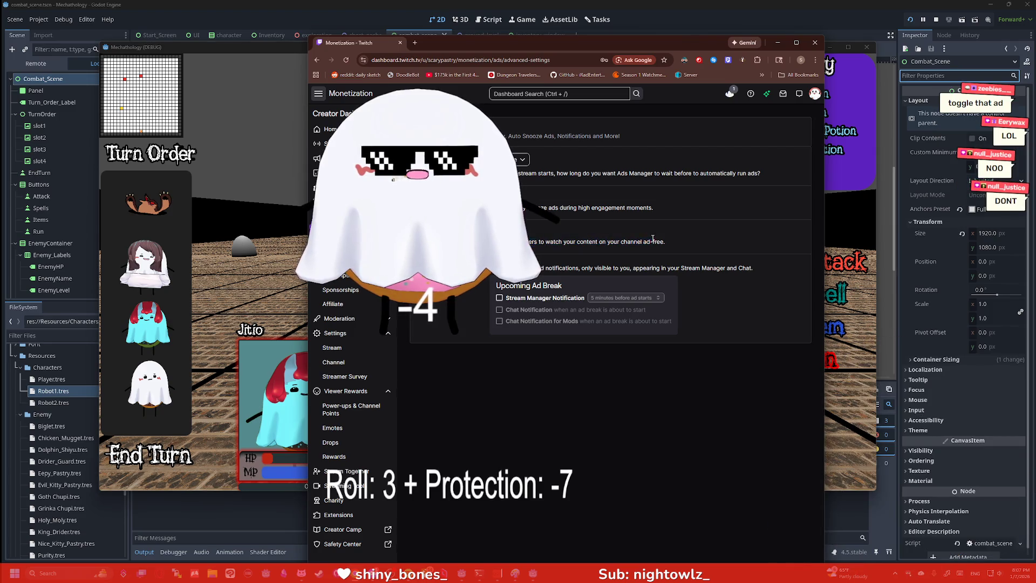
drag(664, 38, 371, 36)
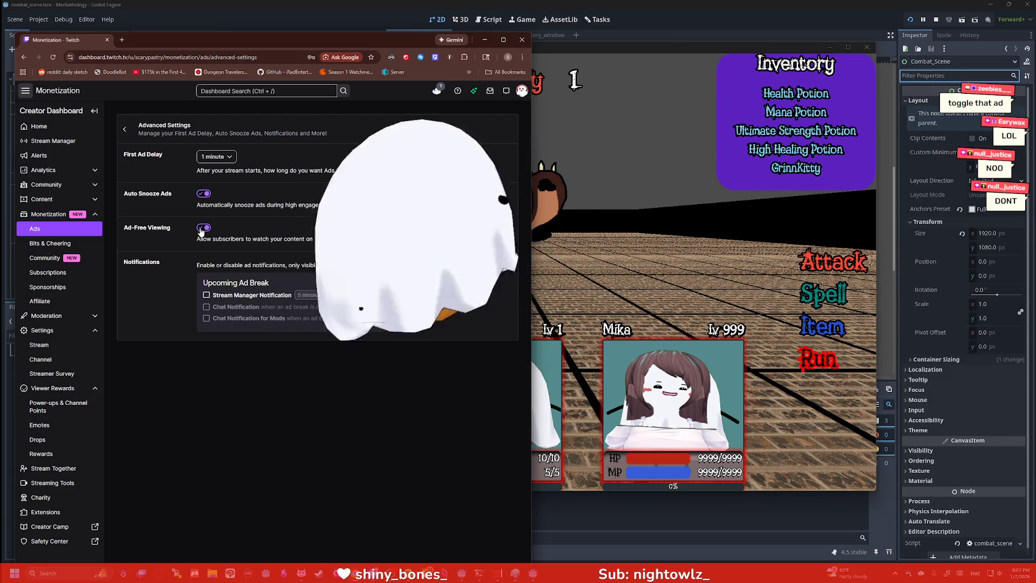
click(484, 39)
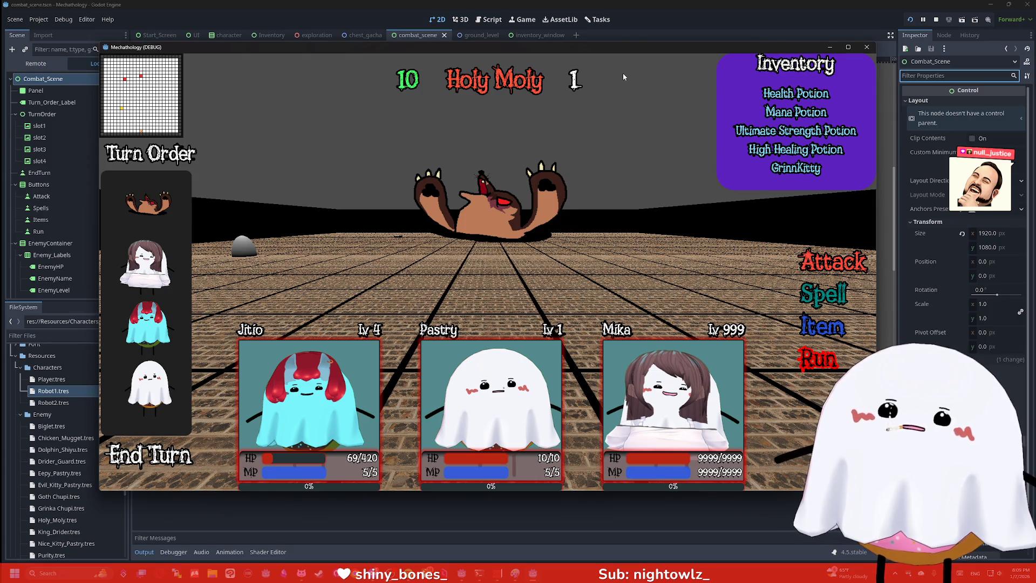
Close the Mechathology (DEBUG) game window to end the combat test
click(866, 47)
scroll(566, 124, up, 2)
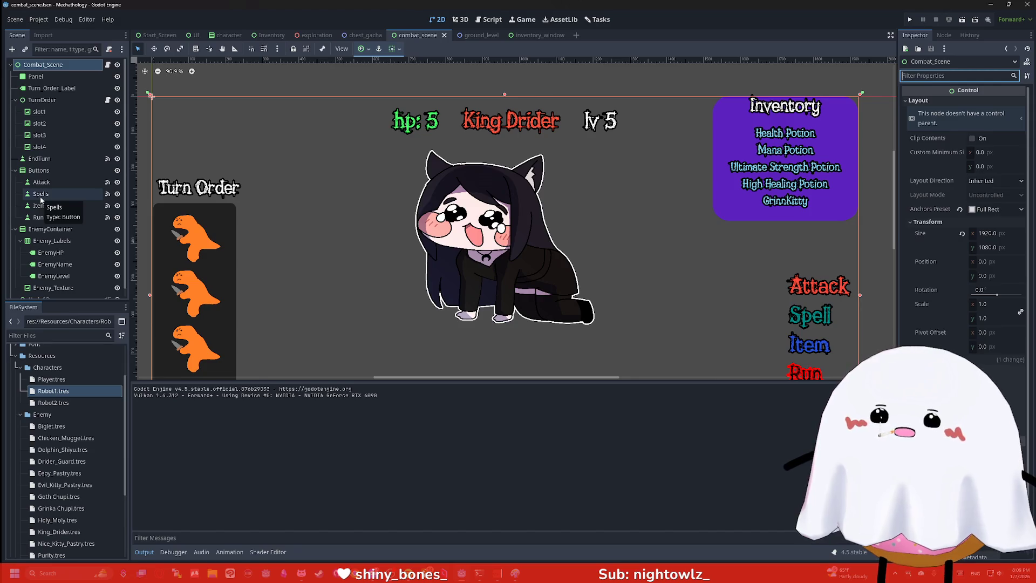
click(409, 119)
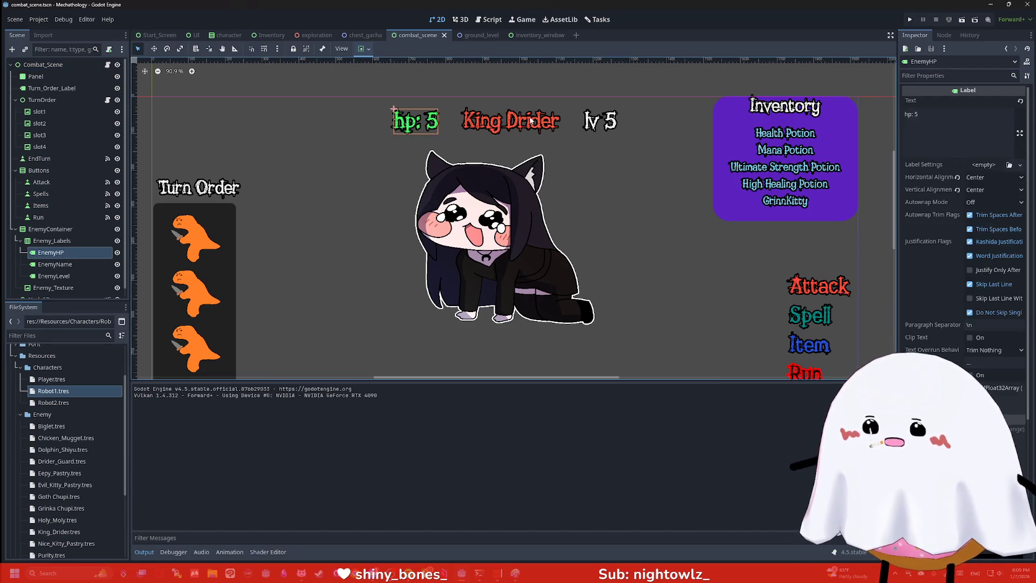
click(108, 65)
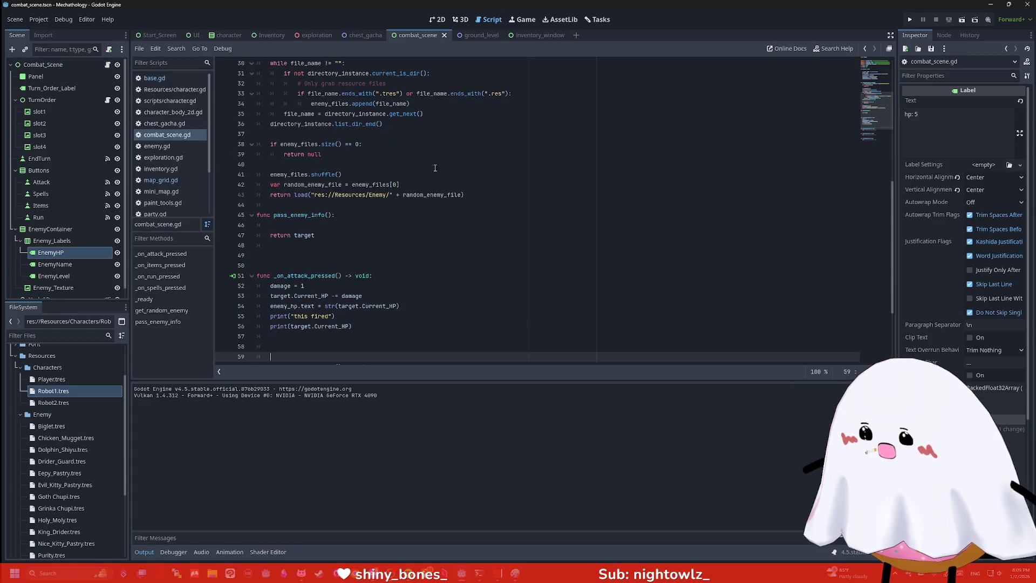
scroll(410, 165, up, 1)
scroll(406, 182, up, 1)
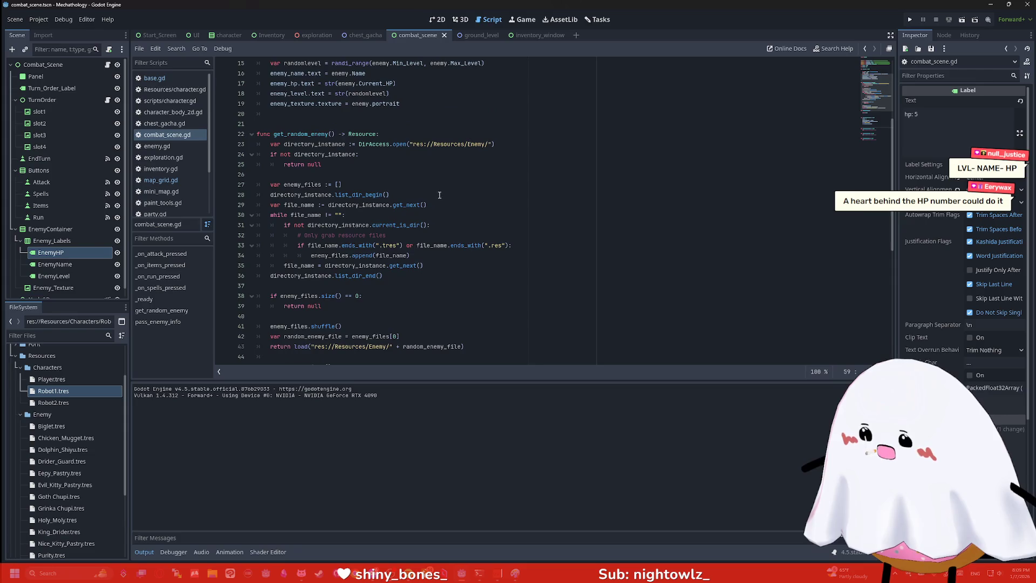
click(179, 123)
click(179, 136)
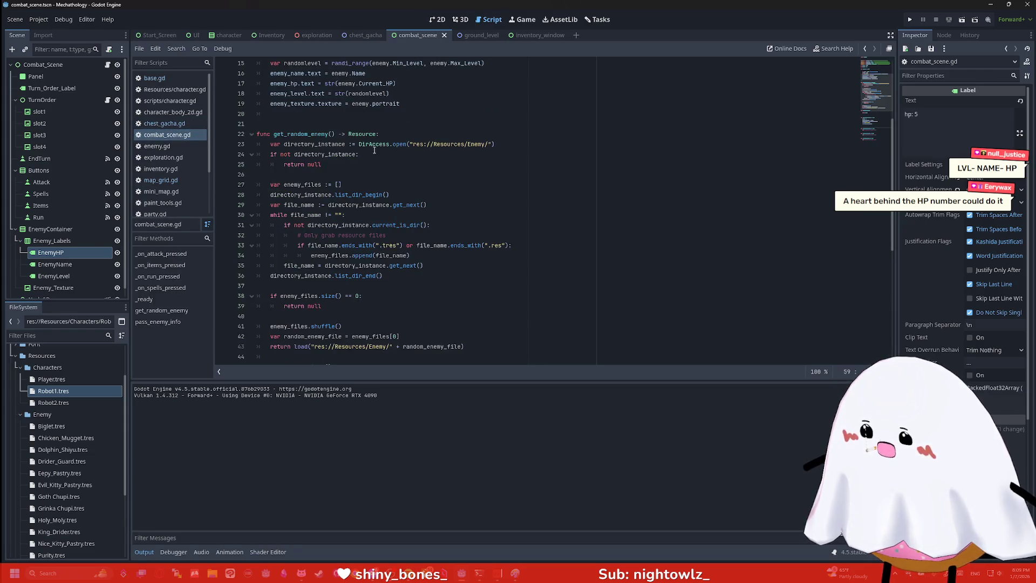
scroll(379, 160, up, 2)
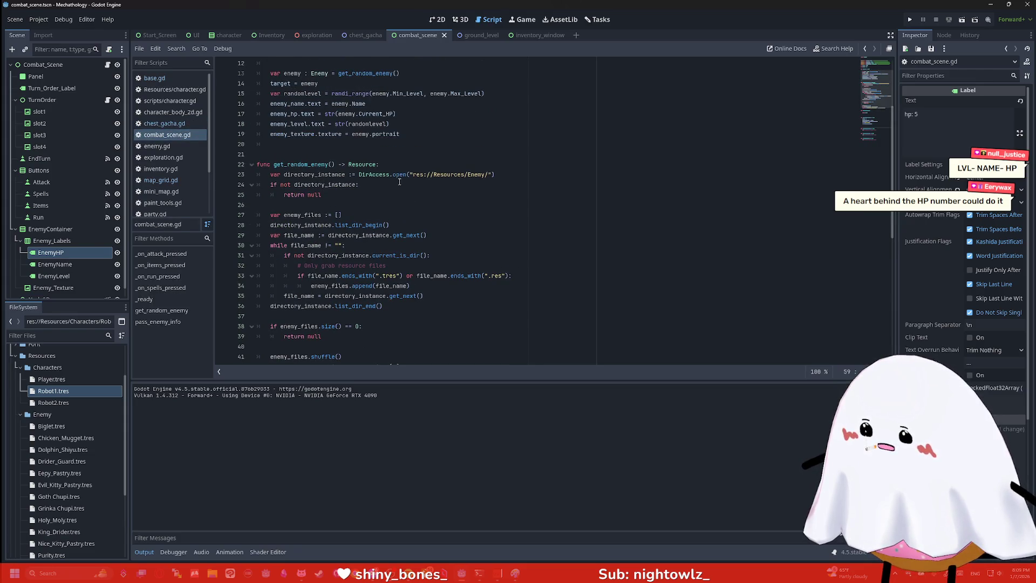
scroll(397, 176, up, 3)
scroll(399, 181, down, 13)
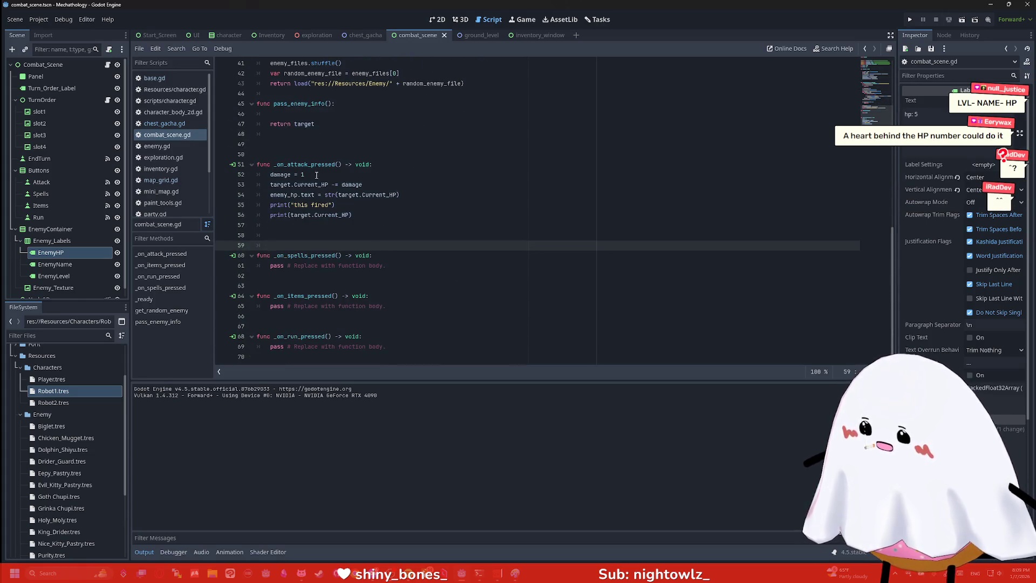
click(153, 150)
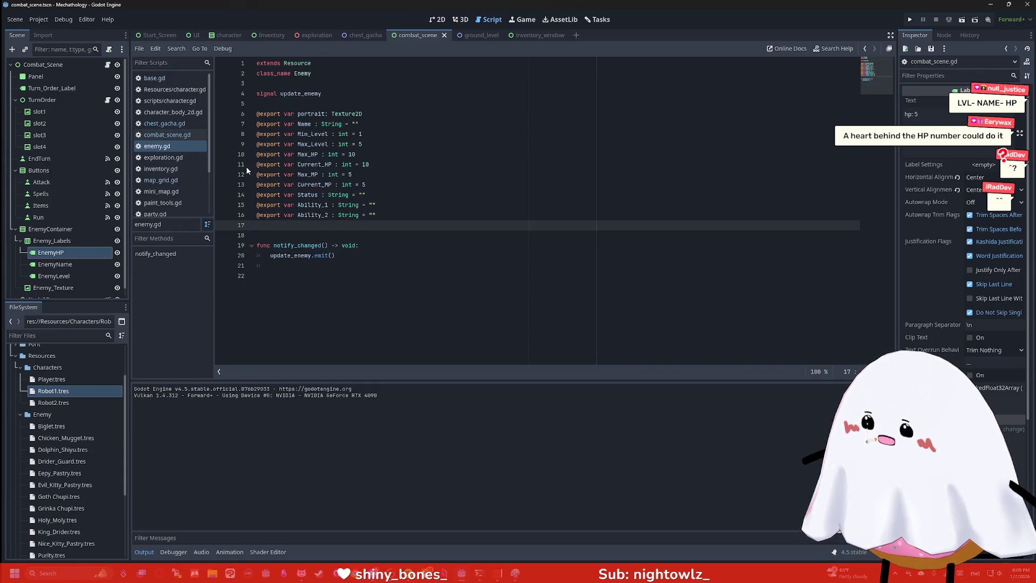
click(166, 124)
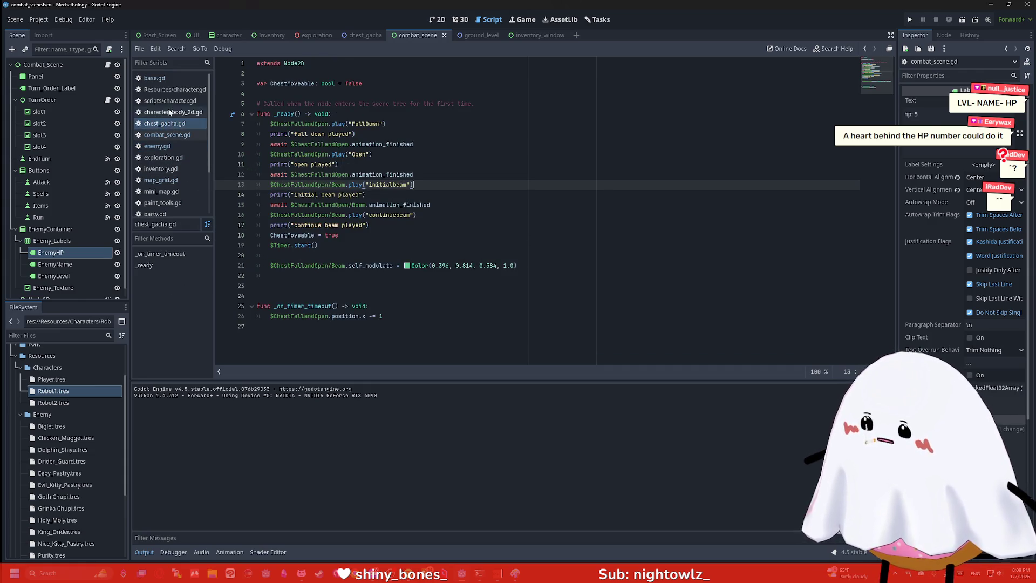
click(168, 101)
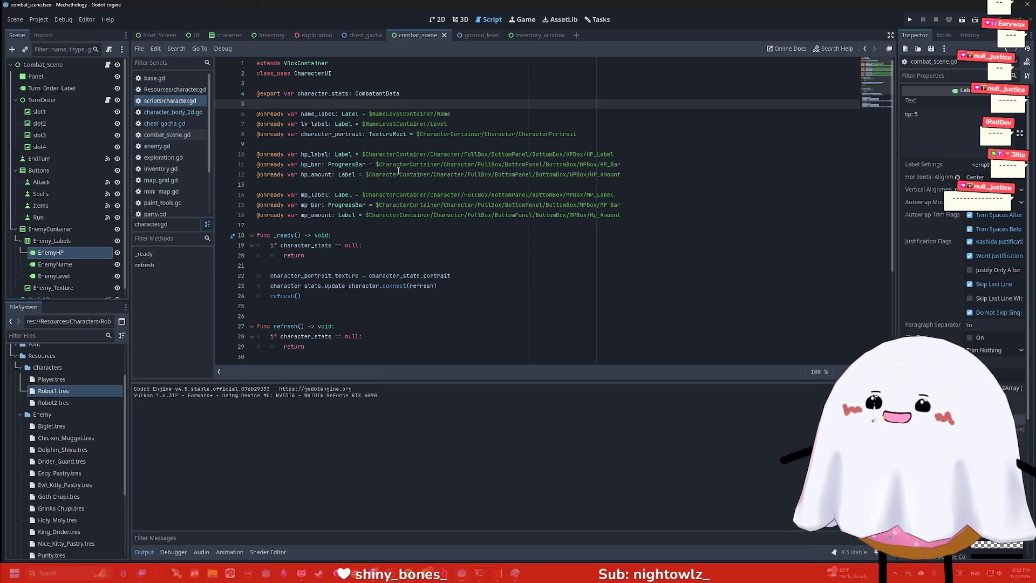
scroll(399, 170, down, 4)
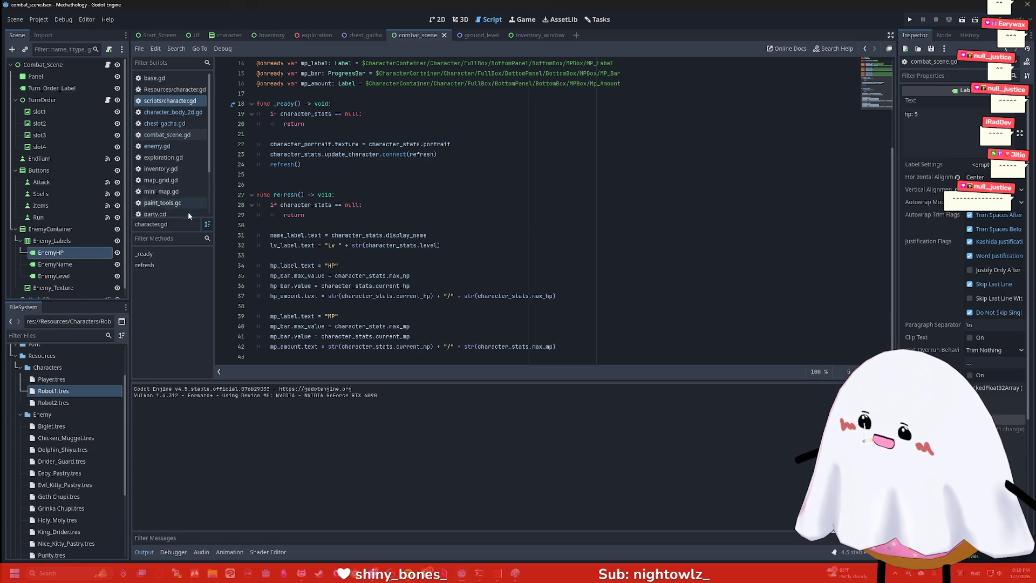
click(167, 139)
scroll(313, 151, up, 2)
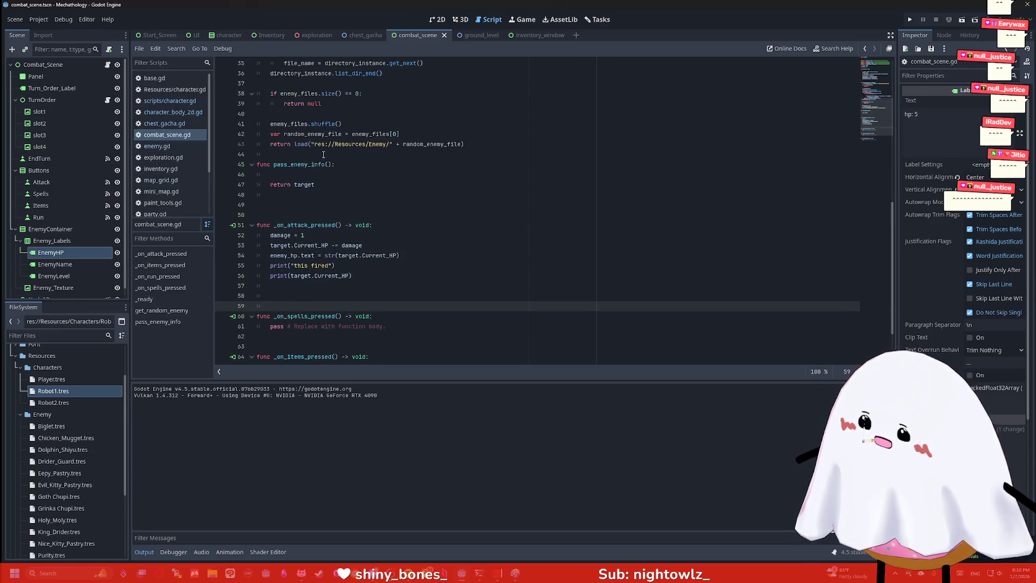
scroll(365, 221, up, 3)
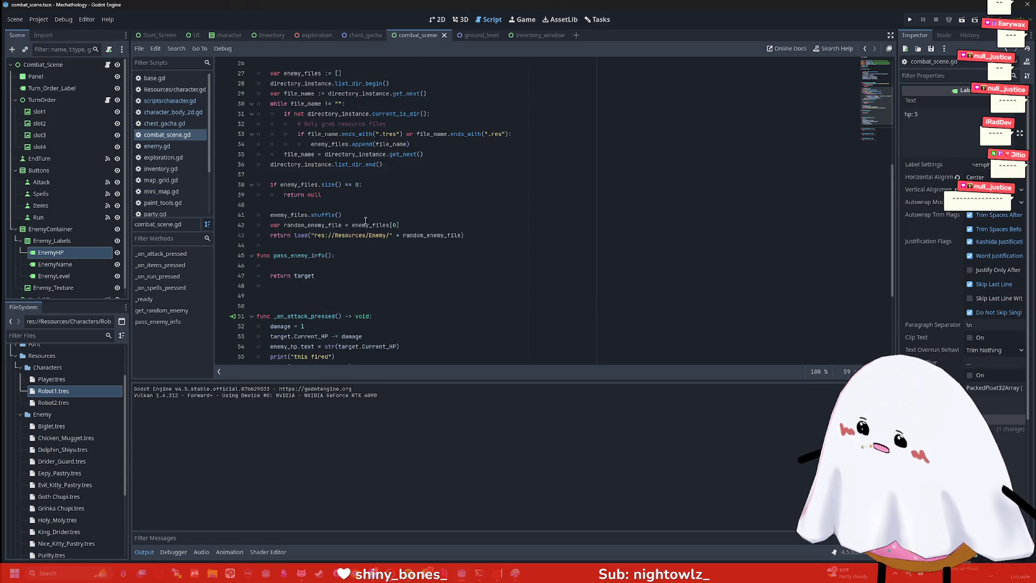
click(310, 266)
click(305, 255)
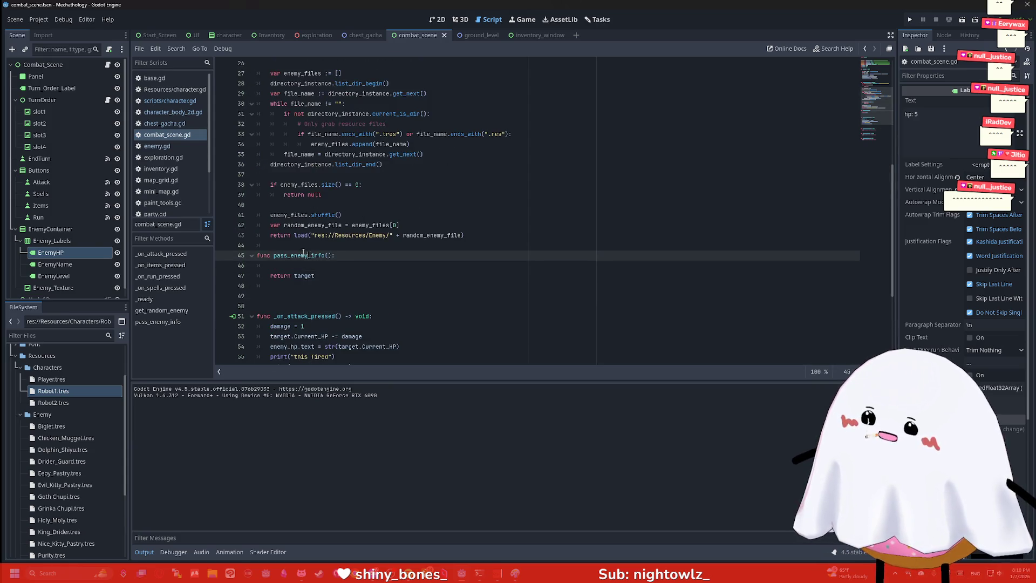
scroll(311, 225, up, 1)
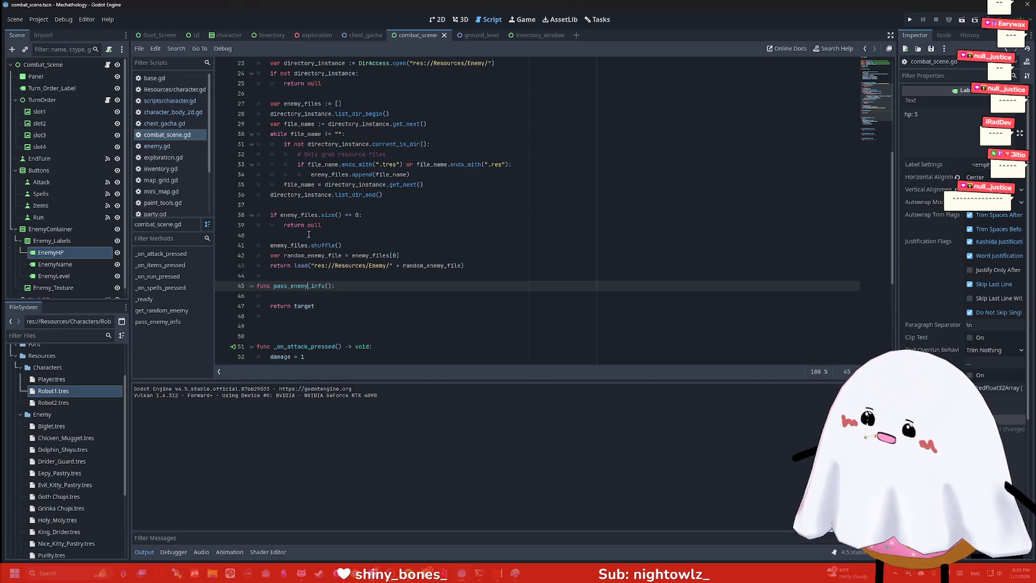
scroll(309, 234, up, 1)
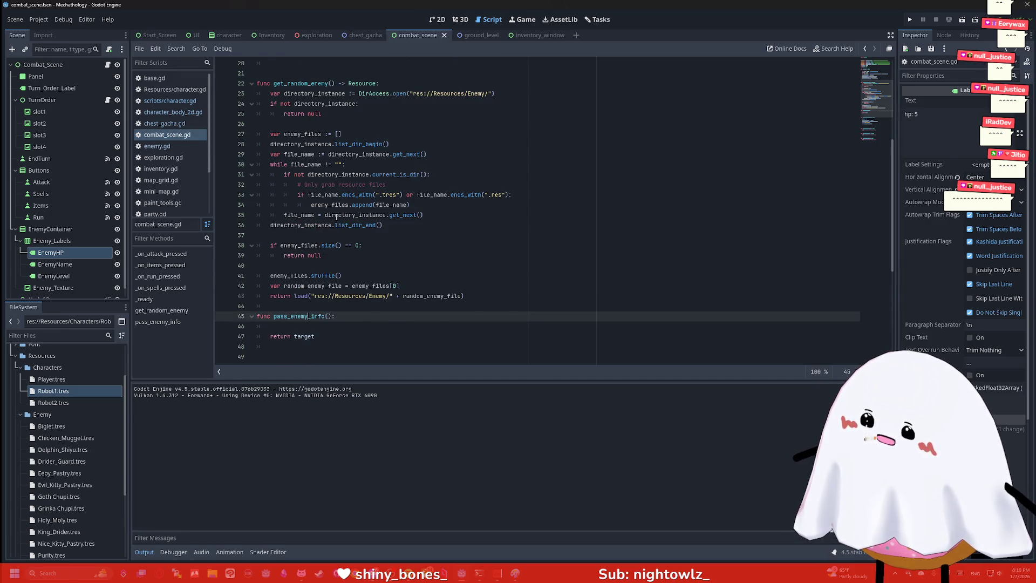
scroll(340, 213, up, 1)
scroll(331, 212, up, 2)
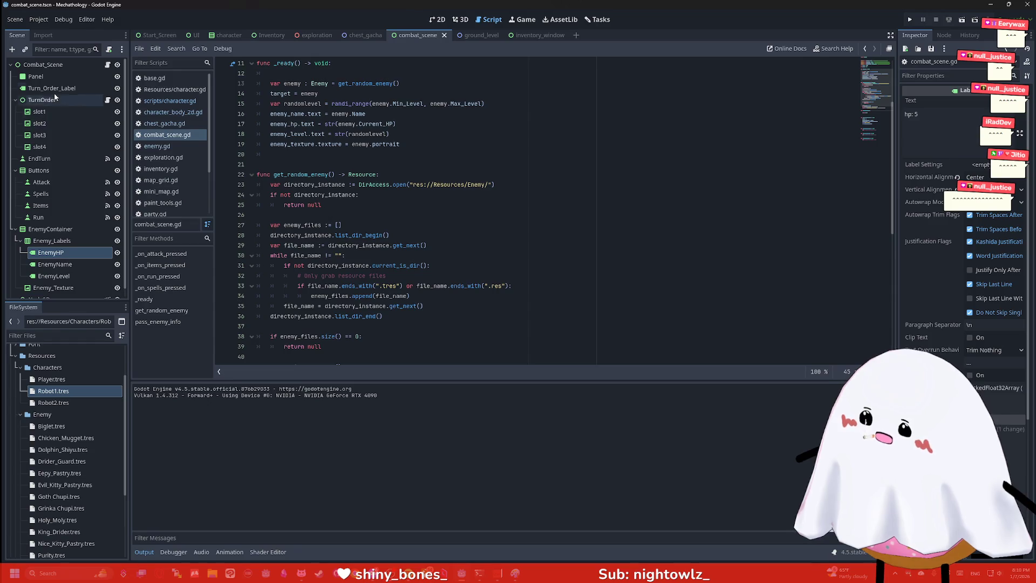
Review turn_order.gd's _ready code from the TurnOrder node, then switch to chest_gacha.gd
click(74, 228)
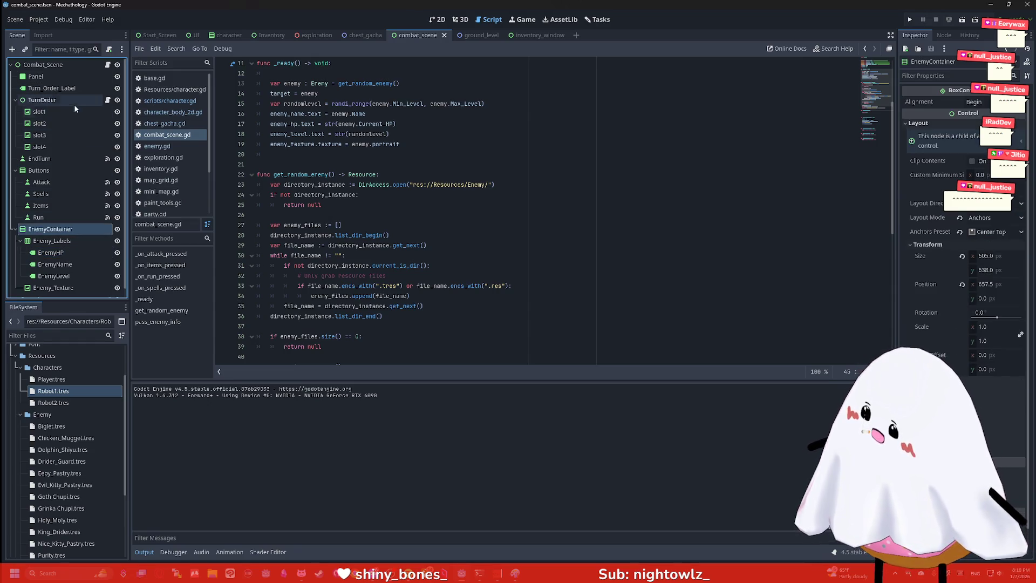
click(107, 100)
scroll(356, 174, down, 8)
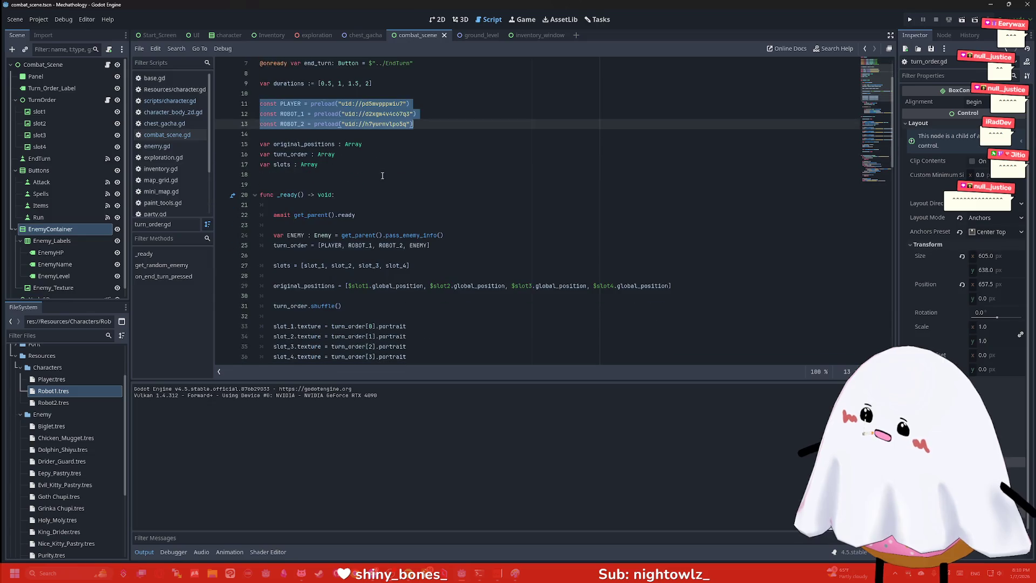
scroll(356, 174, down, 17)
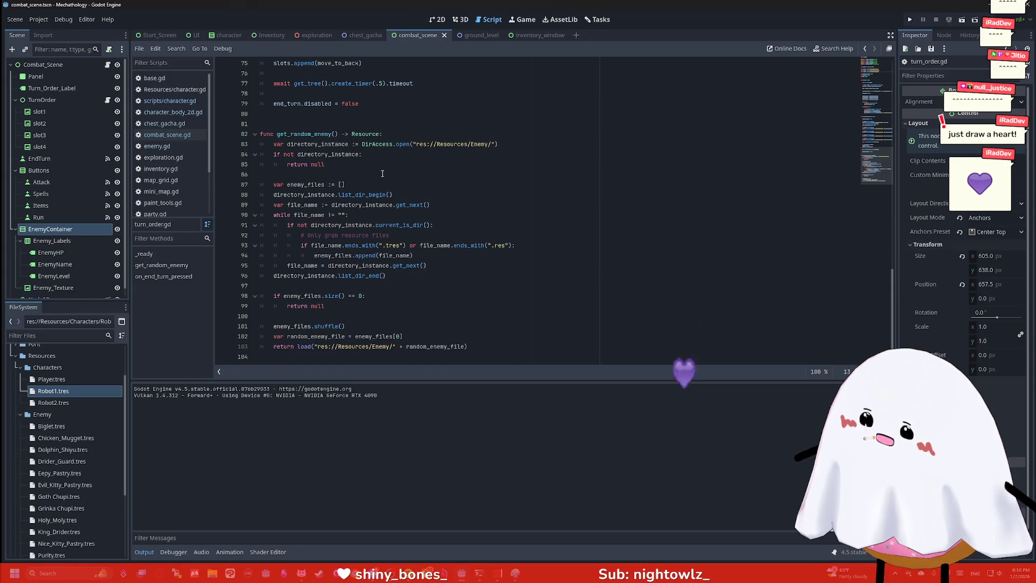
scroll(386, 173, up, 14)
scroll(394, 173, up, 8)
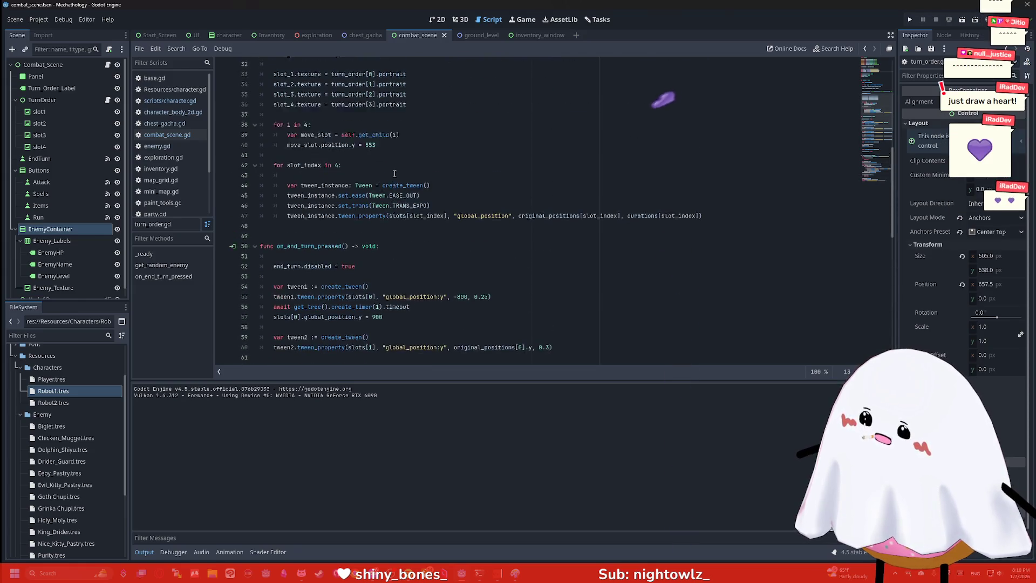
click(393, 174)
scroll(393, 172, down, 3)
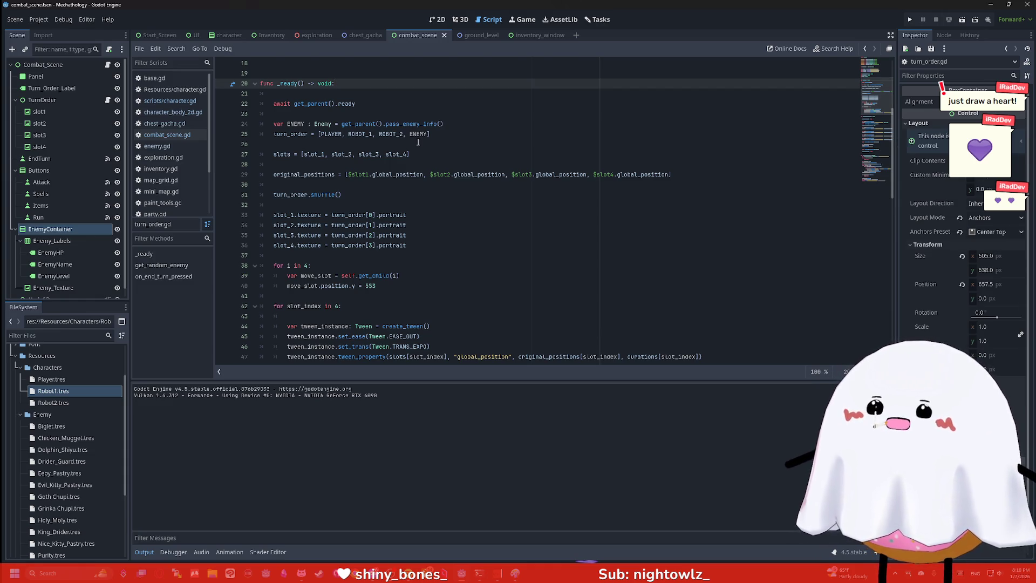
click(165, 124)
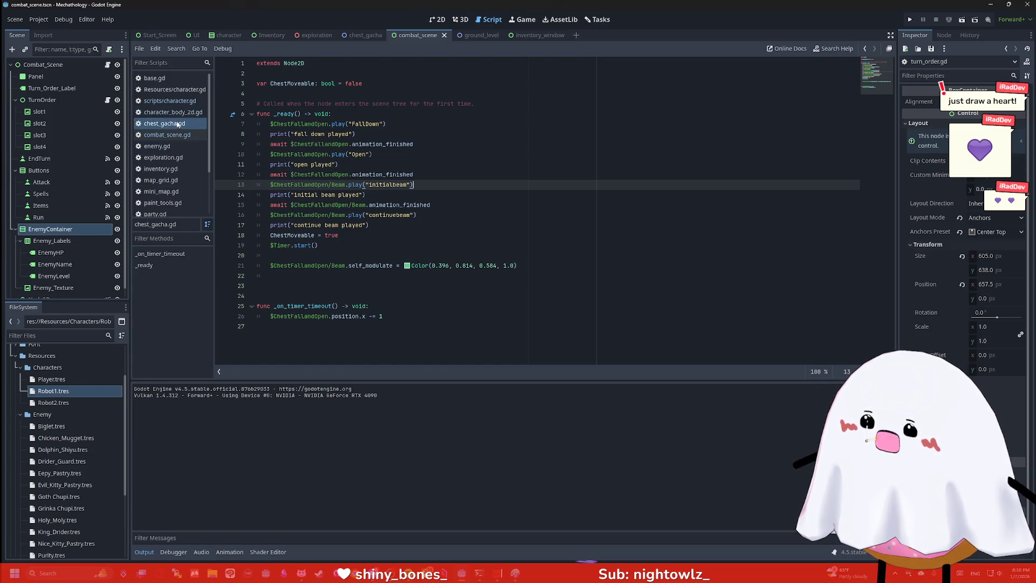
Browse character_body_2d.gd, character.gd, base.gd, exploration.gd, inventory.gd and map_grid.gd scripts
click(170, 112)
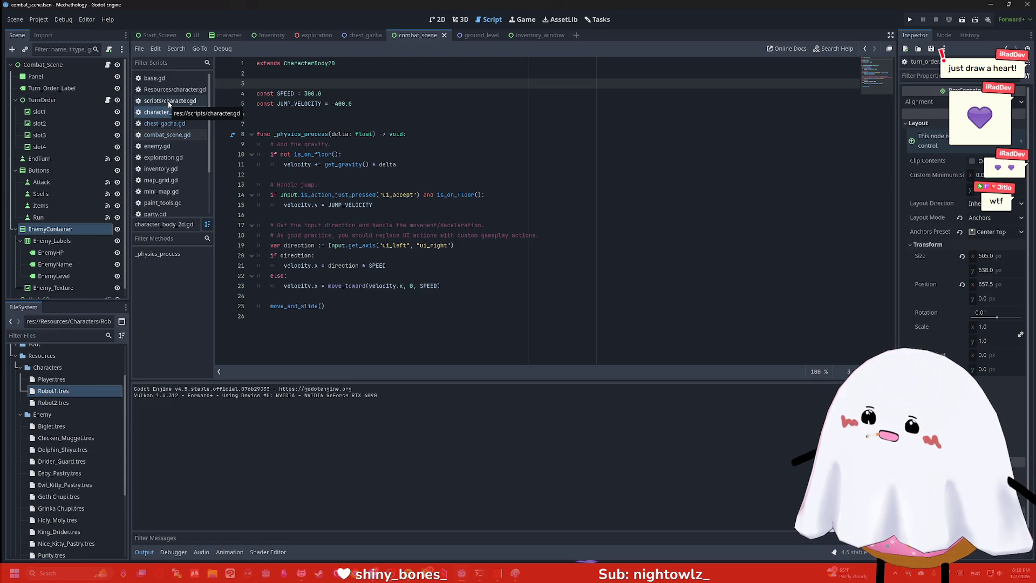
click(168, 101)
click(170, 88)
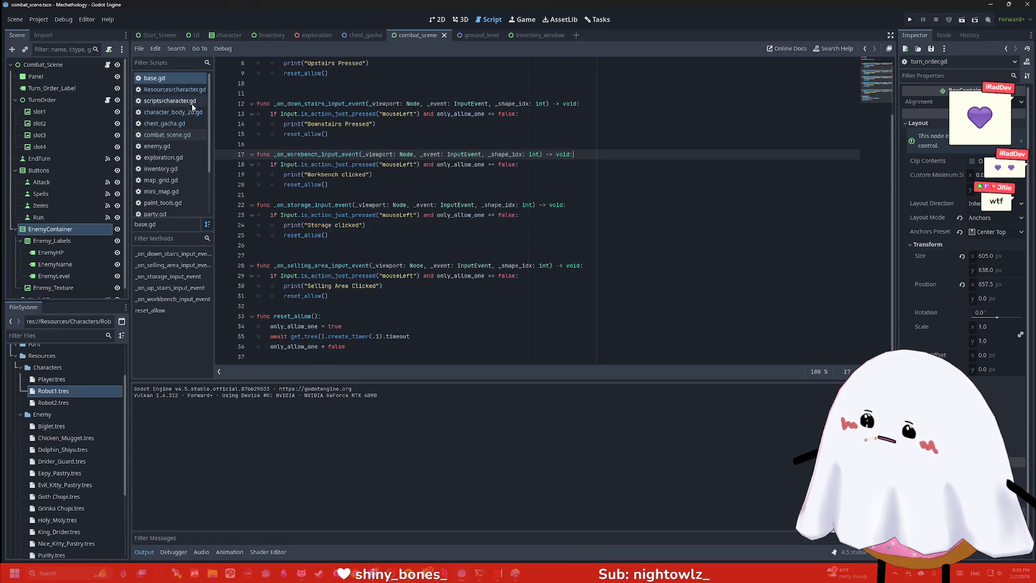
click(163, 158)
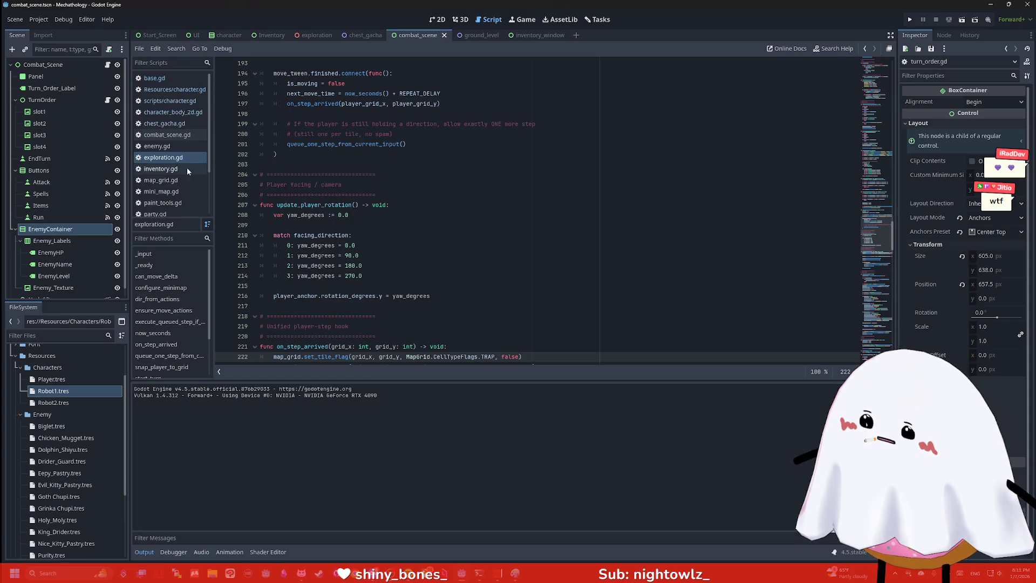
click(186, 170)
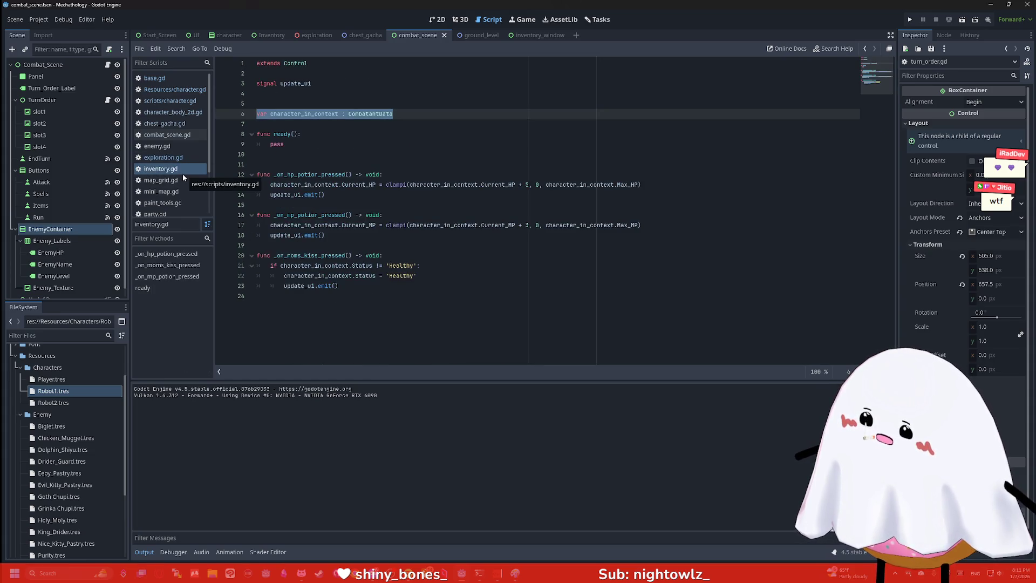
click(173, 157)
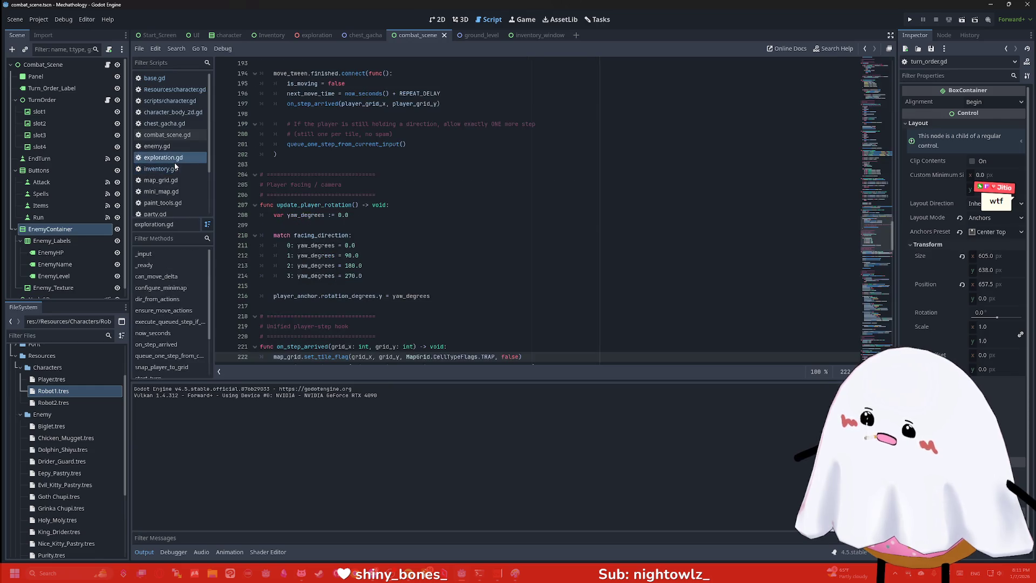
click(173, 181)
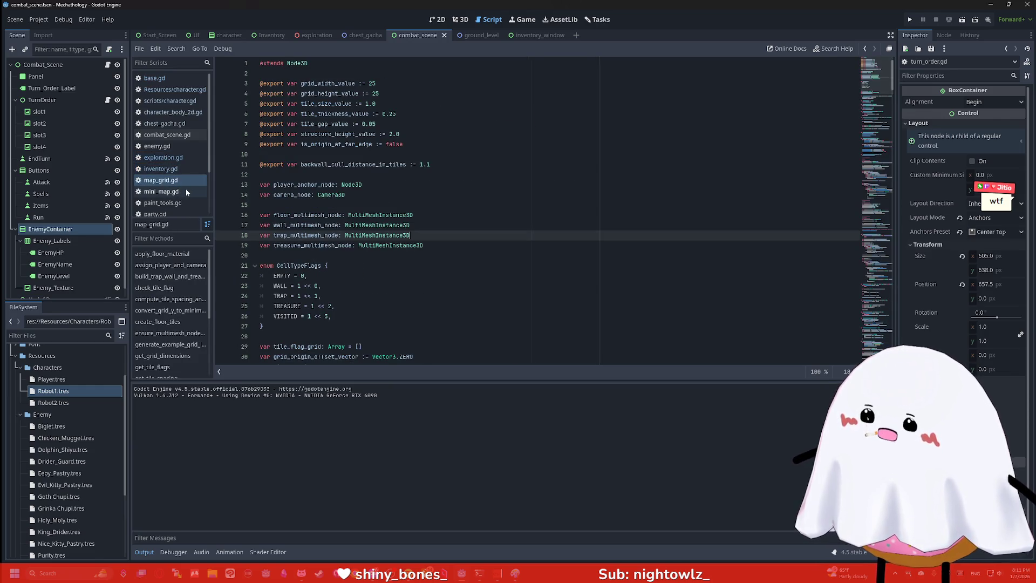
Reopen combat_scene.gd at the top, showing its _ready function
scroll(178, 162, down, 3)
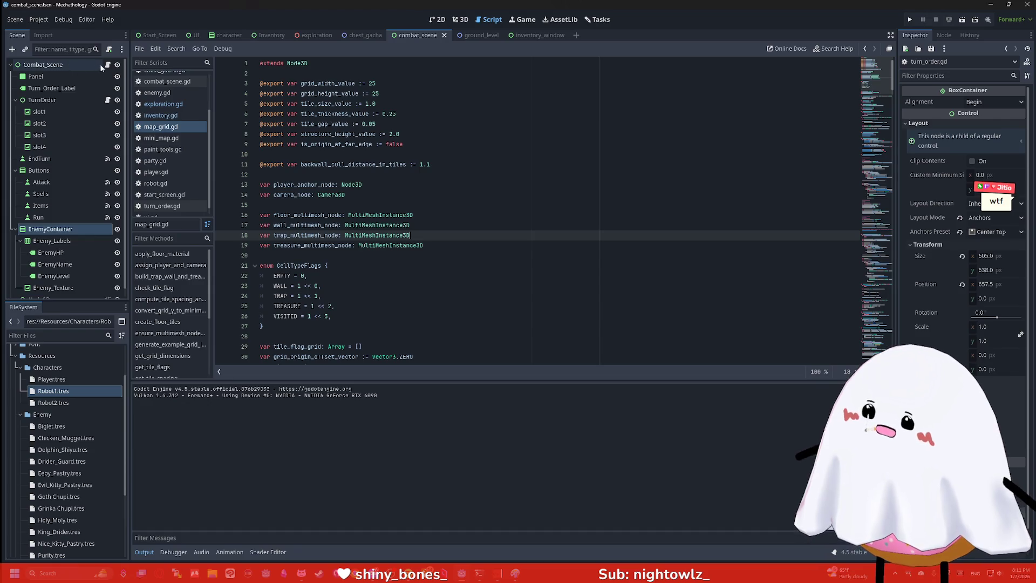
click(147, 82)
scroll(318, 137, up, 3)
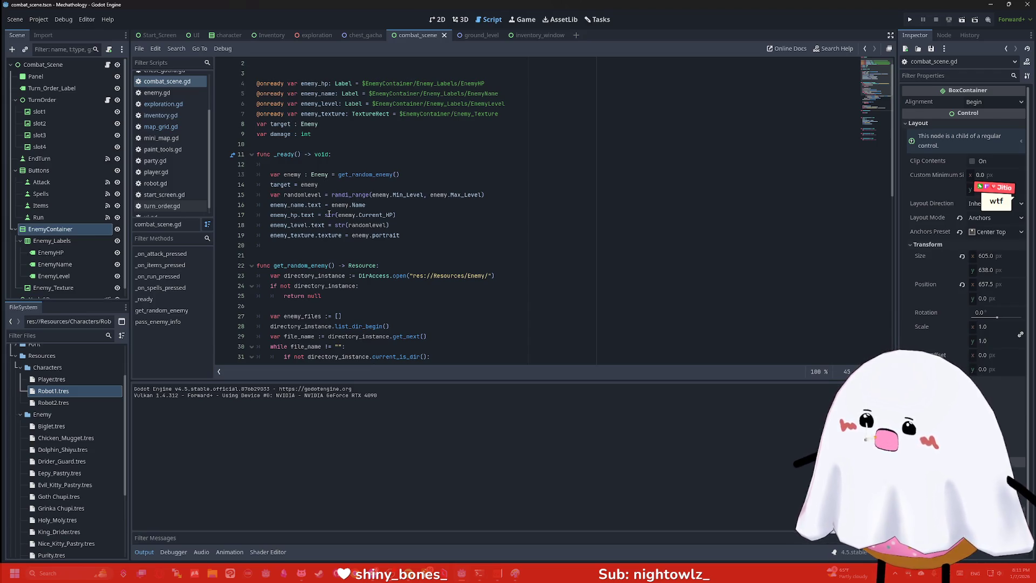
Prefix the enemy HP text on line 17 with "<3 " and run the project
click(324, 215)
text("<3 +)
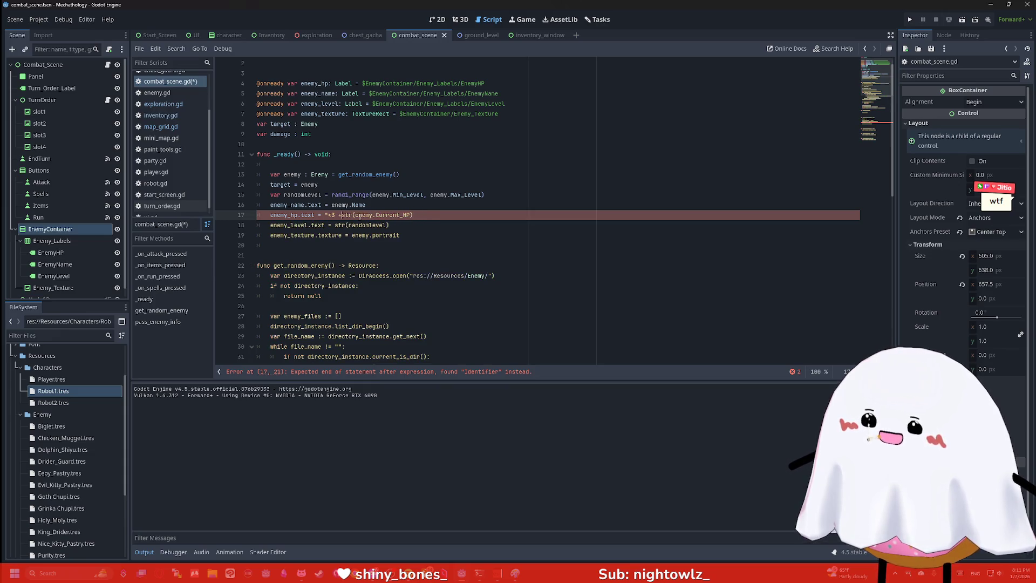
text(" +)
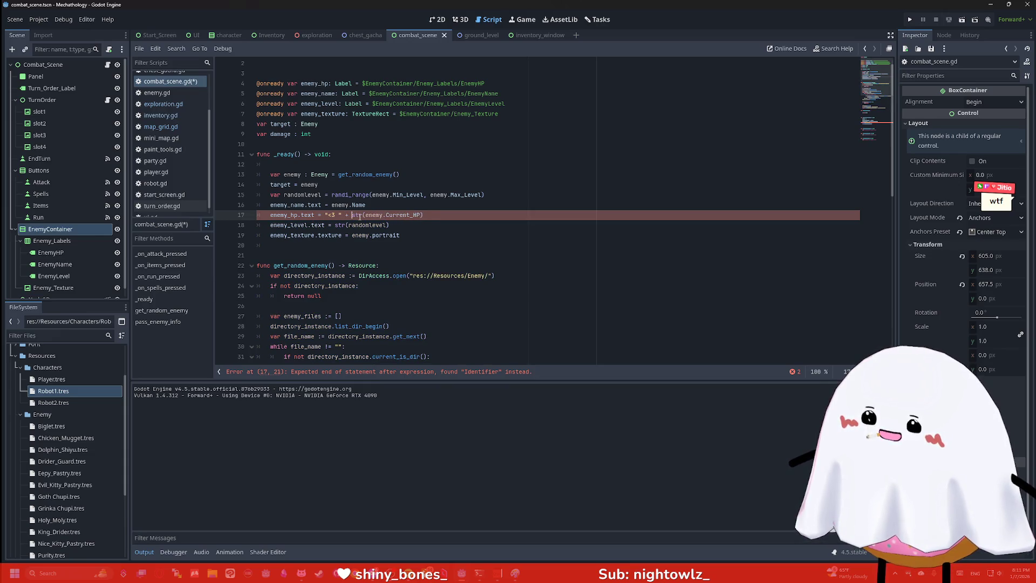
click(910, 20)
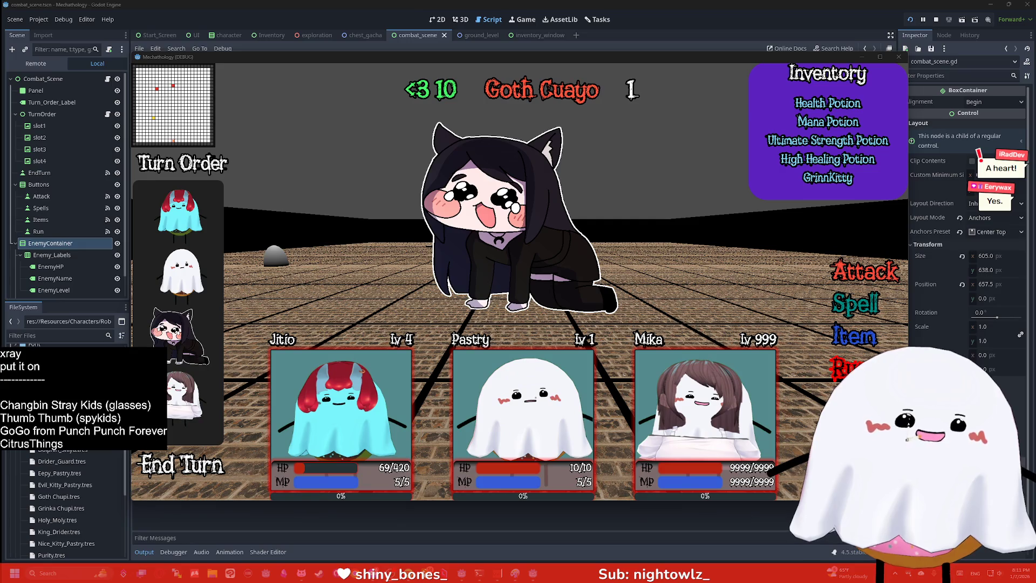
Add a 'Heart Costume' credit line to the notes list, then stop the running game
key(Return)
text(Heart)
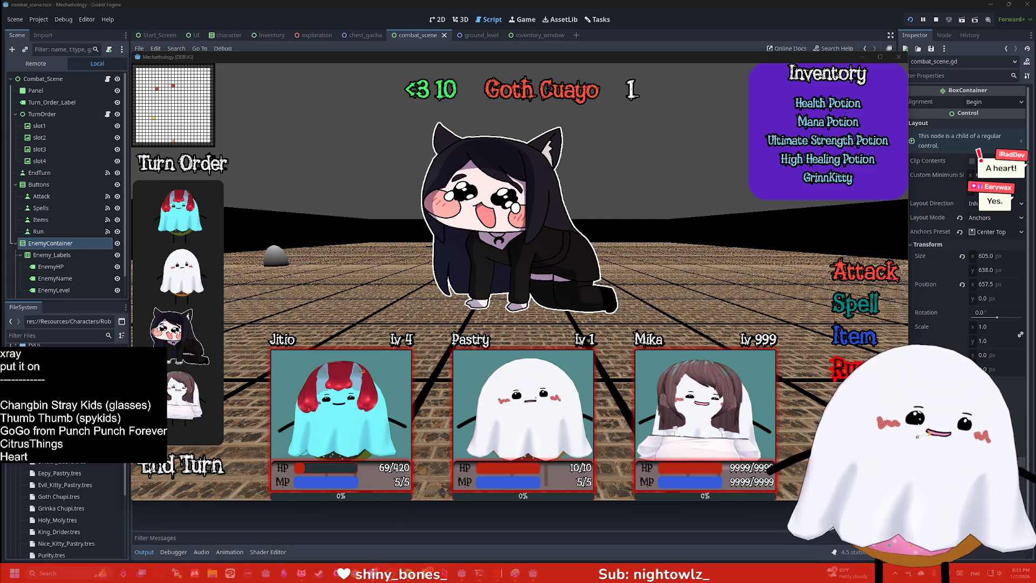
text( Costume)
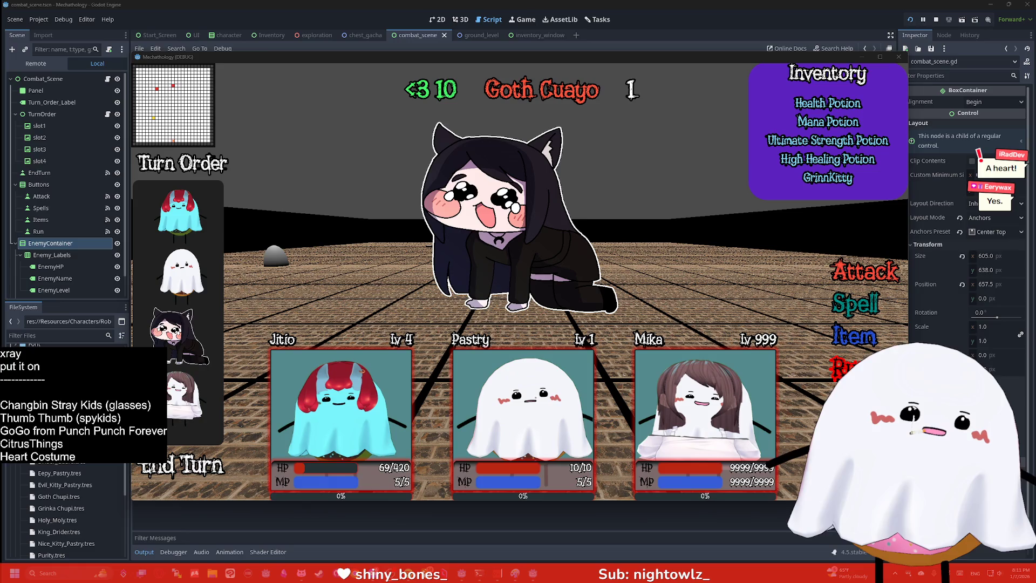
text( - iRad)
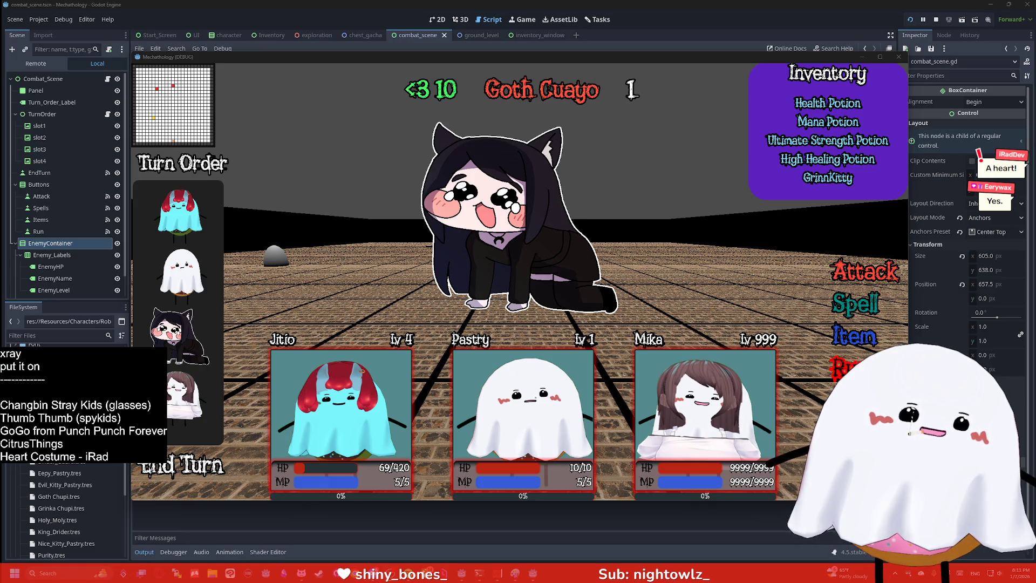
key(BackSpace)
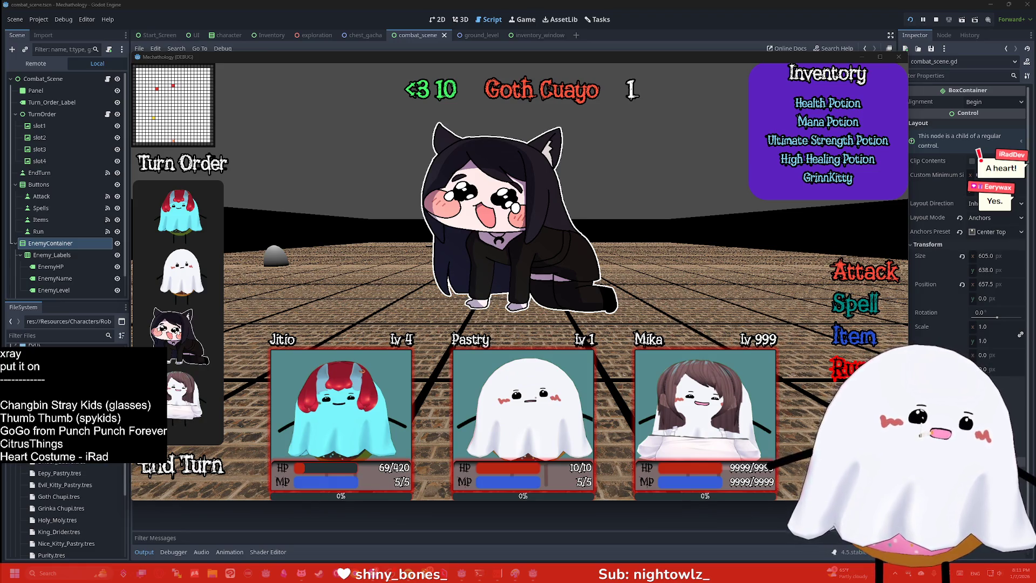
key(Escape)
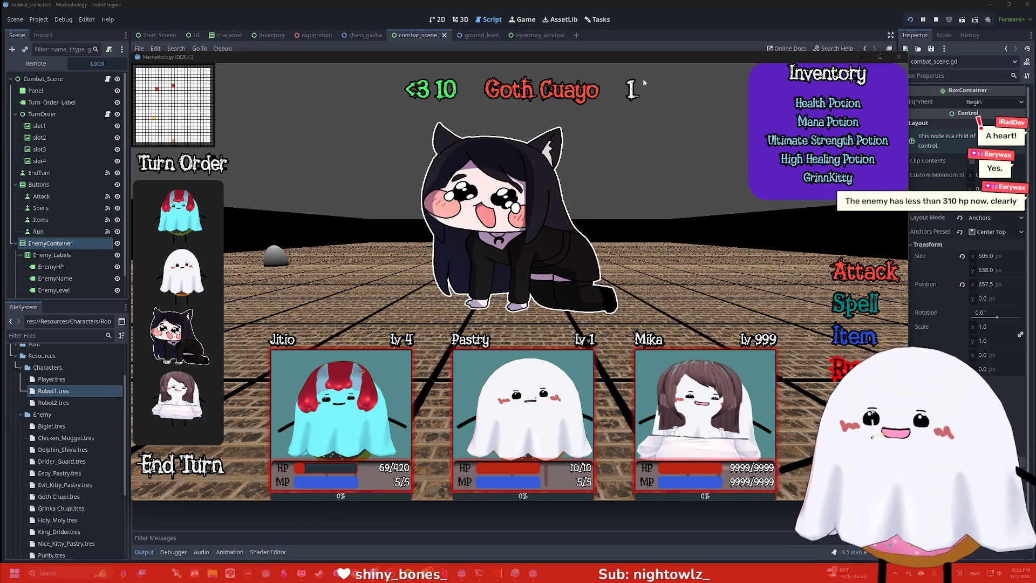
click(936, 19)
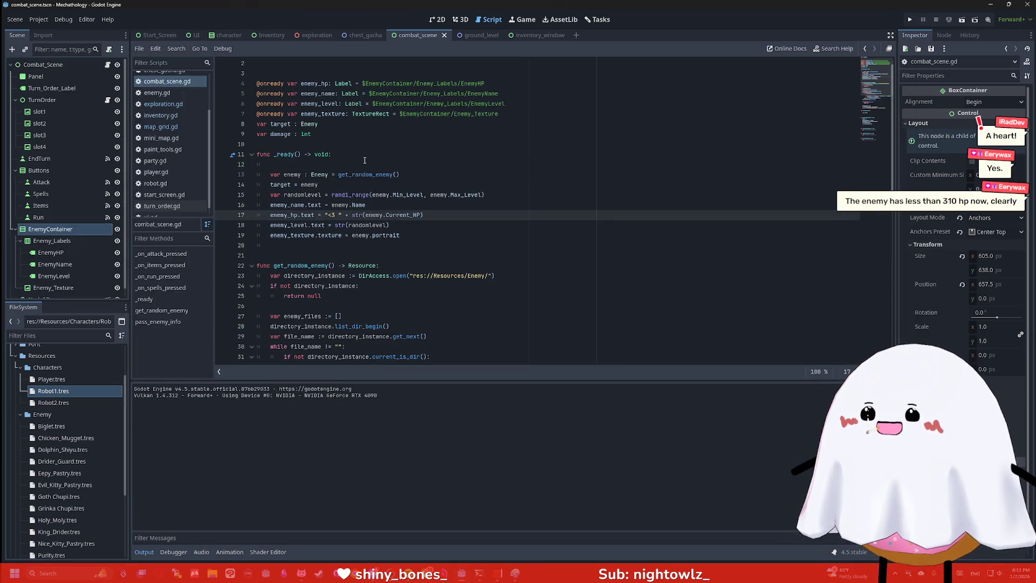
Replace "<3" with "HP:" in the HP label string and test-run the game
drag(337, 214, 328, 215)
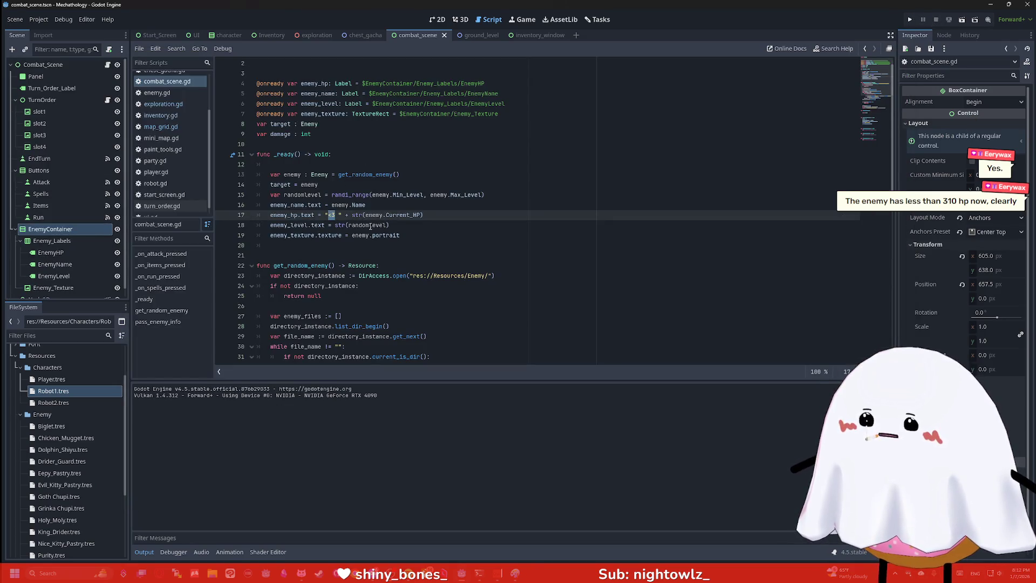
key(BackSpace)
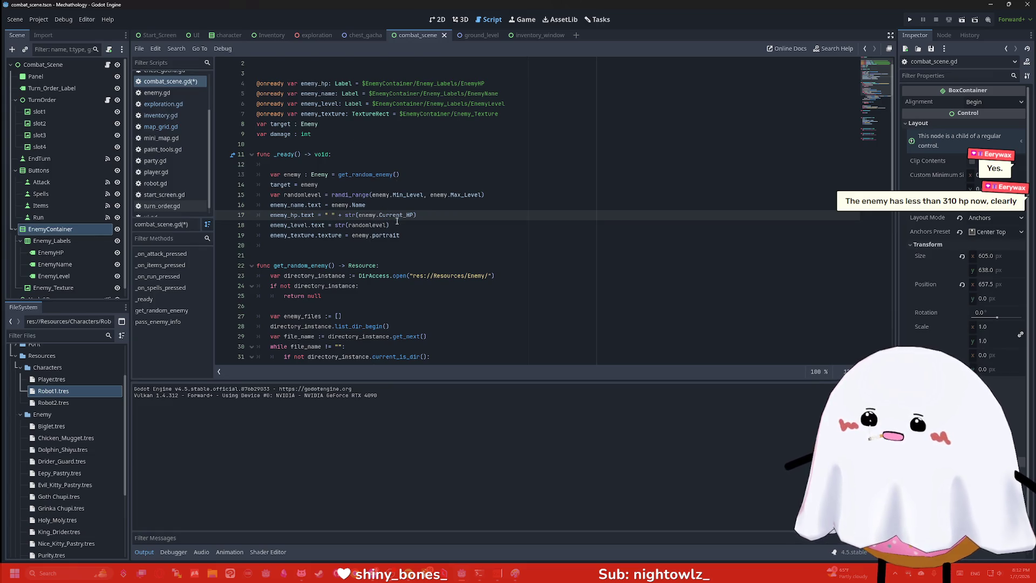
text(HP:)
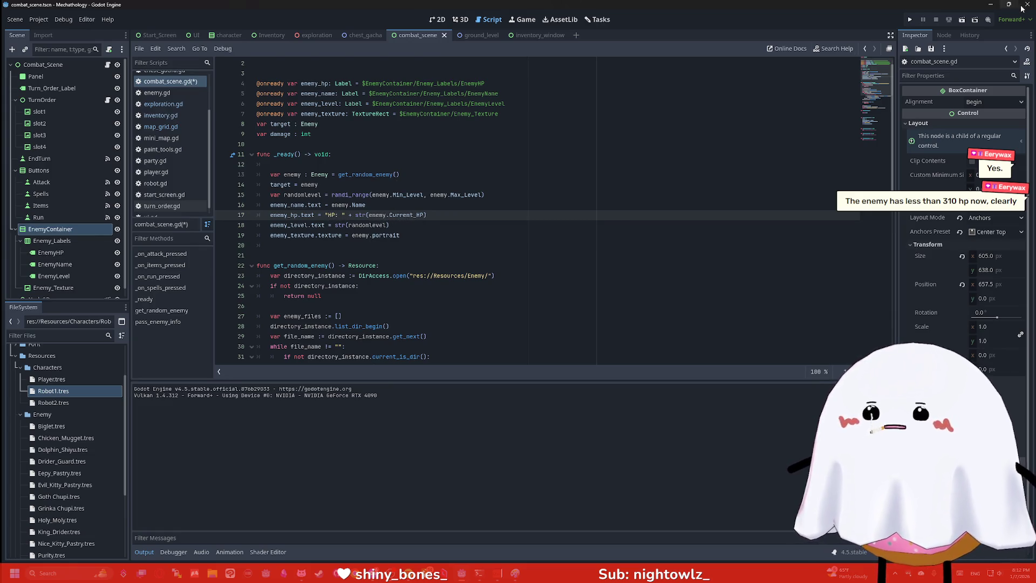
click(912, 21)
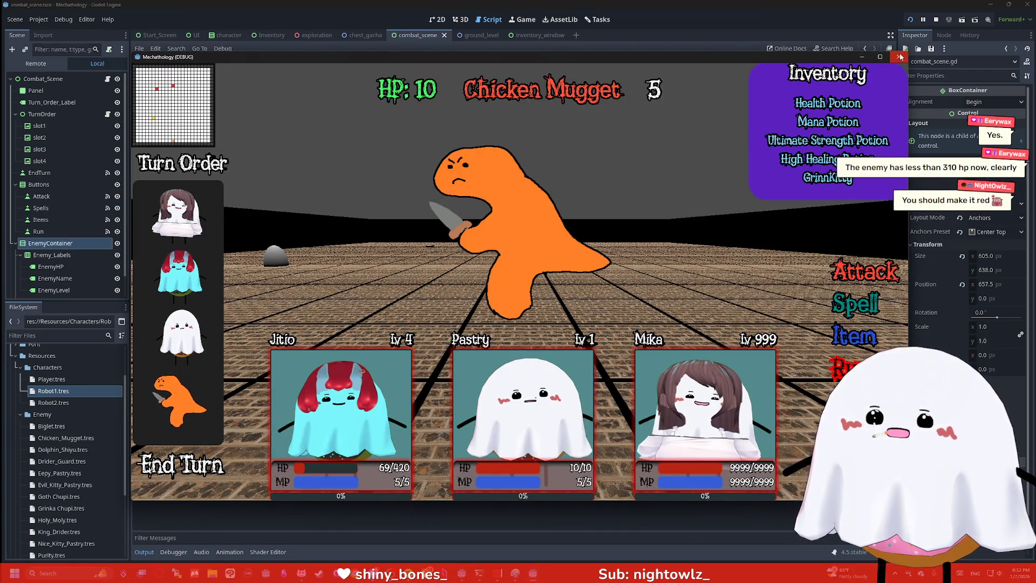
click(899, 56)
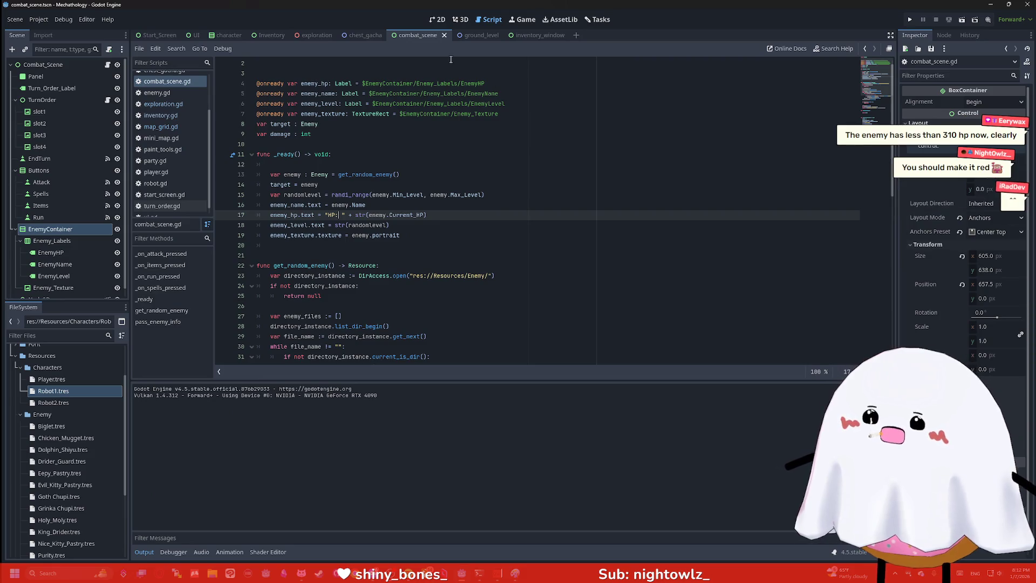
In the 2D view, move EnemyLevel above EnemyHP in the Scene dock
click(459, 20)
click(437, 20)
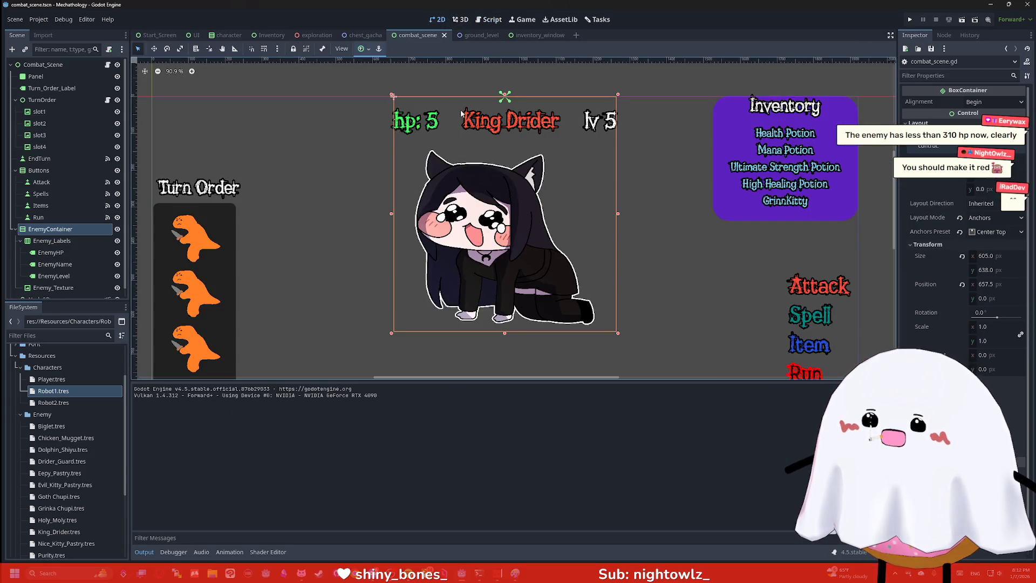
mouse_move(54, 276)
mouse_down()
mouse_move(66, 256)
mouse_move(59, 271)
mouse_move(56, 244)
mouse_up()
Move the EnemyName label between EnemyLevel and EnemyHP
click(387, 149)
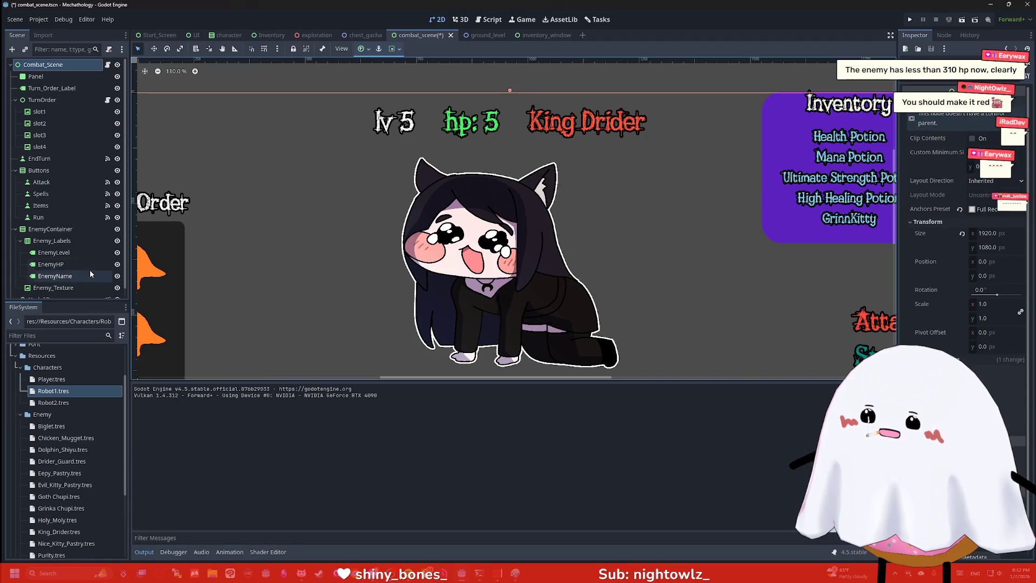
drag(54, 276, 79, 270)
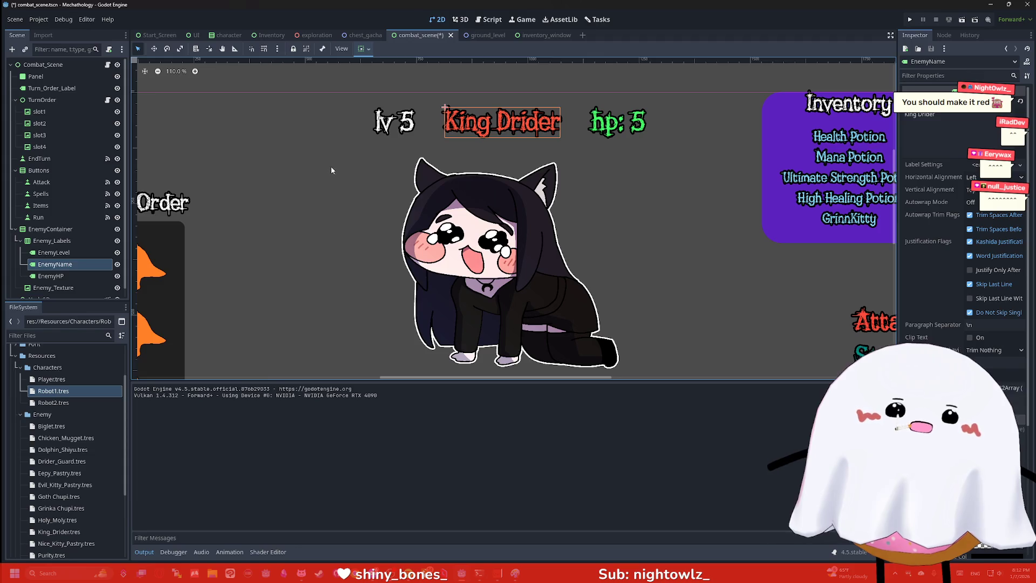
double_click(80, 265)
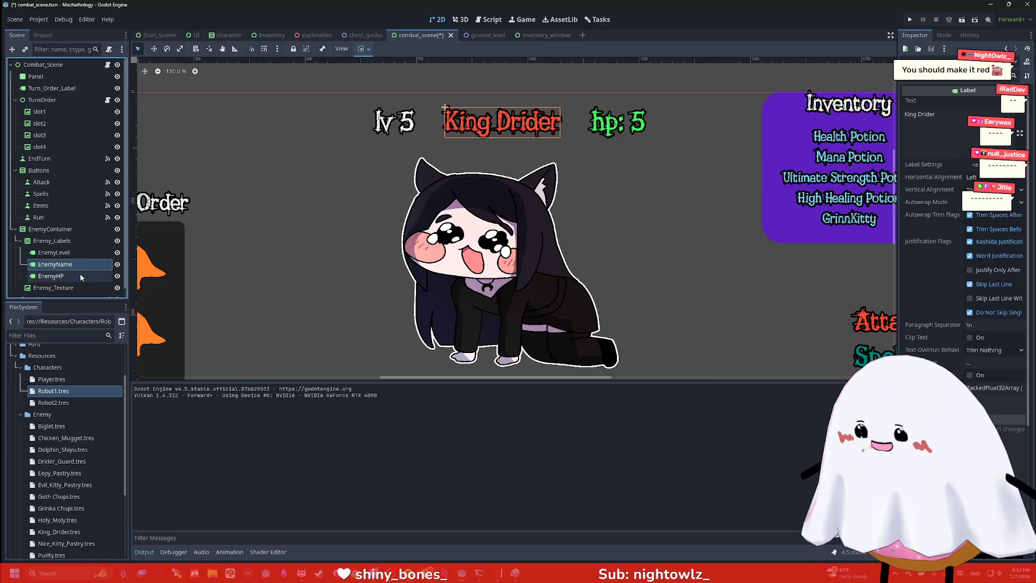
Change the EnemyHP label's Font Color from green to bright red
click(79, 273)
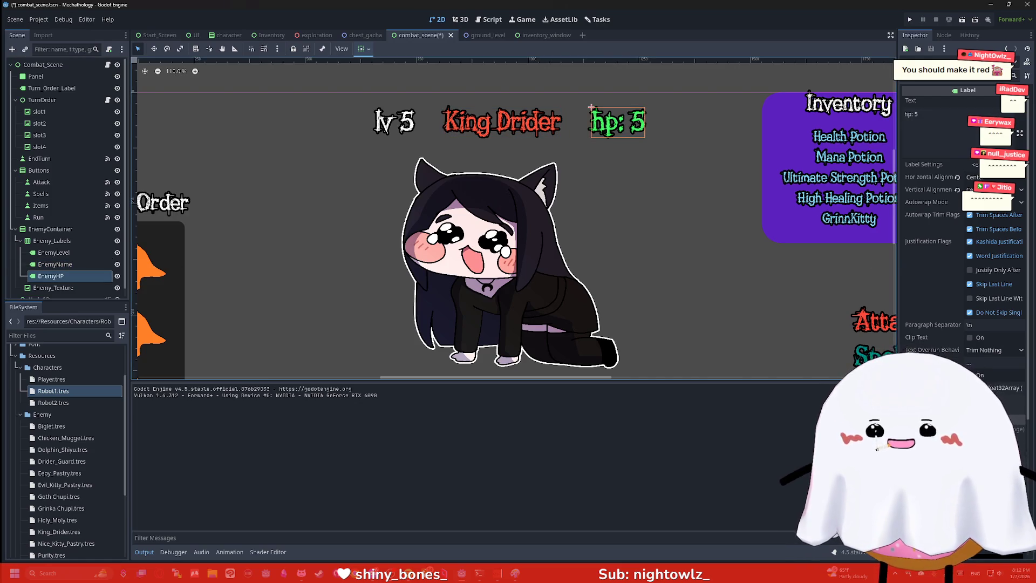
click(998, 512)
mouse_move(984, 302)
mouse_down()
mouse_move(977, 307)
mouse_move(1026, 340)
mouse_up()
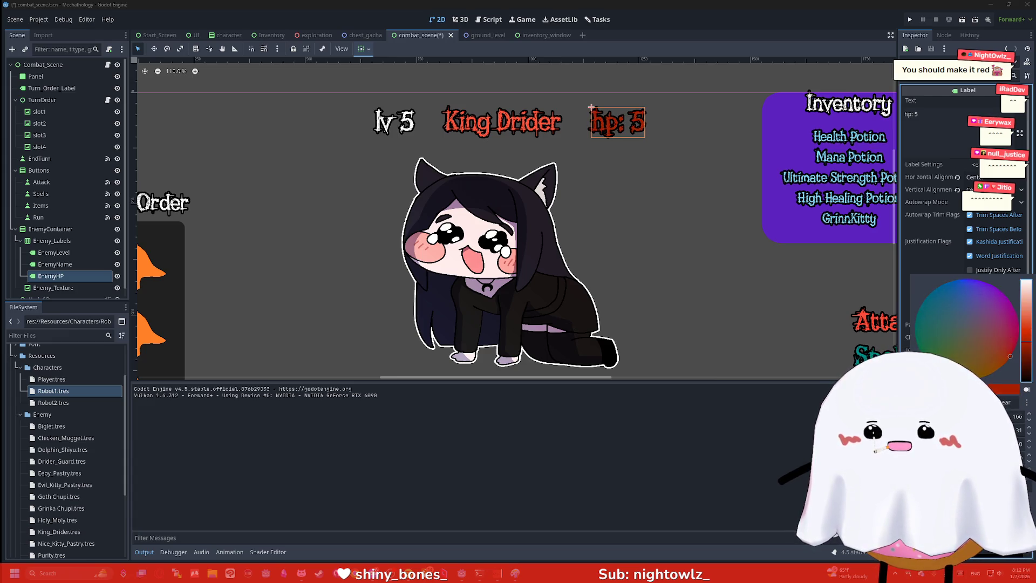
click(1028, 340)
drag(1028, 340, 1029, 327)
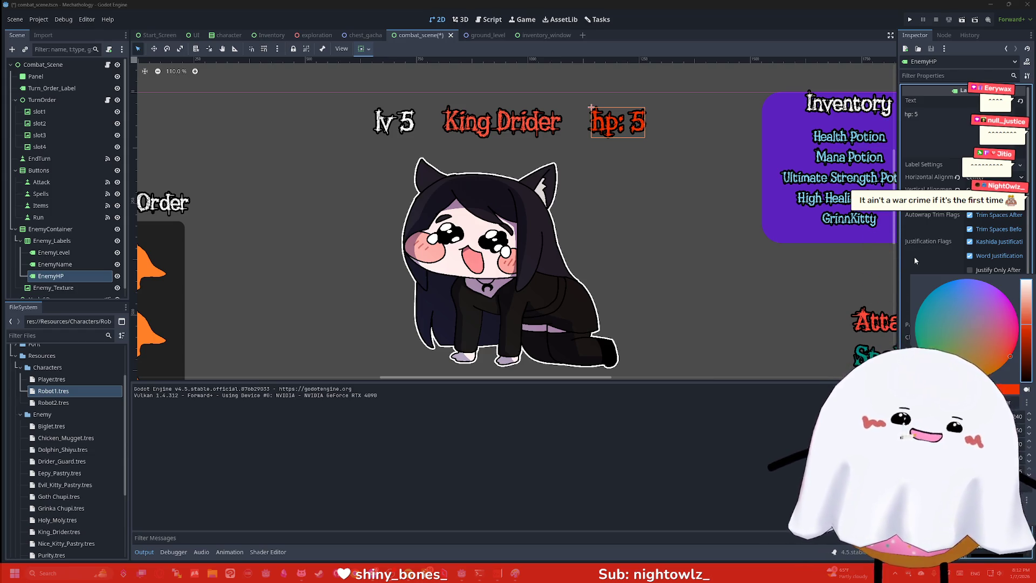
Recolour the King Drider enemy name label to gold
click(51, 264)
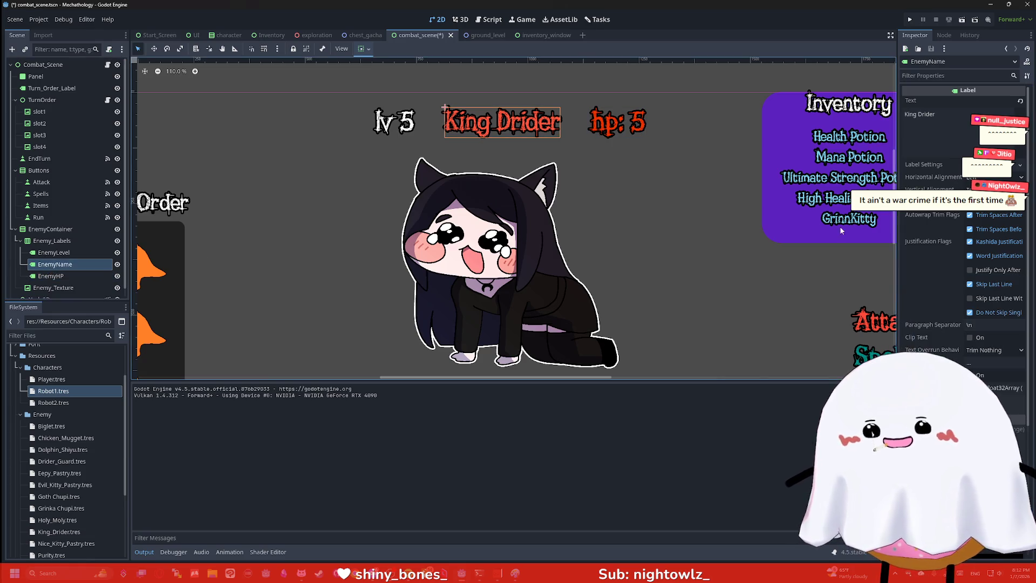
click(954, 336)
mouse_move(955, 336)
mouse_down()
mouse_move(958, 375)
mouse_move(992, 372)
mouse_move(1029, 307)
mouse_up()
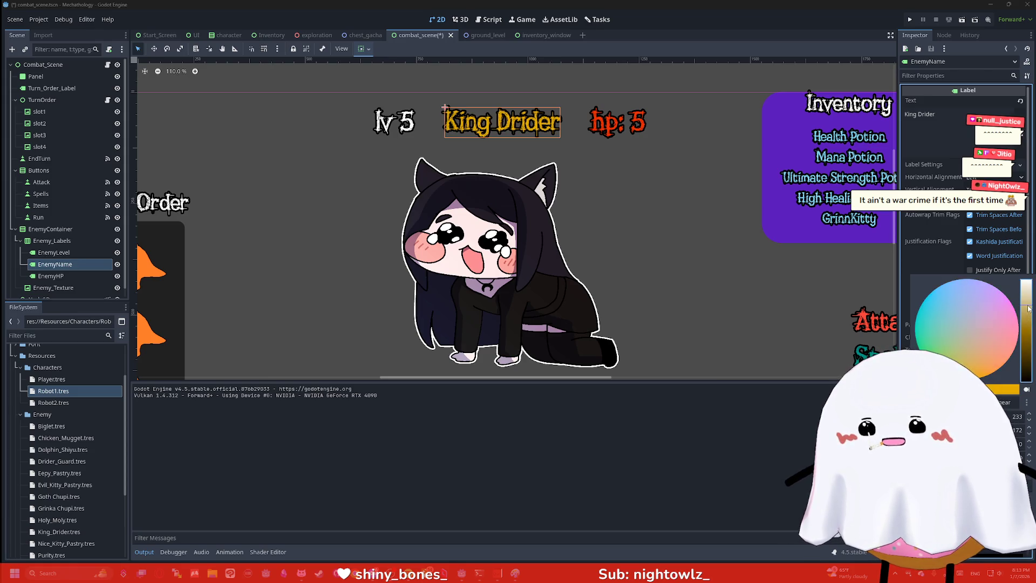
click(668, 238)
Compare with the Item button's colour, then make the King Drider name blue
scroll(645, 148, down, 2)
mouse_move(668, 238)
mouse_down()
mouse_move(645, 147)
mouse_move(715, 244)
mouse_up()
scroll(716, 244, down, 3)
scroll(717, 238, up, 3)
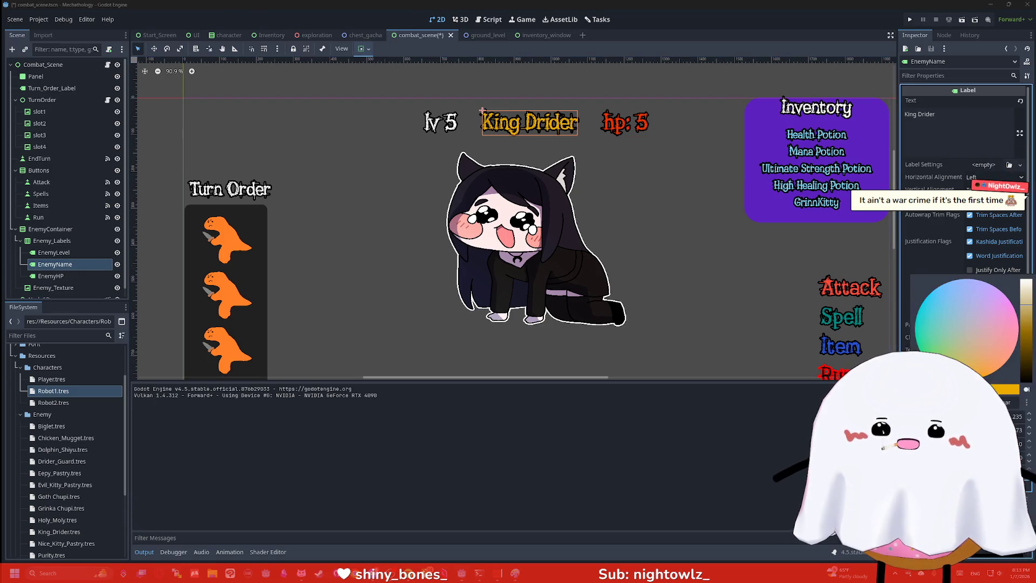
click(833, 347)
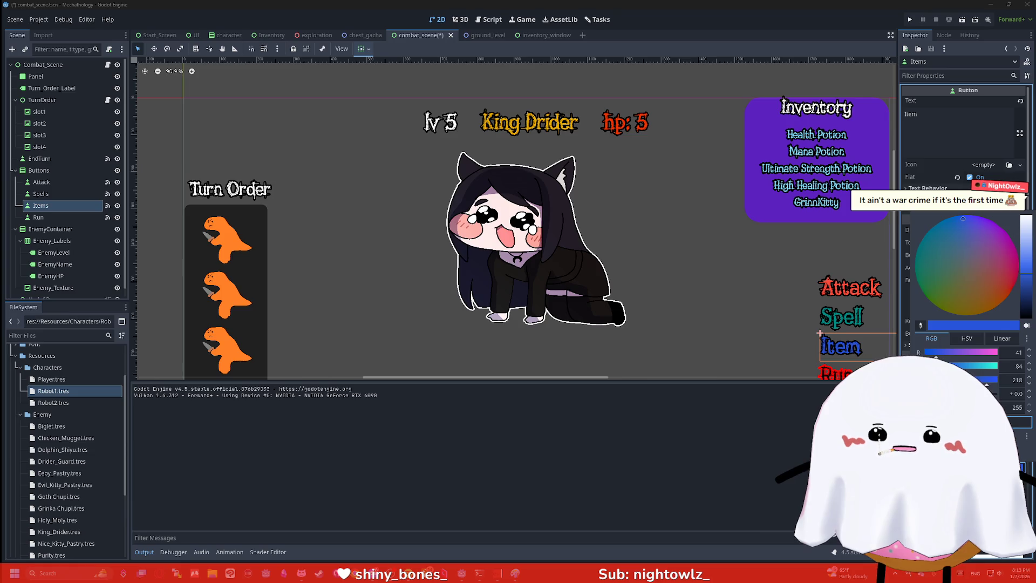
click(483, 110)
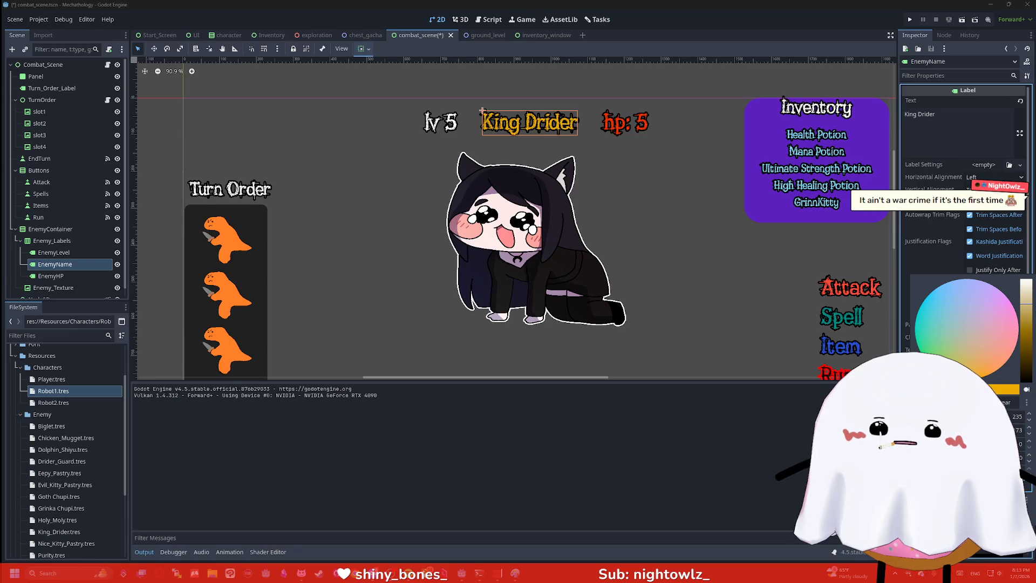
click(702, 251)
click(702, 252)
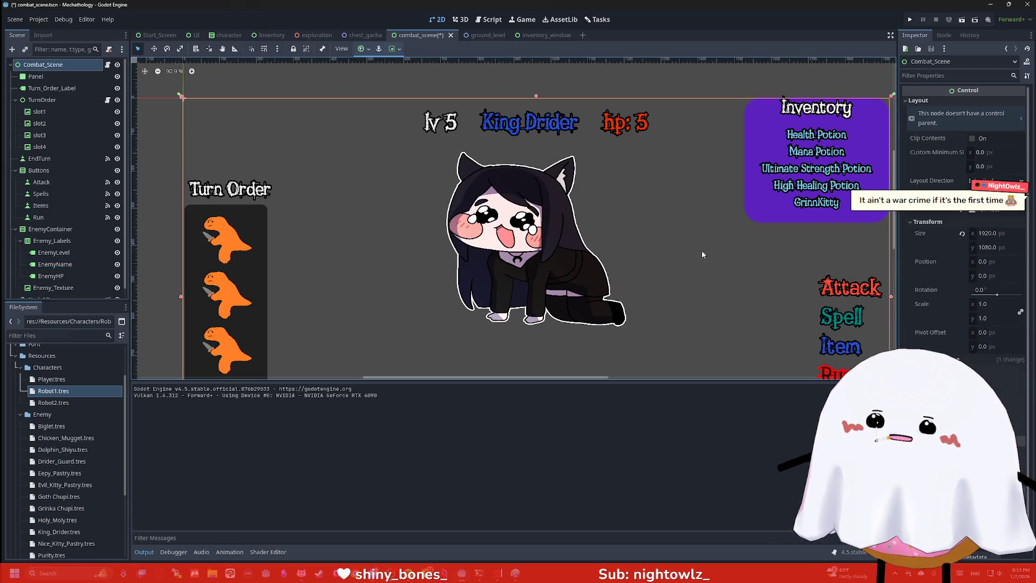
Check the Attack button and hp: 5 label, then select the Combat_Scene root node
click(849, 287)
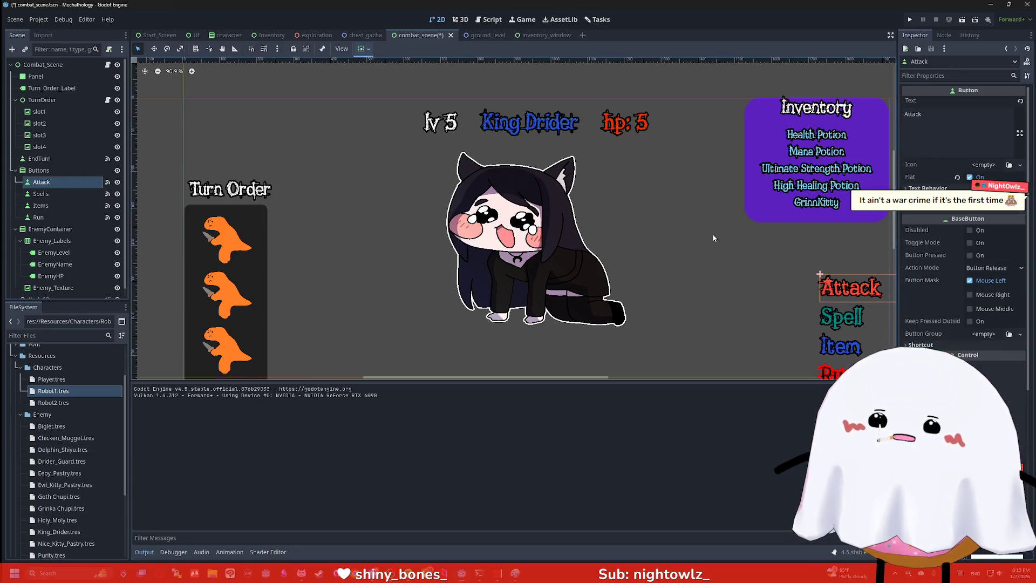
click(615, 122)
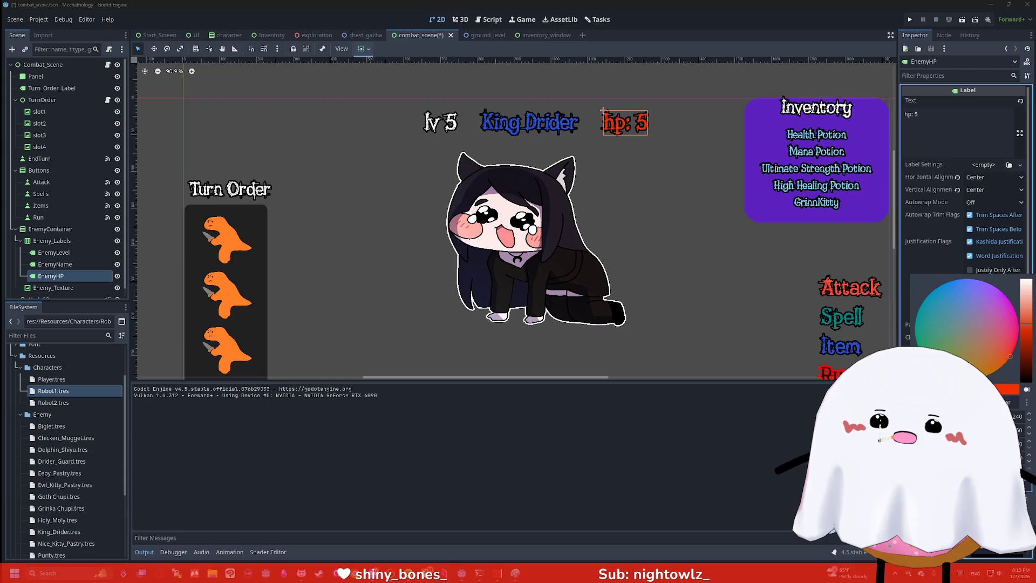
click(709, 300)
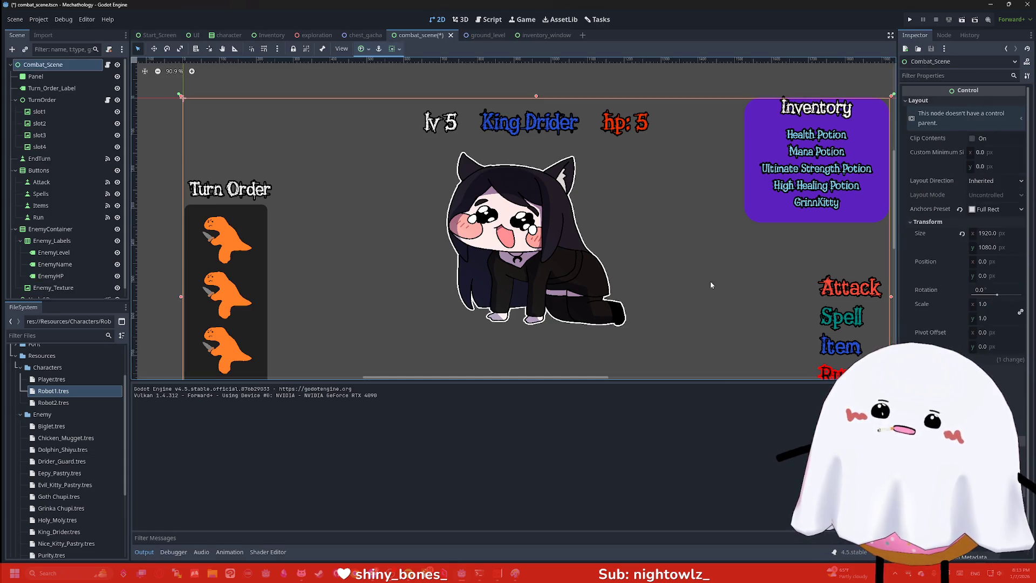
scroll(693, 246, down, 2)
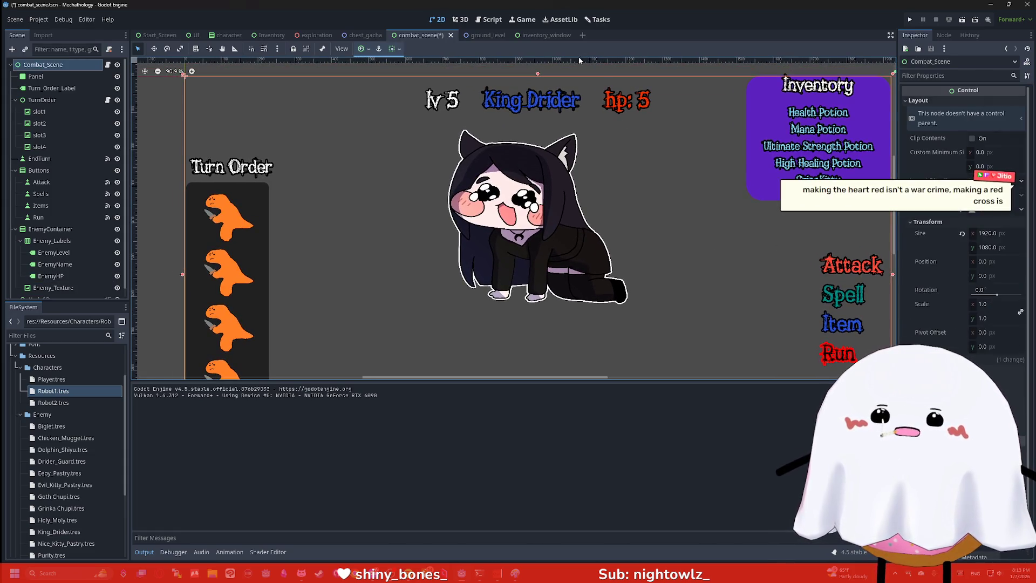
Inspect the 'lv 5', 'King Drider' and 'hp: 5' labels, then bring up the Windows Start menu
scroll(729, 236, left, 5)
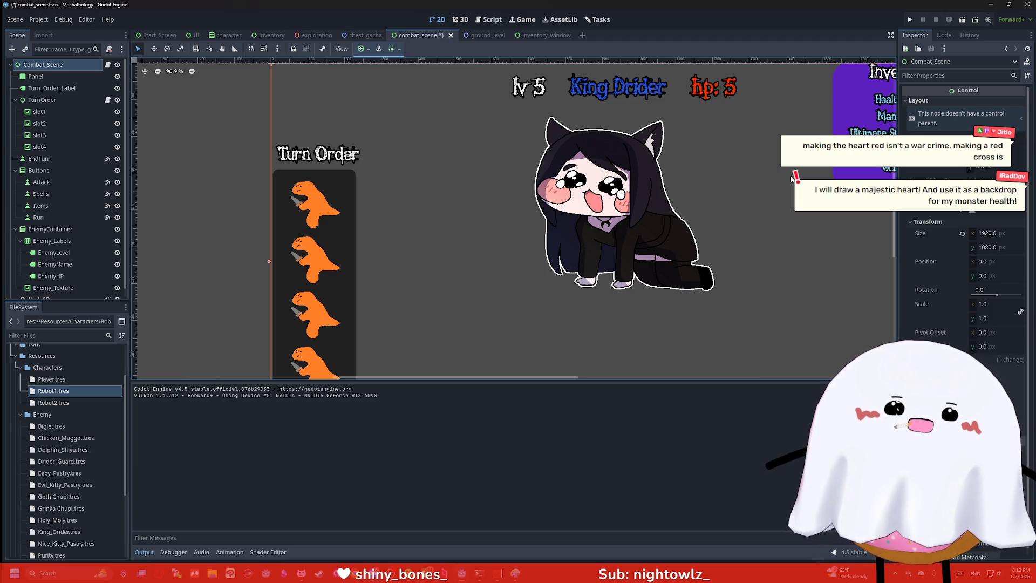
scroll(734, 137, up, 1)
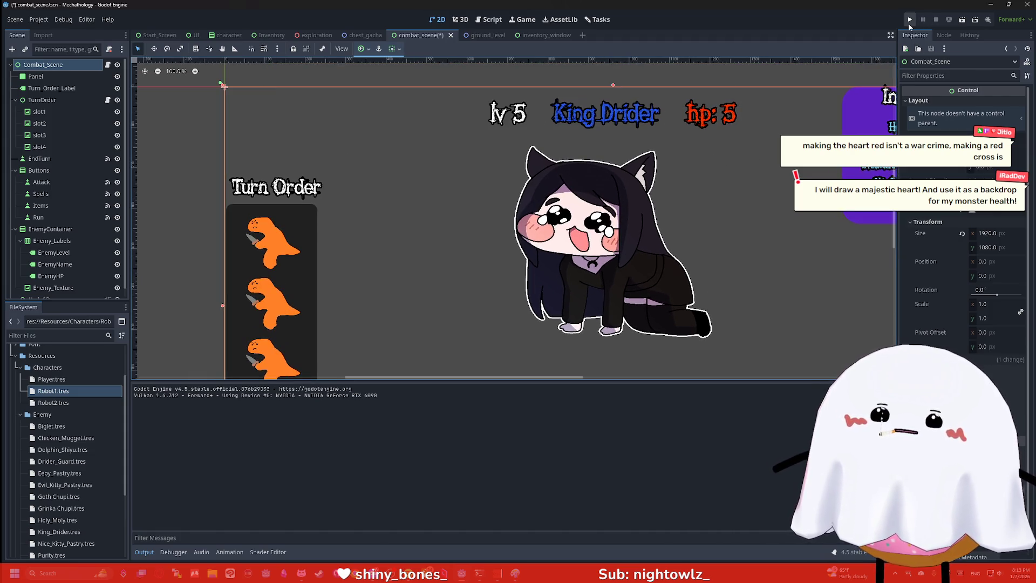
scroll(621, 157, up, 1)
scroll(664, 145, up, 1)
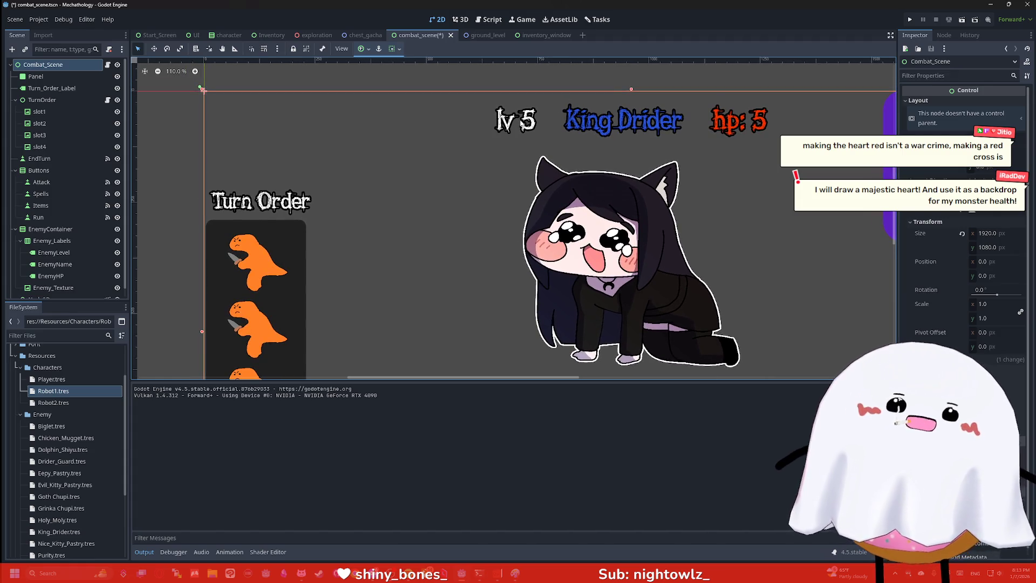
scroll(744, 146, right, 1)
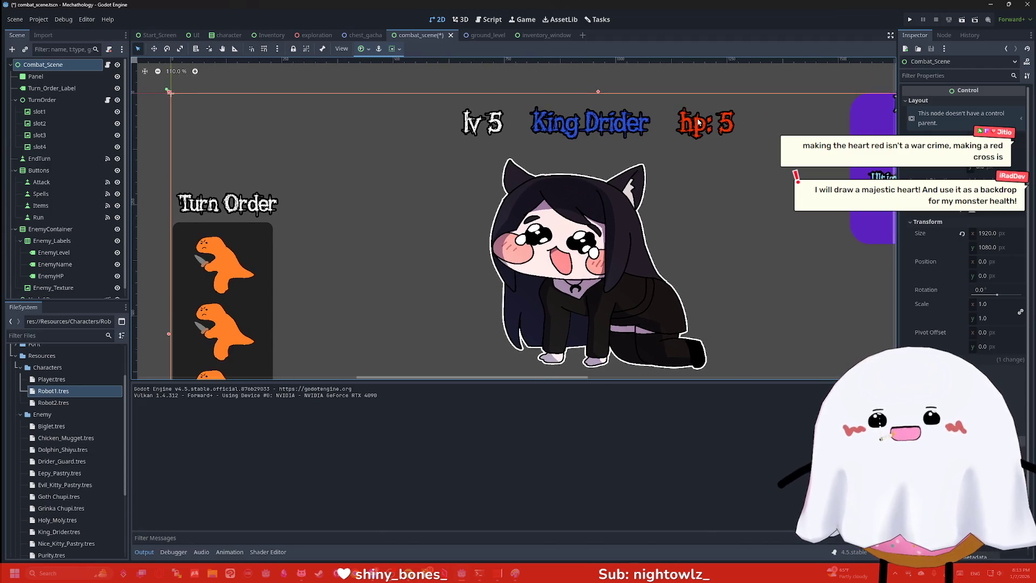
scroll(709, 136, up, 1)
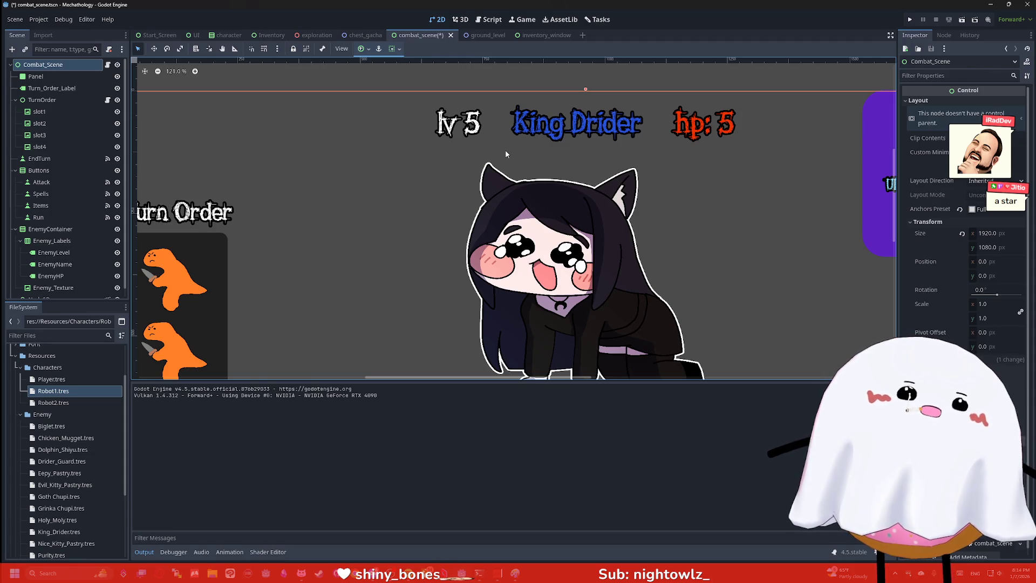
scroll(766, 195, down, 3)
scroll(741, 177, up, 3)
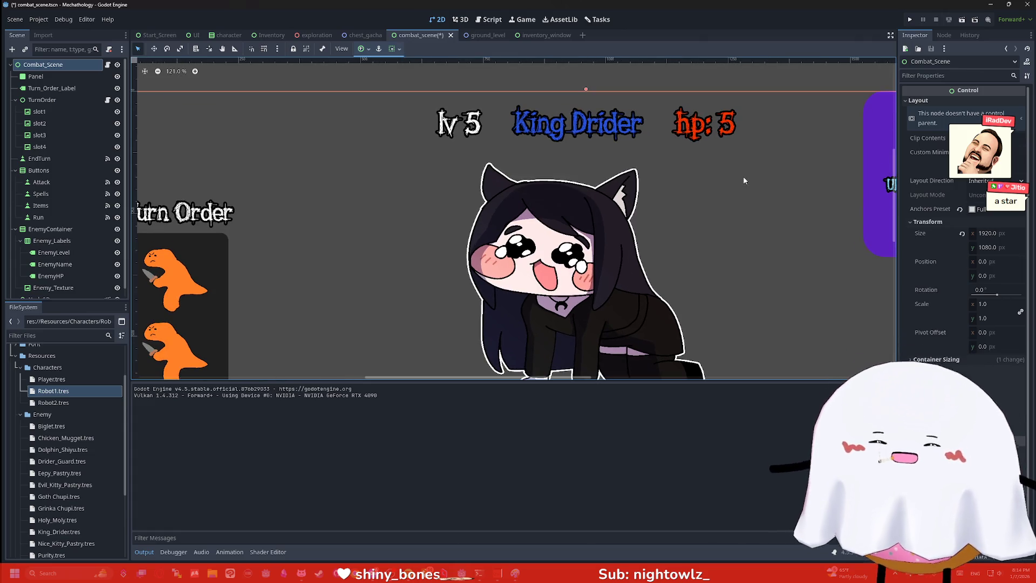
key(super)
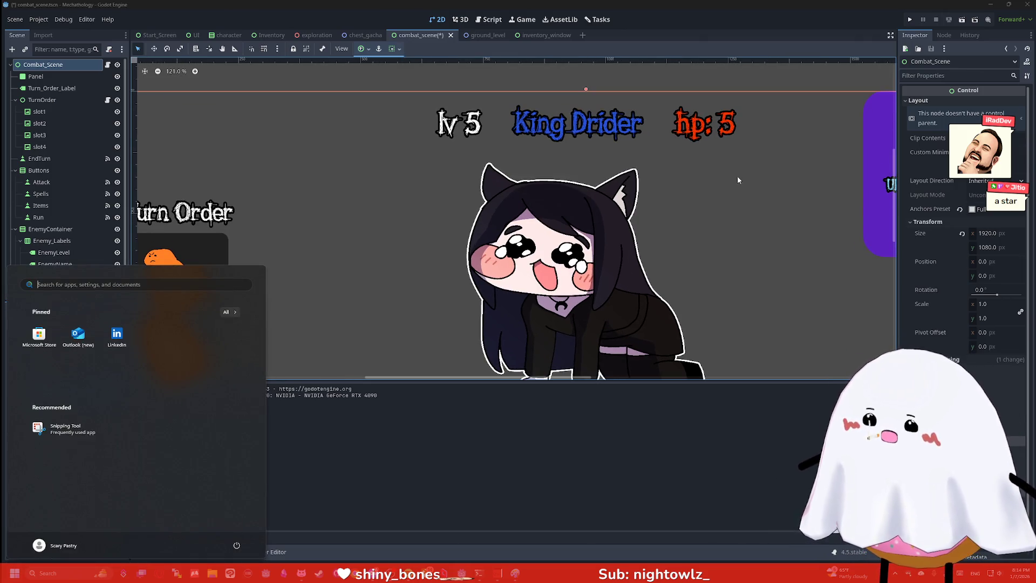
Create a new Clip Studio Paint canvas 150 px wide by 150 px high and zoom in
key(super)
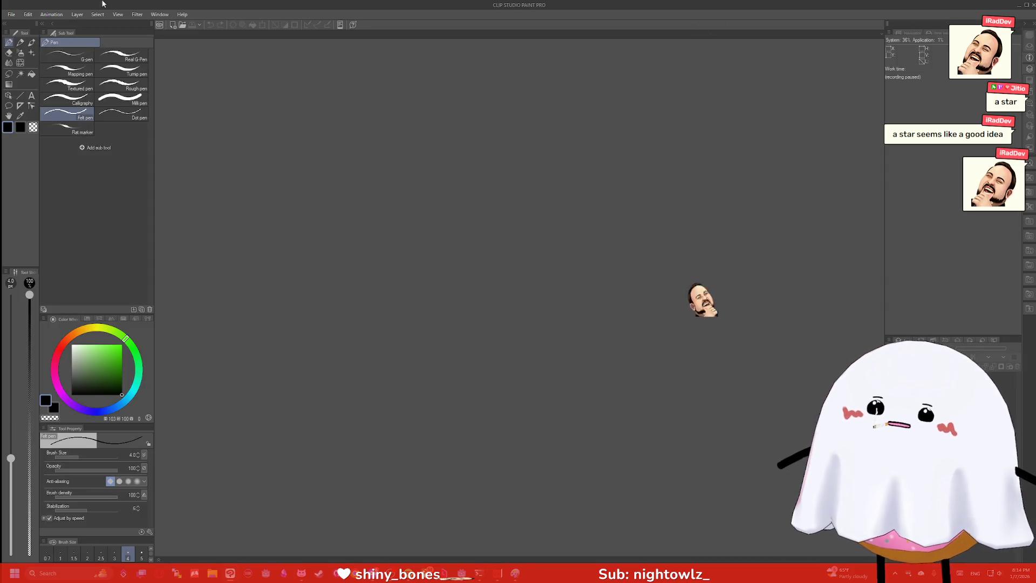
key(alt+f)
key(n)
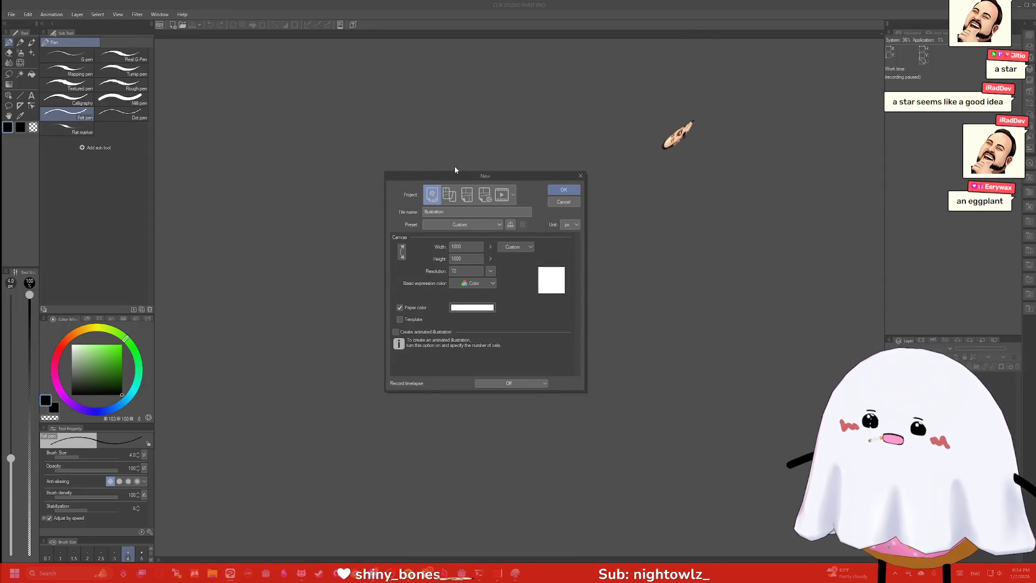
double_click(472, 248)
text(100)
key(BackSpace)
key(BackSpace)
text(50)
key(Tab)
text(150)
key(Return)
scroll(408, 322, up, 5)
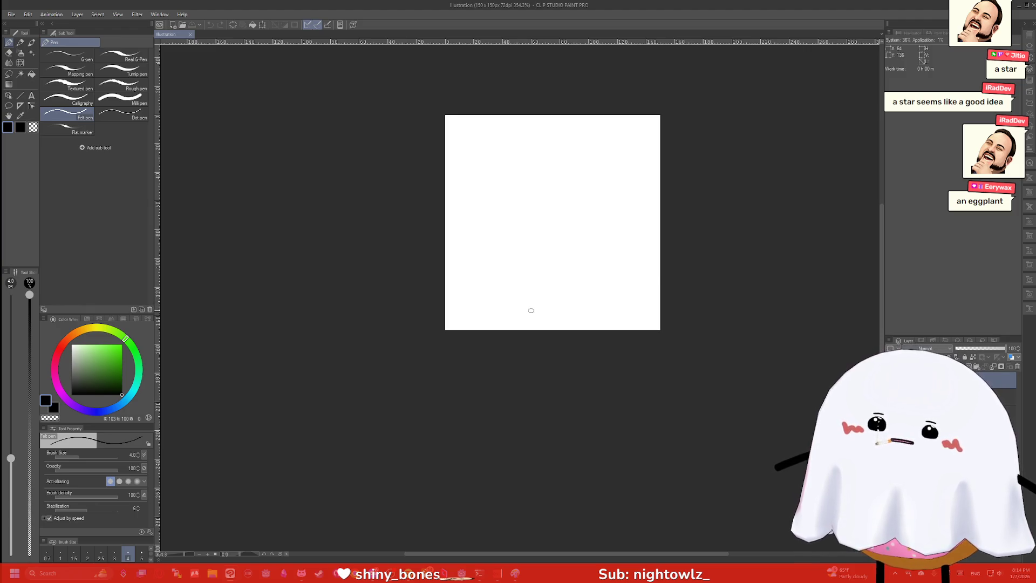
mouse_move(531, 327)
mouse_down()
mouse_move(495, 264)
mouse_move(470, 172)
mouse_move(531, 143)
mouse_move(554, 214)
mouse_move(634, 149)
mouse_move(650, 242)
mouse_move(558, 330)
mouse_up()
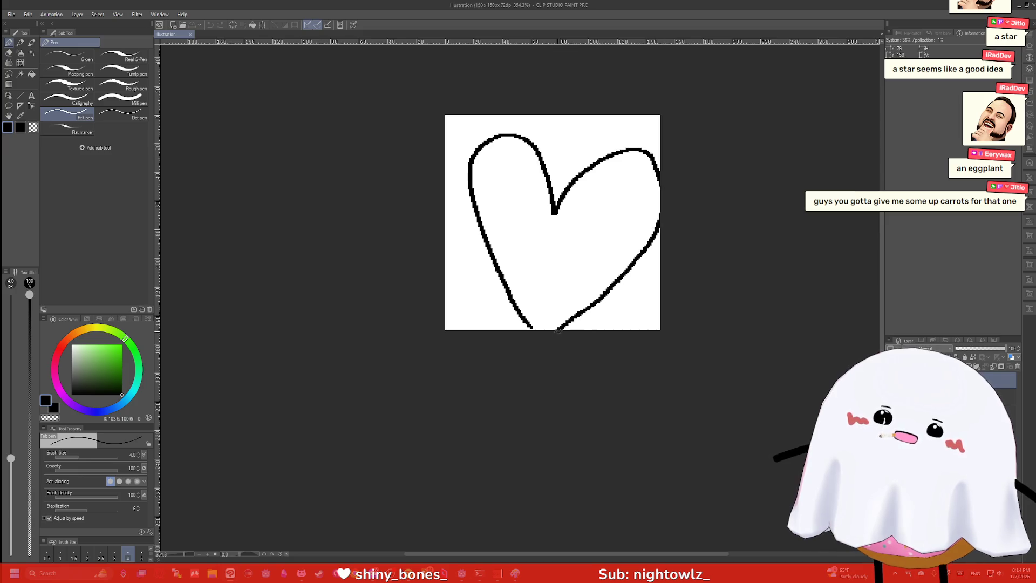
key(ctrl+z)
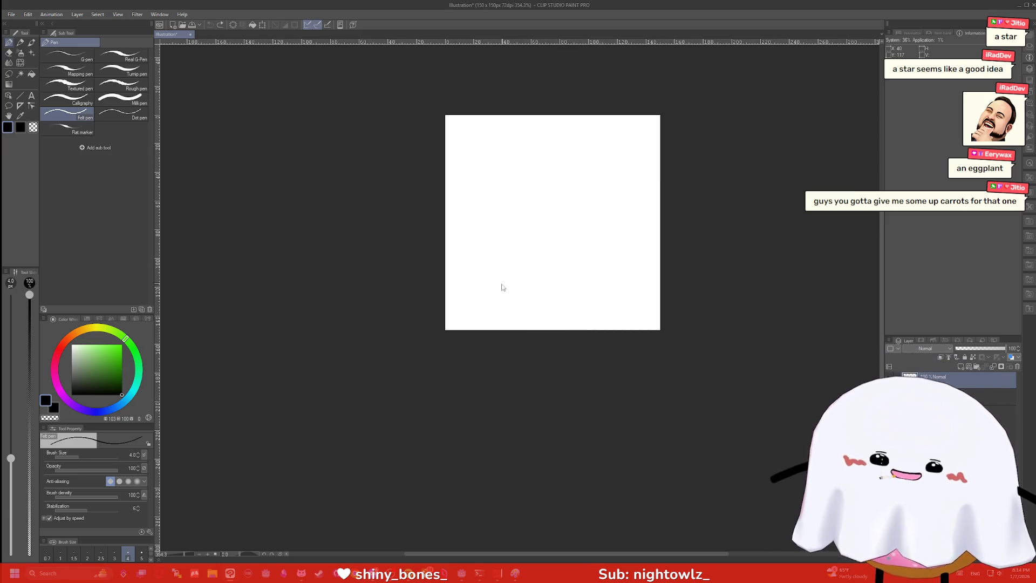
mouse_move(544, 328)
mouse_down()
mouse_move(446, 197)
mouse_move(470, 133)
mouse_move(532, 162)
mouse_move(550, 186)
mouse_move(636, 130)
mouse_move(655, 197)
mouse_move(600, 293)
mouse_move(561, 325)
mouse_up()
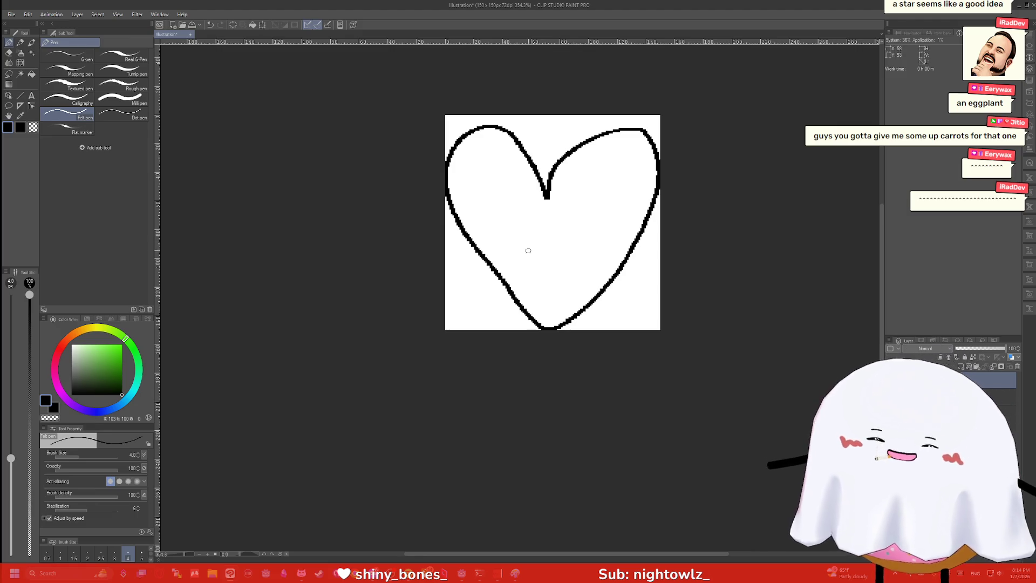
click(61, 348)
click(119, 351)
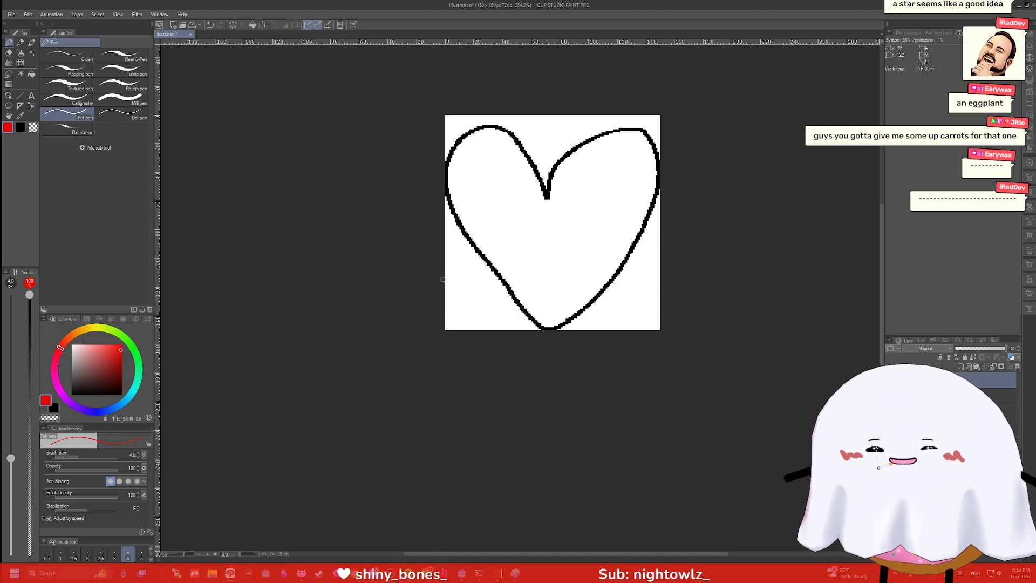
key(g)
click(534, 244)
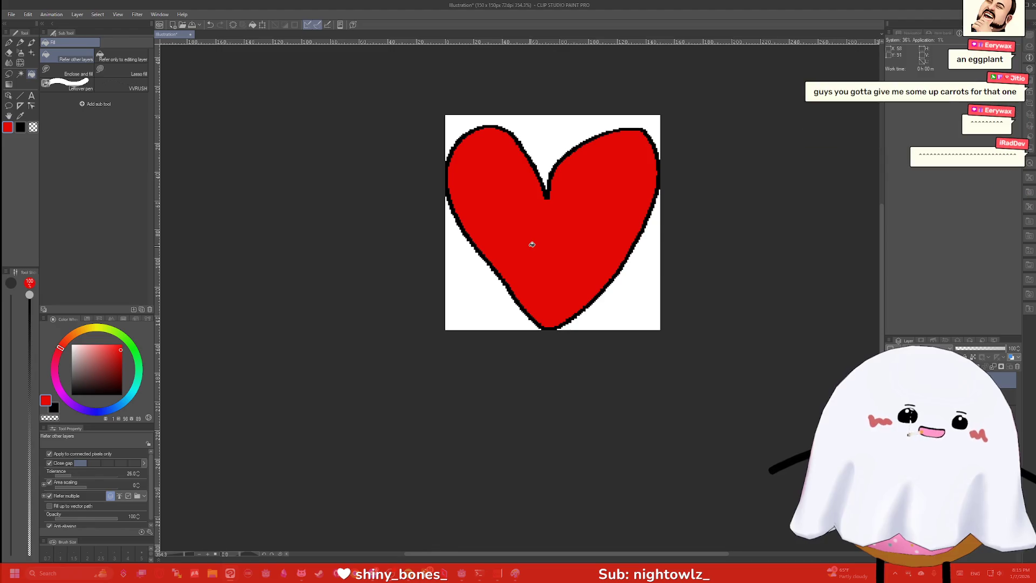
key(p)
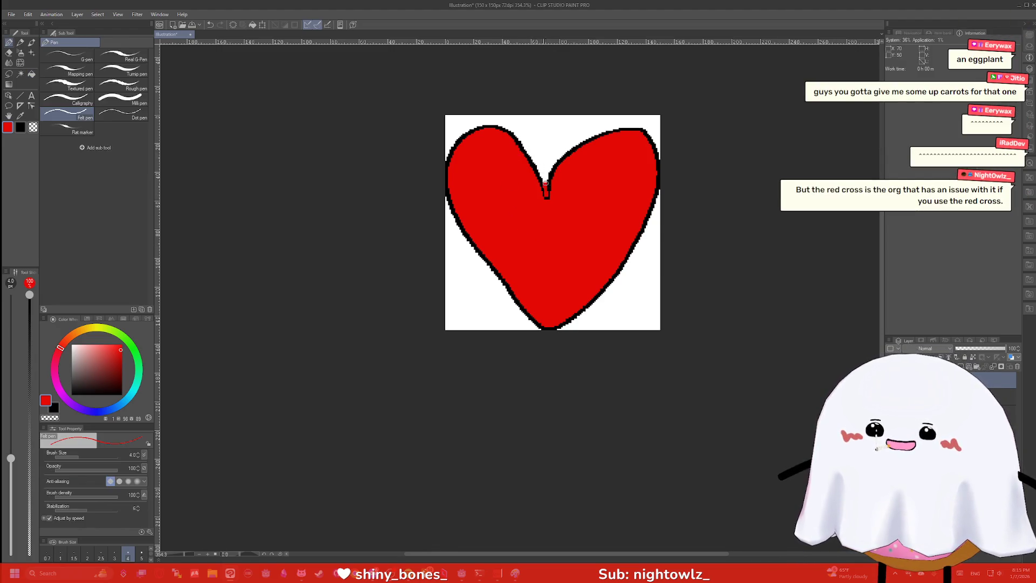
drag(545, 182, 496, 126)
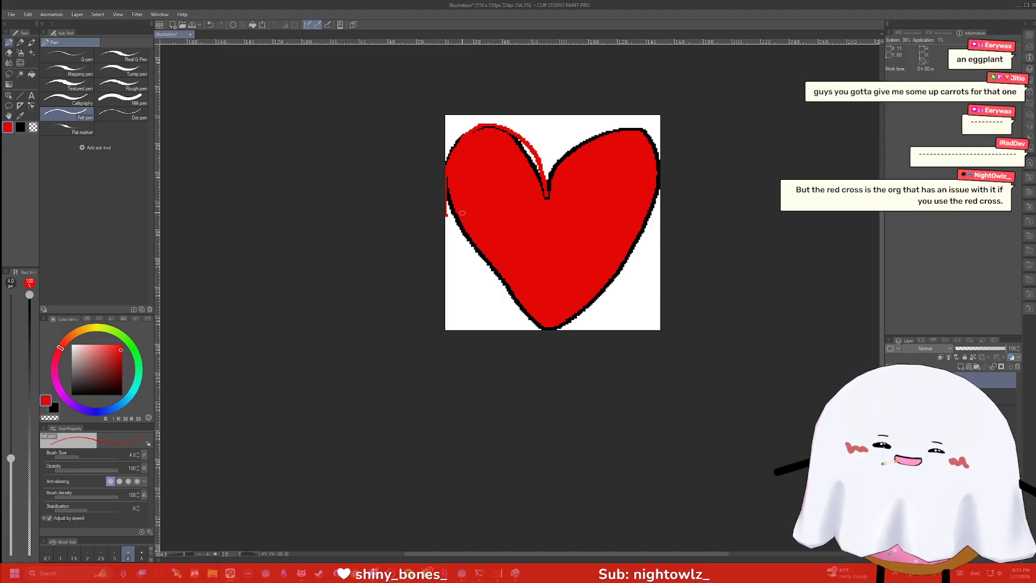
key(ctrl+z)
key(ctrl+z)
key(ctrl+z)
drag(112, 353, 139, 393)
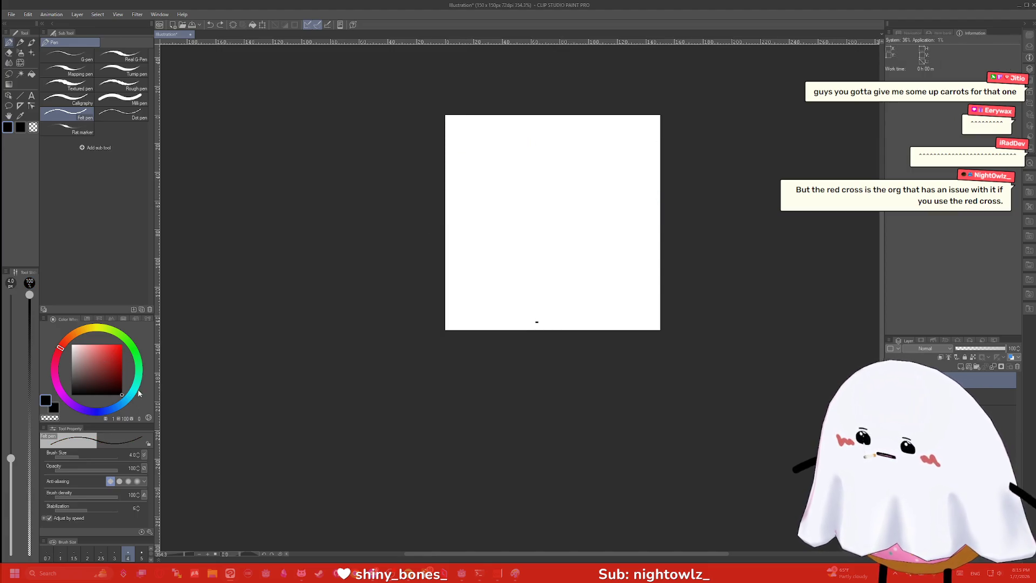
Draw the heart outline in two strokes and fill its inside solid black
mouse_move(543, 328)
mouse_down()
mouse_move(481, 254)
mouse_move(461, 210)
mouse_up()
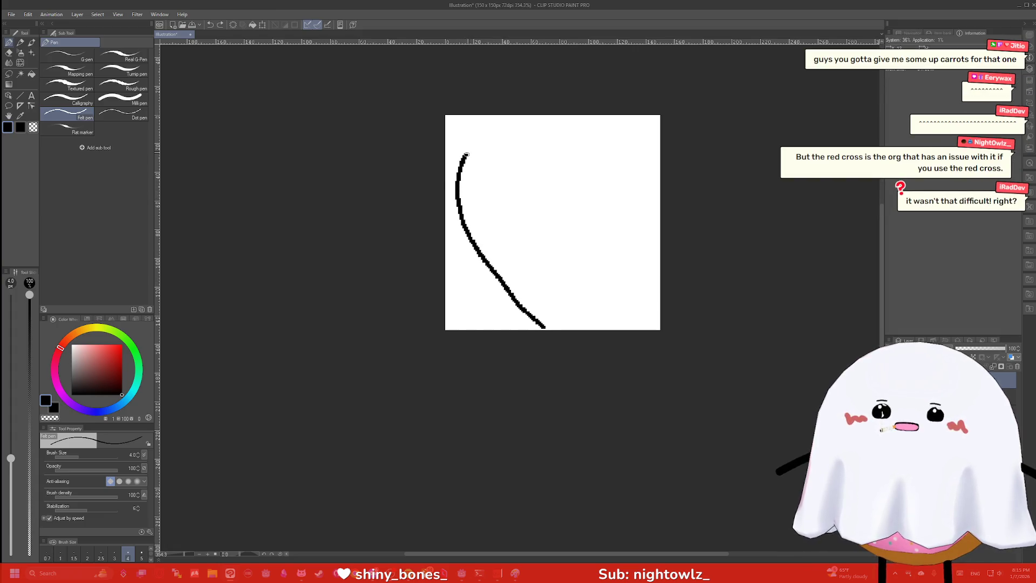
mouse_move(551, 177)
mouse_down()
mouse_move(600, 135)
mouse_move(643, 144)
mouse_move(653, 201)
mouse_move(620, 265)
mouse_move(574, 309)
mouse_up()
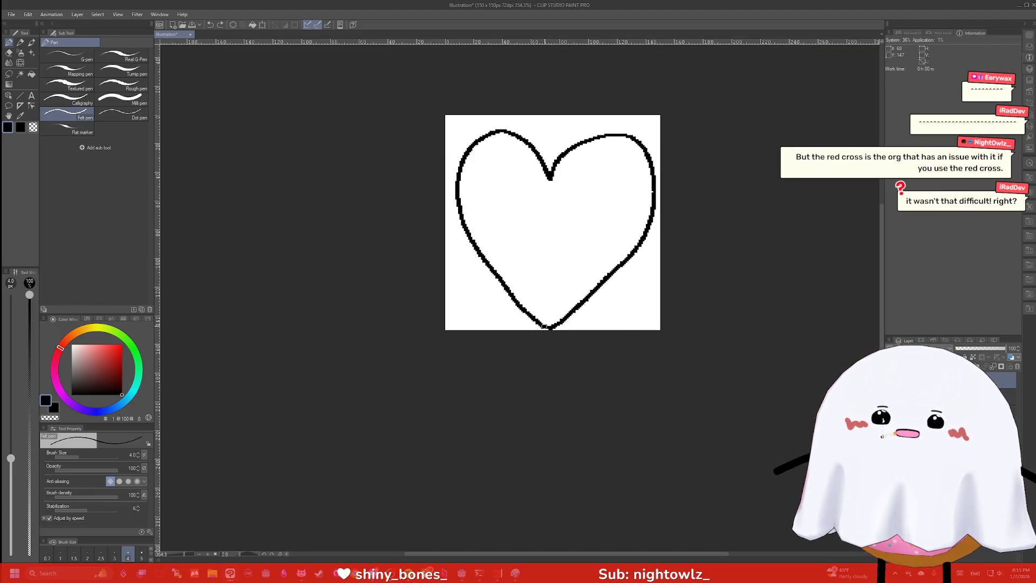
key(g)
click(550, 252)
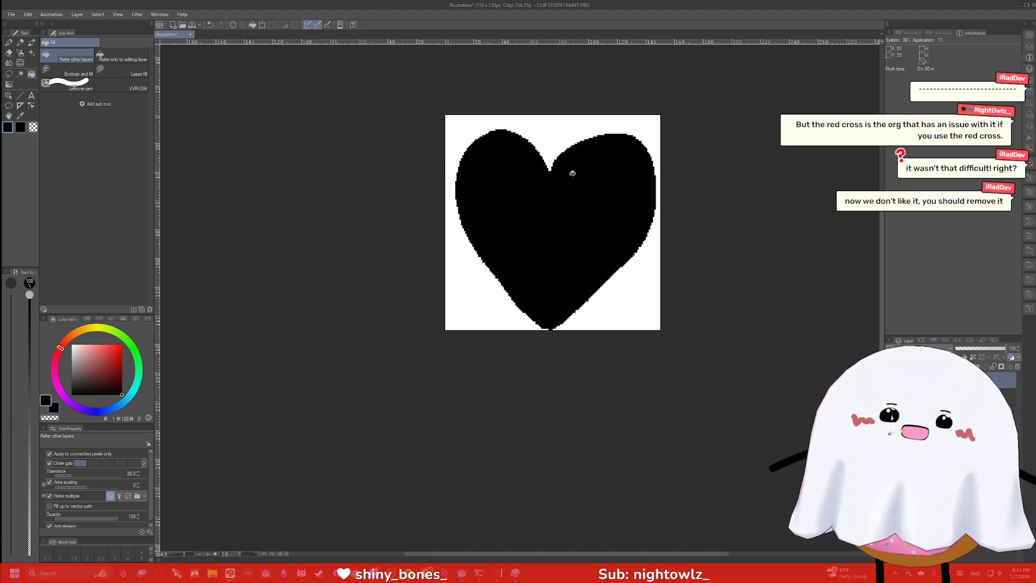
click(11, 15)
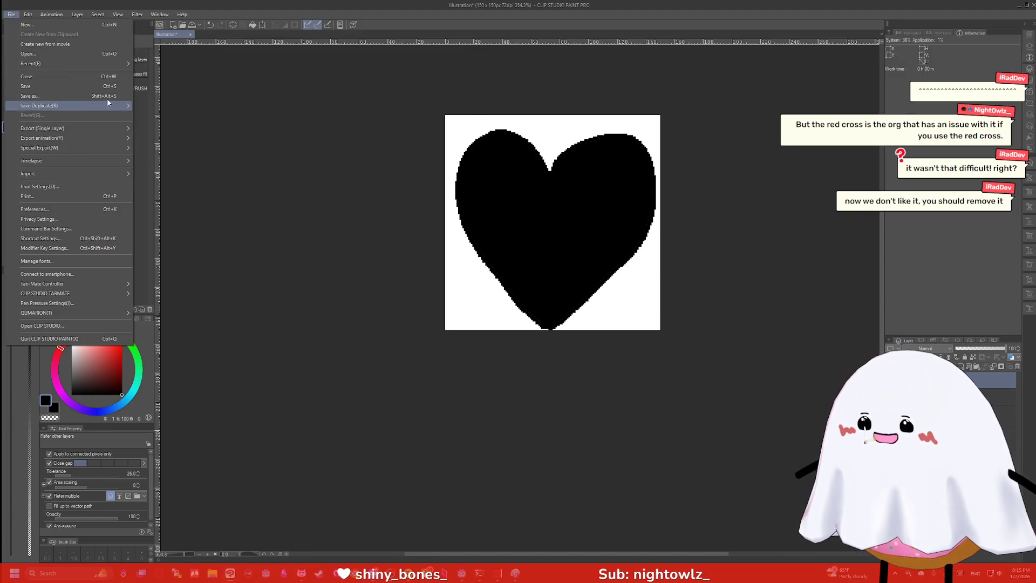
In the Save As dialog, browse to the Mechathology project's Art/UI folder
click(180, 139)
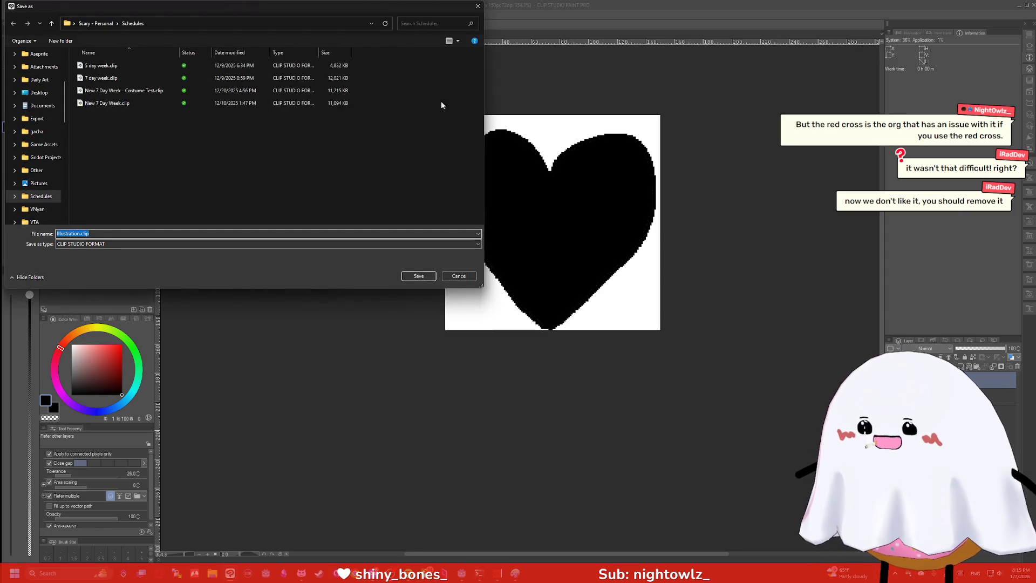
click(464, 276)
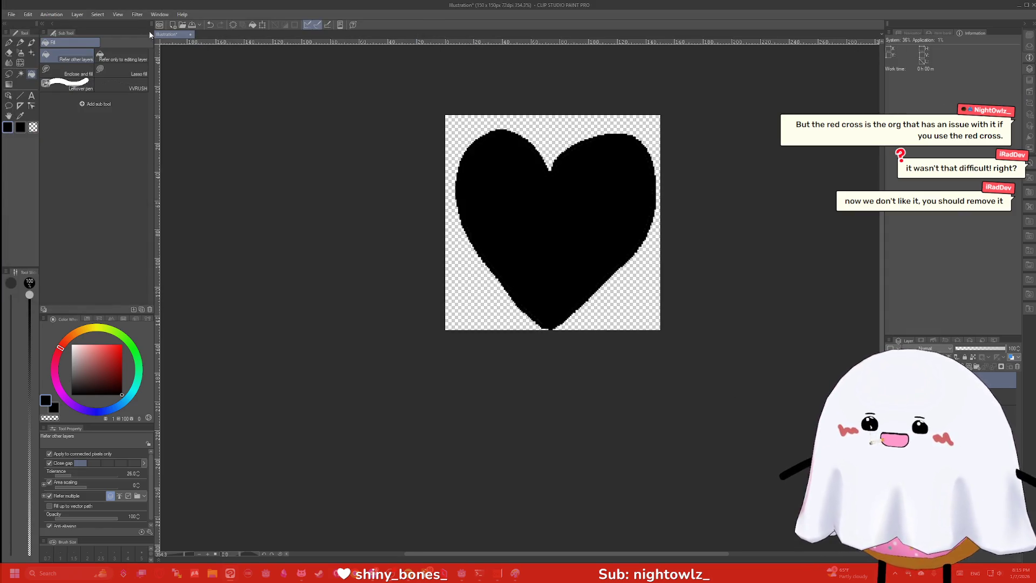
click(11, 14)
click(81, 76)
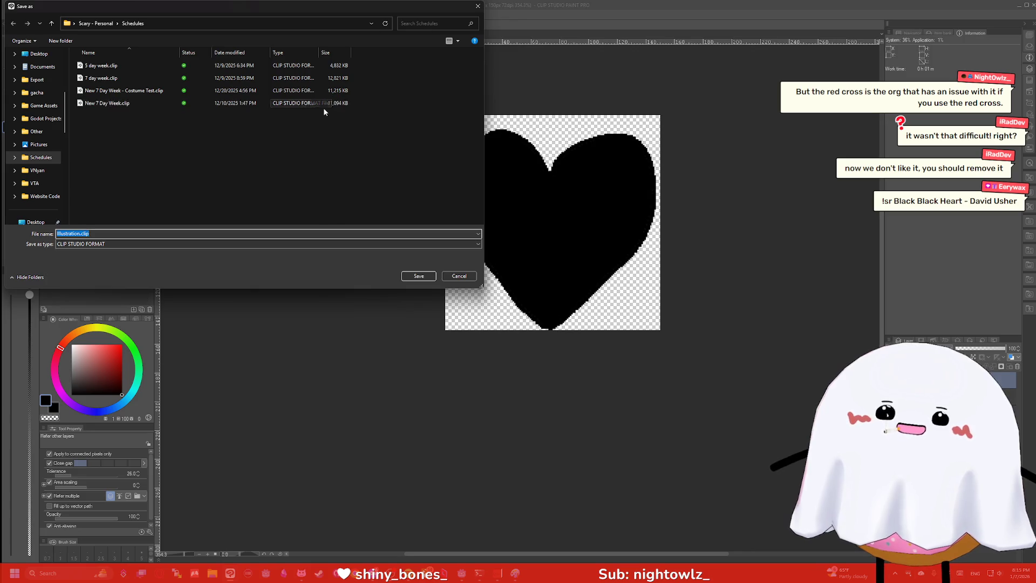
scroll(33, 148, up, 3)
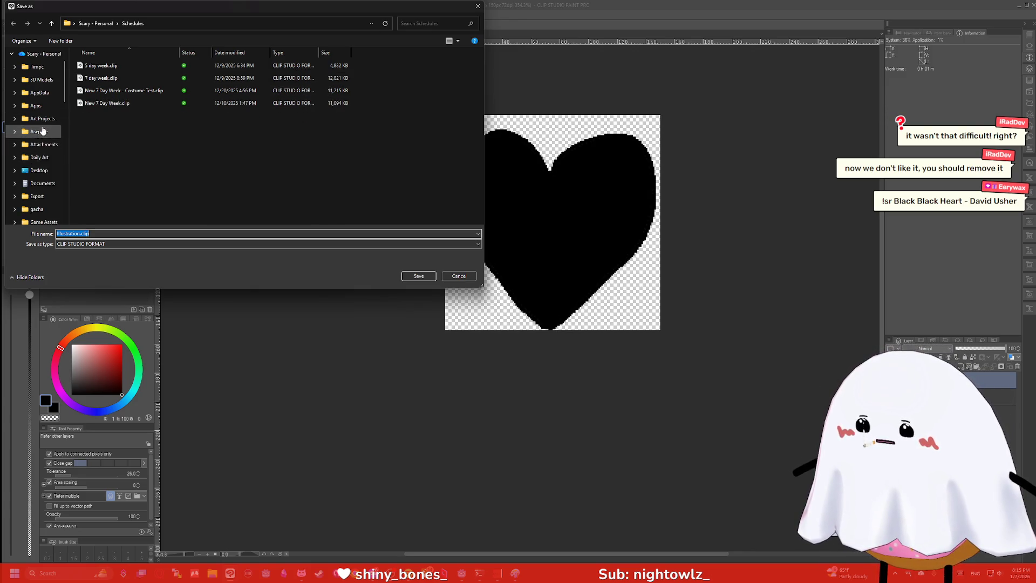
scroll(45, 146, down, 5)
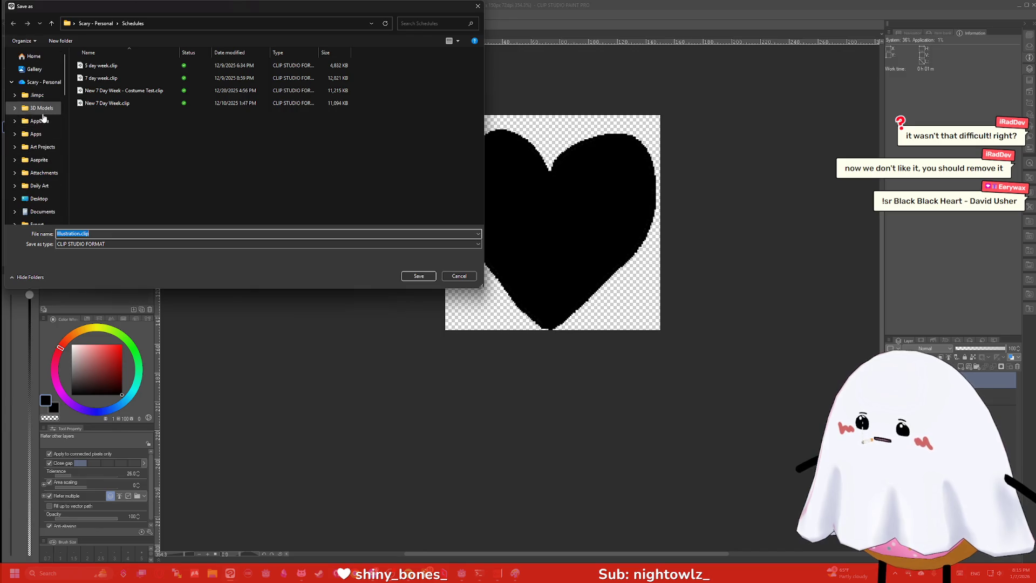
scroll(44, 133, down, 3)
click(43, 132)
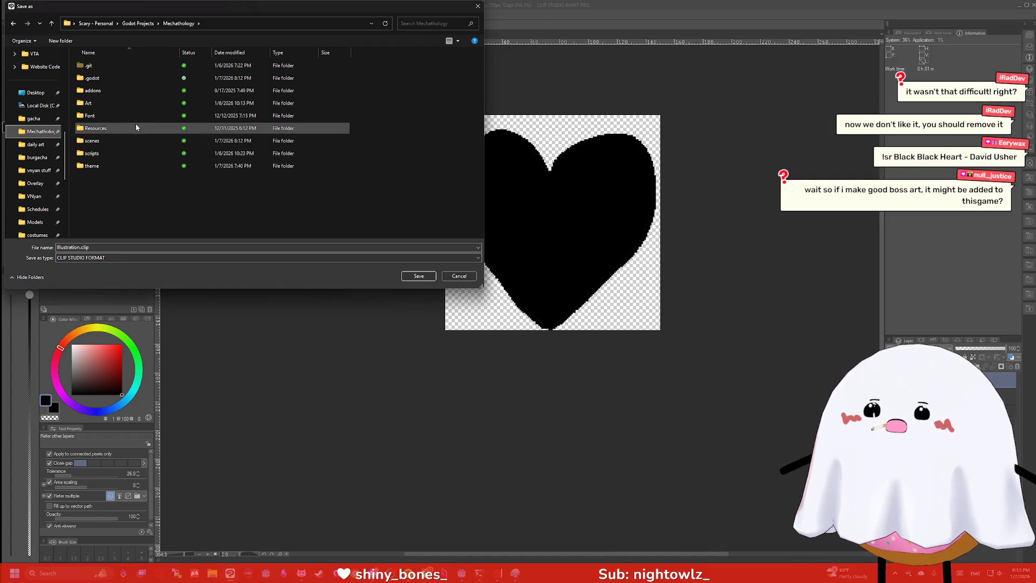
click(109, 88)
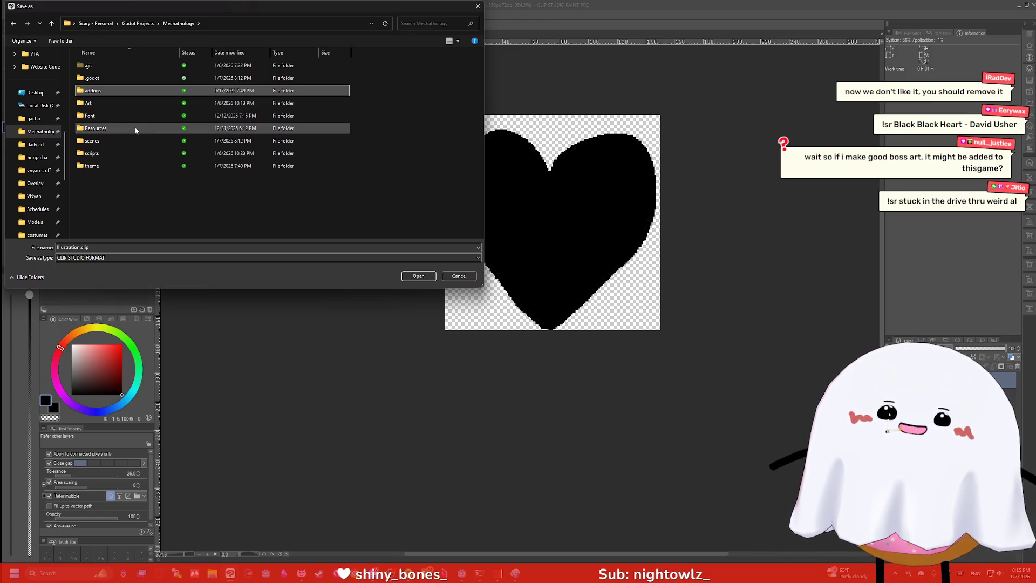
click(104, 102)
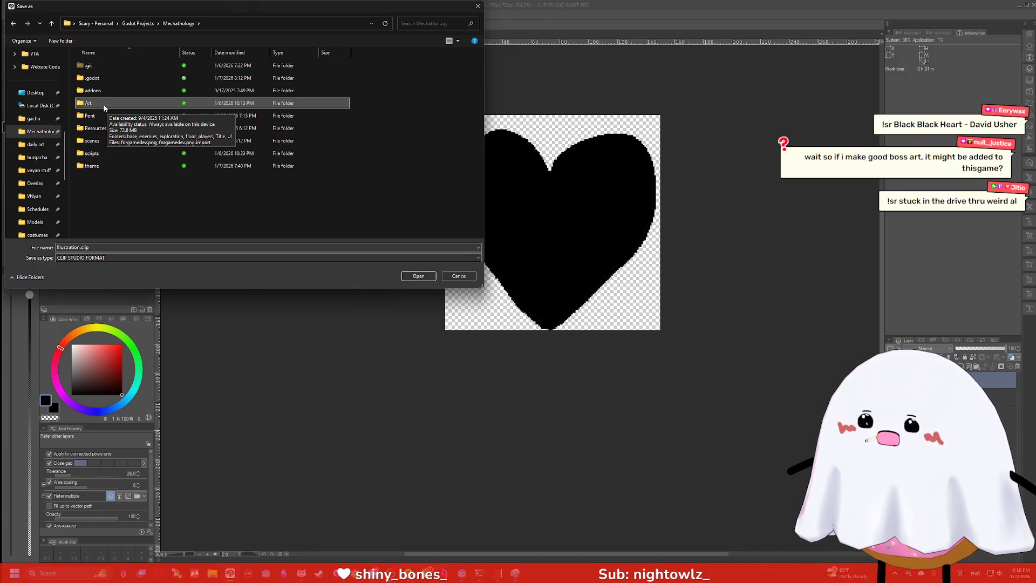
double_click(102, 103)
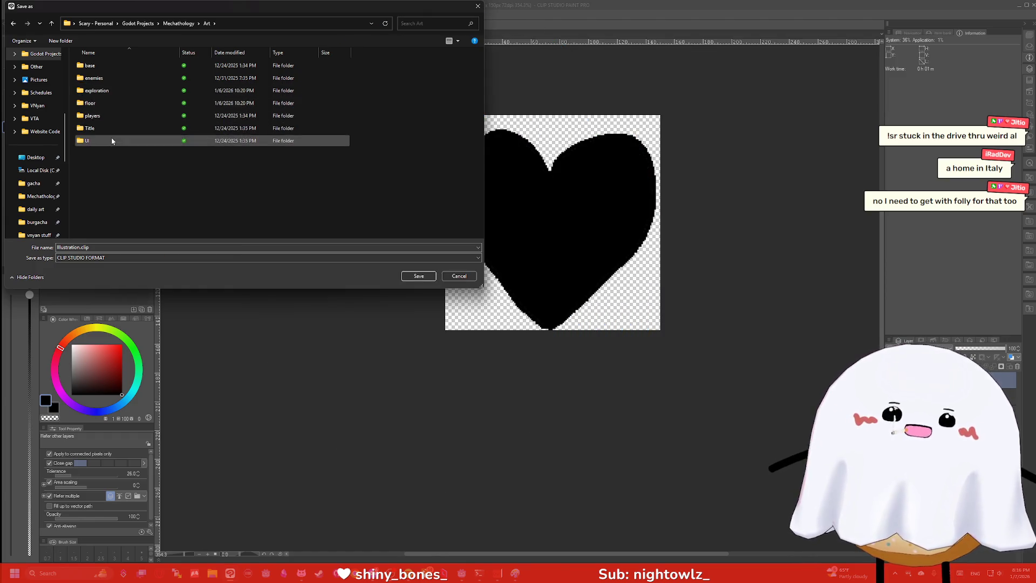
double_click(112, 139)
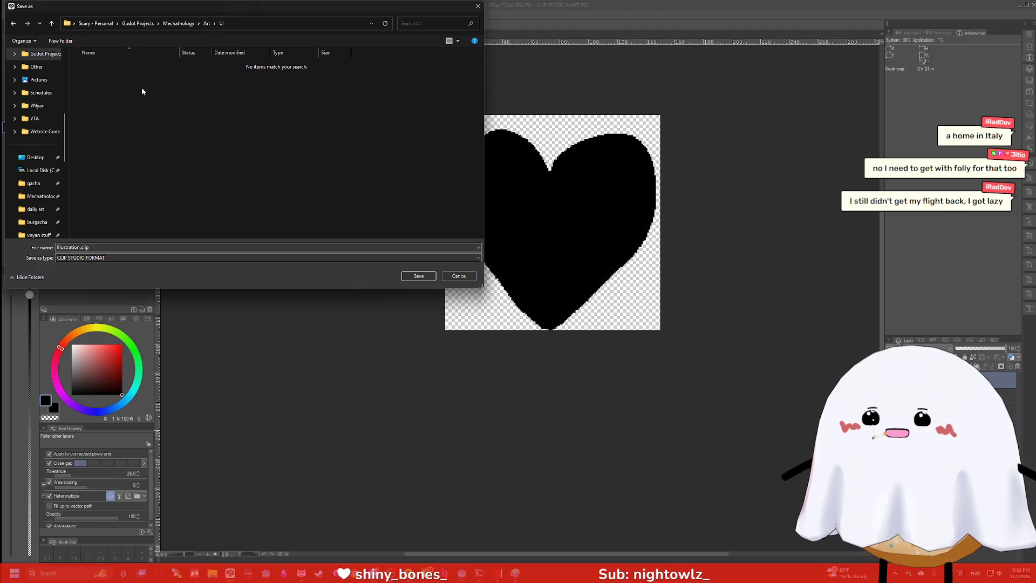
Save the drawing as PNG named 'heart', accepting the layer-loss warning
click(300, 259)
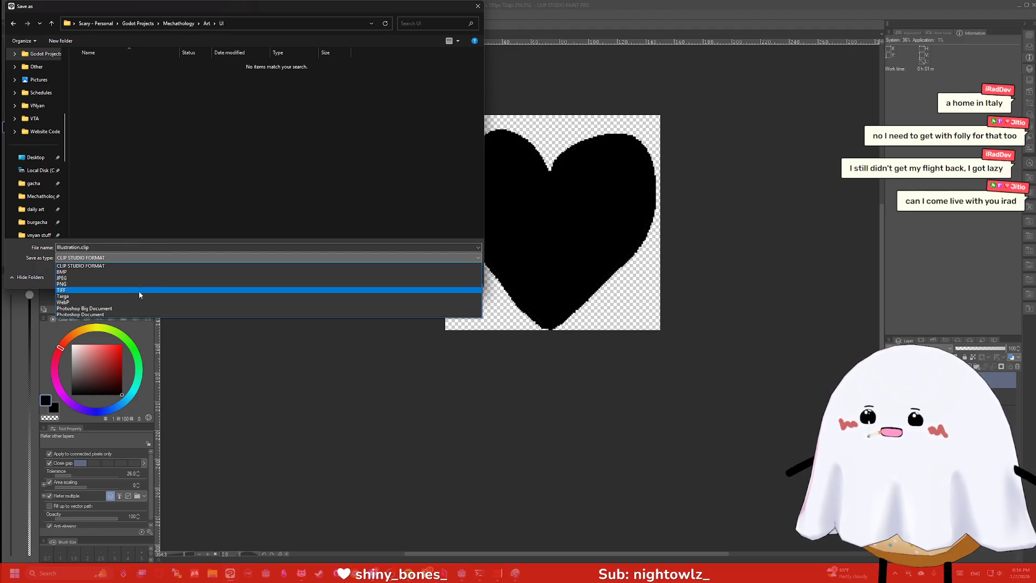
click(102, 286)
click(121, 245)
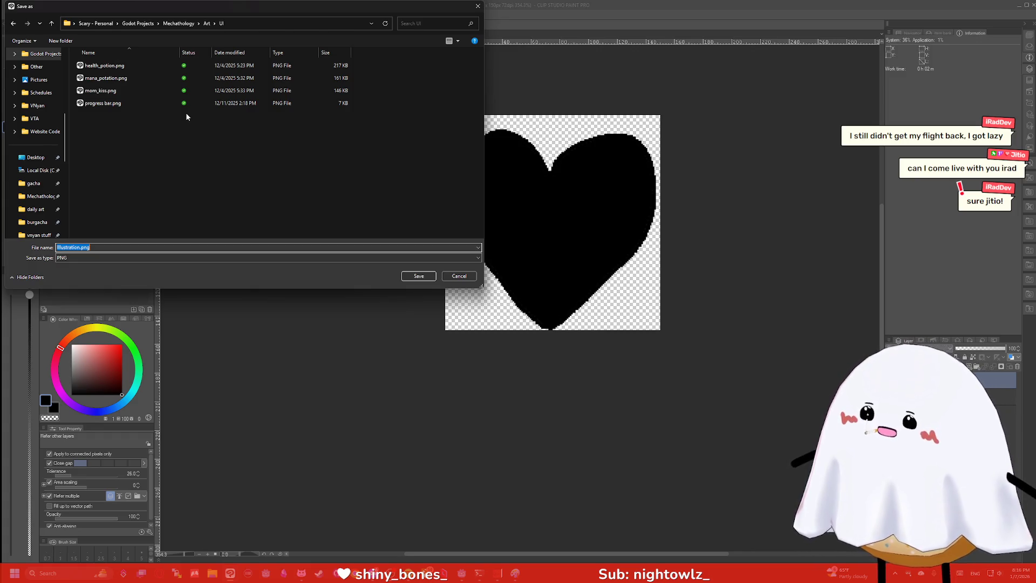
text(heart)
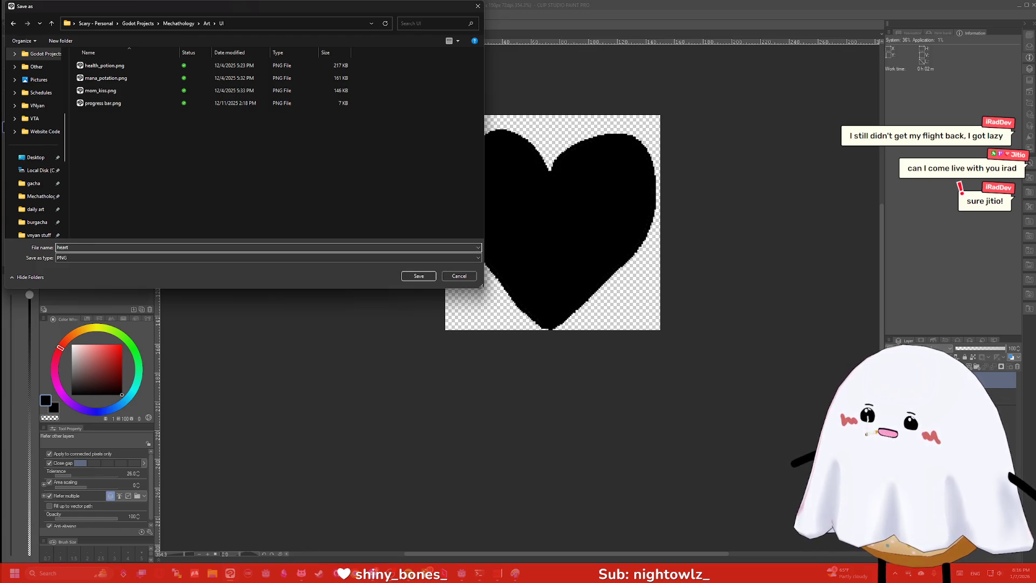
key(Return)
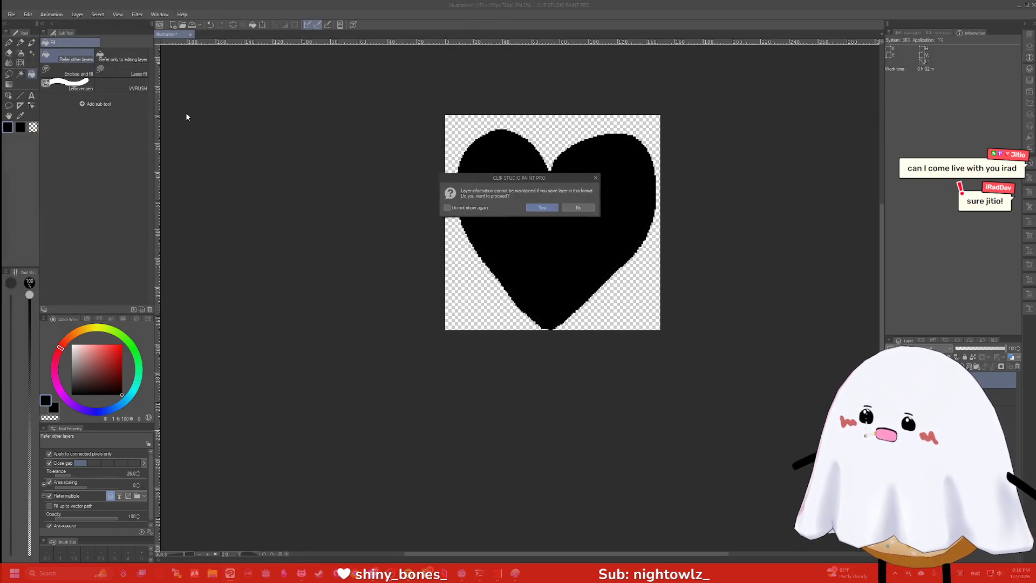
click(541, 207)
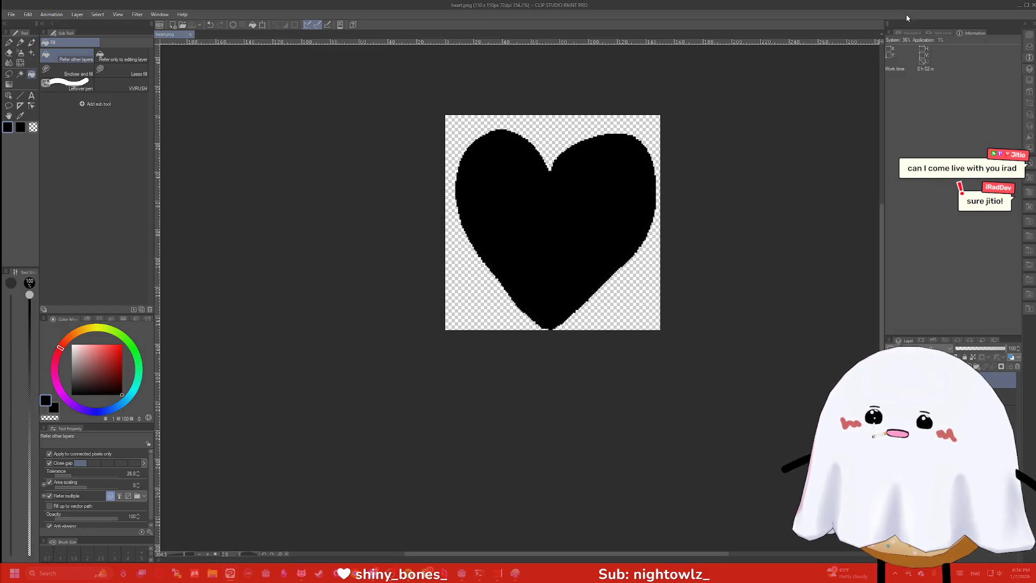
click(1018, 8)
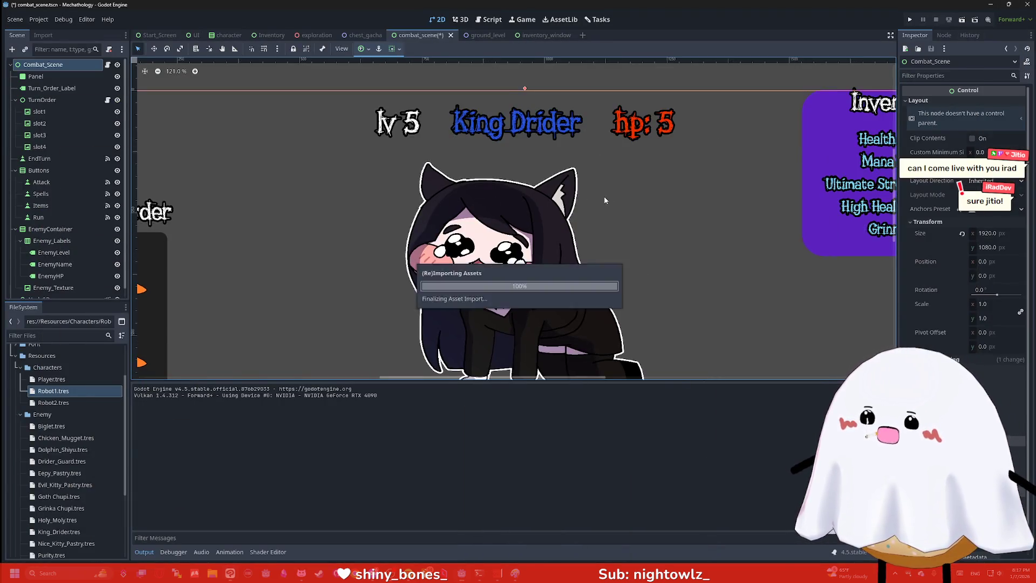
Expand the Art folder in the FileSystem dock and drop heart.png into the combat scene
scroll(452, 190, up, 1)
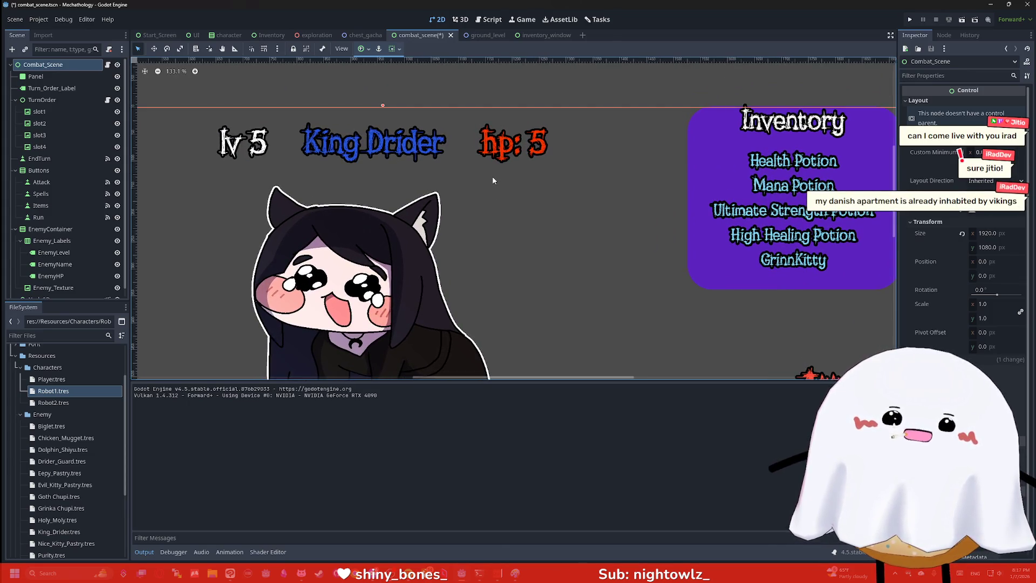
scroll(65, 227, down, 1)
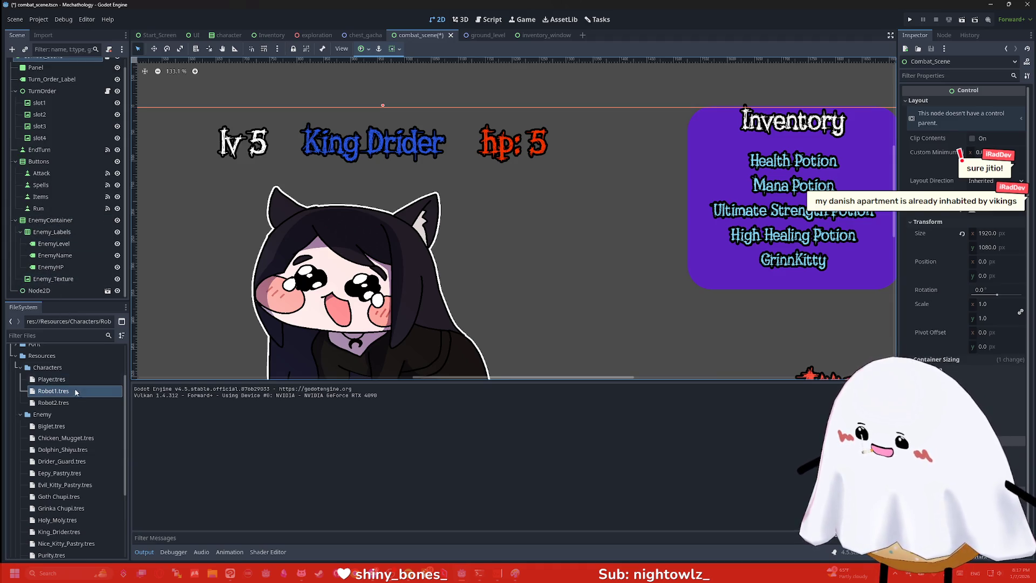
click(20, 368)
click(21, 380)
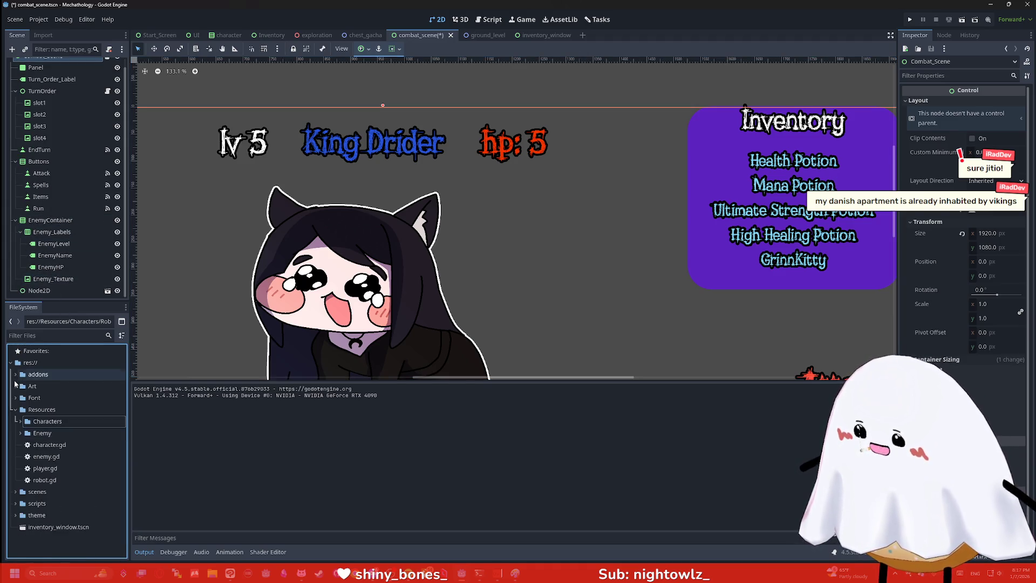
click(16, 384)
scroll(25, 420, down, 2)
mouse_move(33, 446)
mouse_down()
mouse_move(76, 448)
mouse_move(520, 149)
mouse_move(507, 145)
mouse_move(533, 156)
mouse_up()
Position the Heart sprite behind the 'hp: 5' label with the Move tool
drag(470, 104, 523, 123)
drag(71, 291, 65, 73)
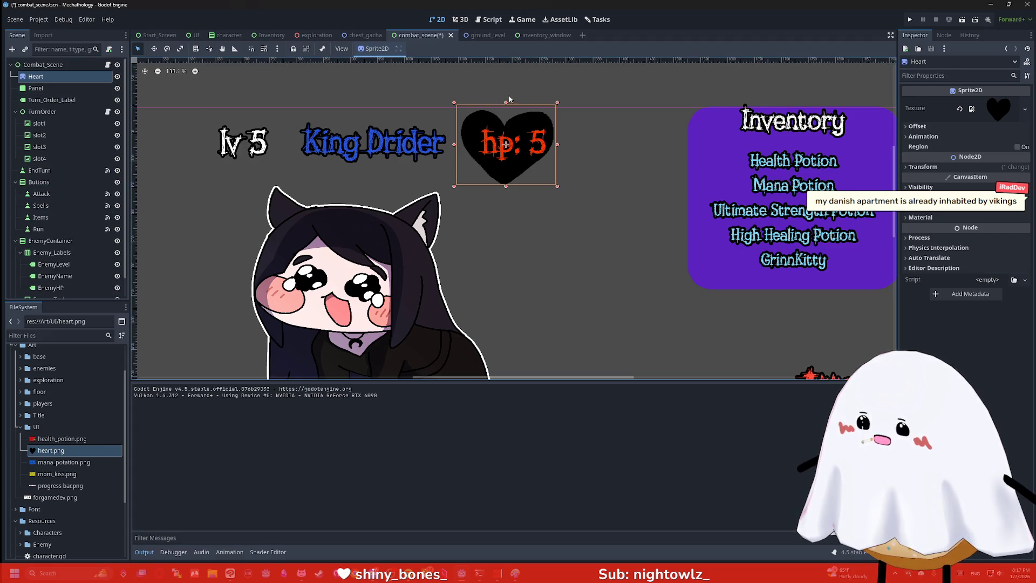
click(529, 119)
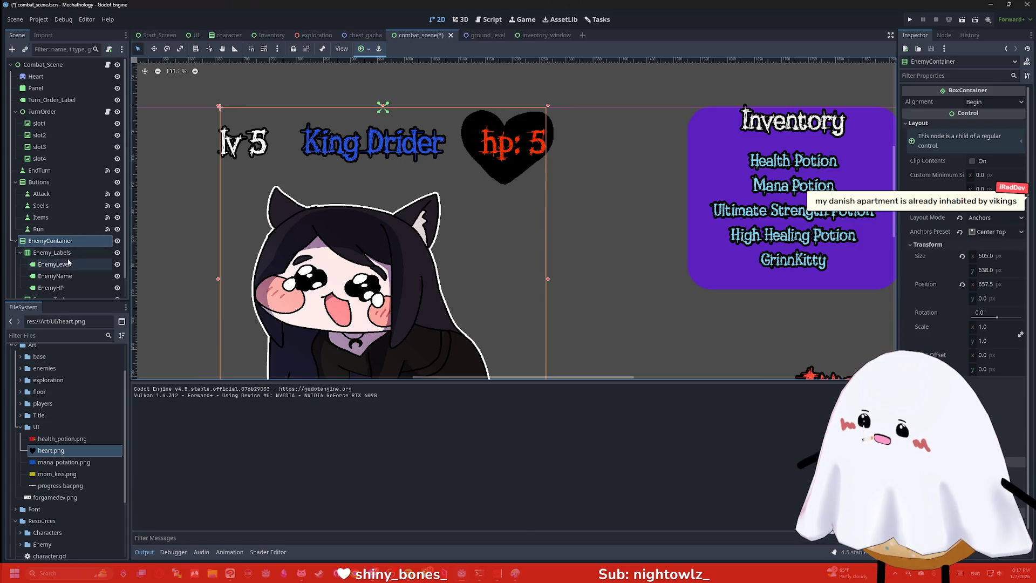
click(55, 77)
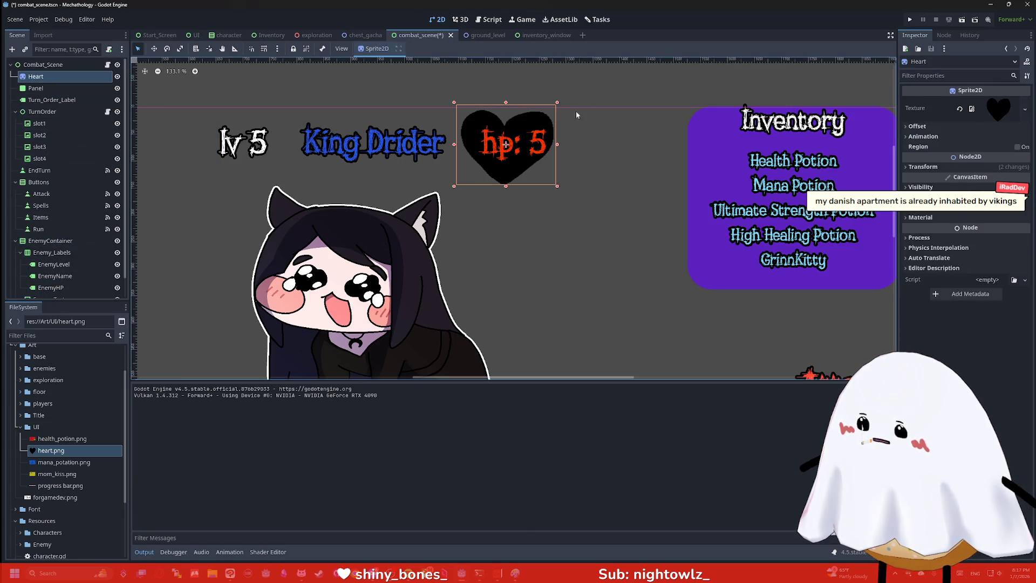
click(154, 48)
drag(547, 120, 534, 125)
scroll(552, 125, up, 5)
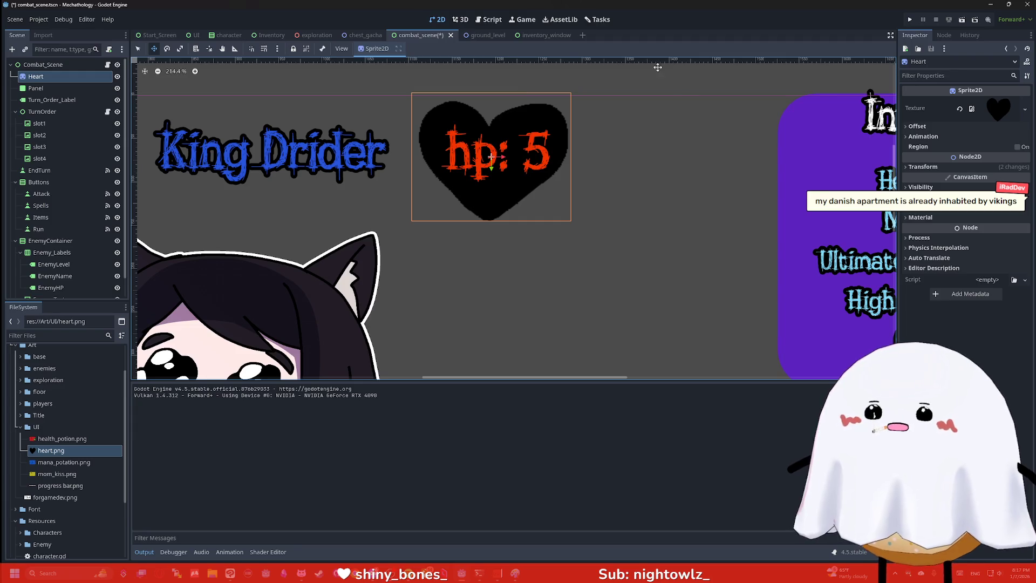
scroll(54, 130, down, 1)
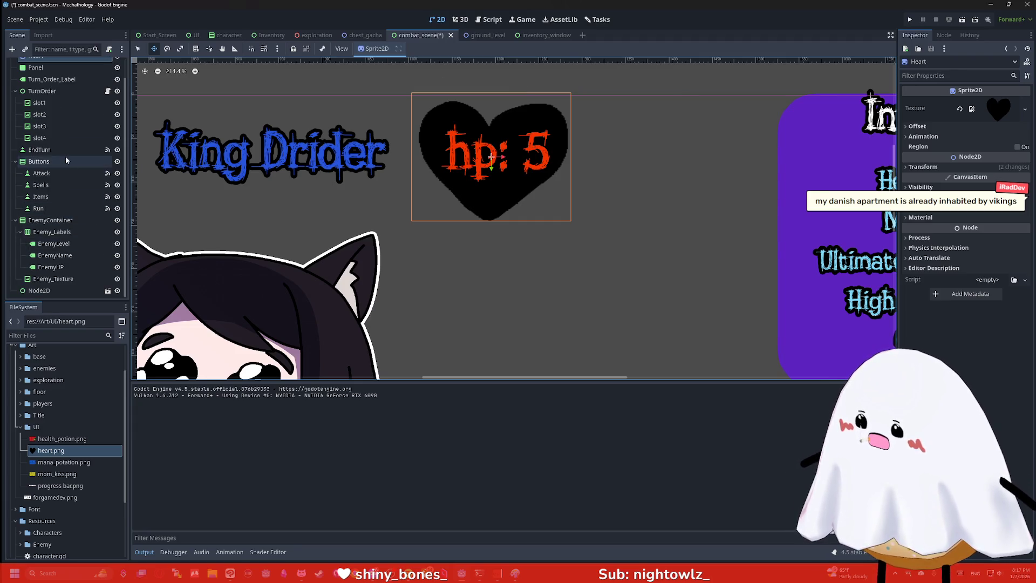
scroll(66, 156, up, 1)
scroll(53, 199, down, 1)
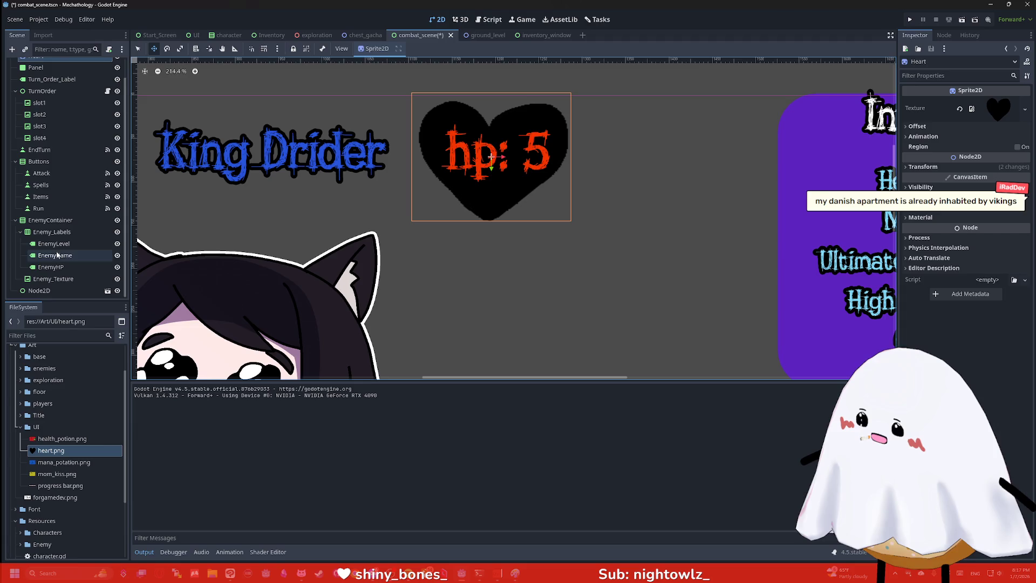
click(51, 267)
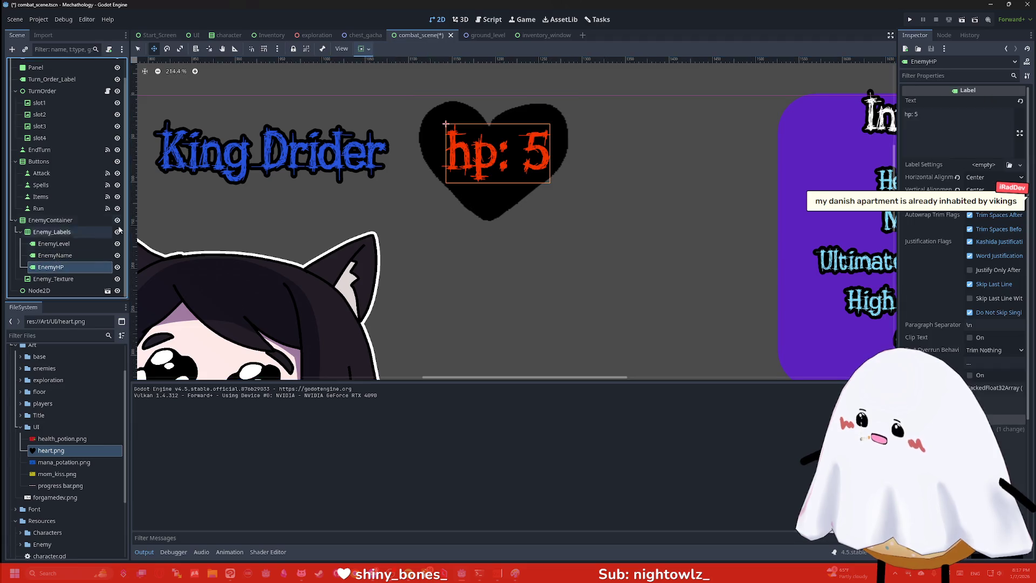
Trim the EnemyHP label text by deleting part of the 'hp:' prefix
click(914, 115)
key(BackSpace)
key(BackSpace)
key(BackSpace)
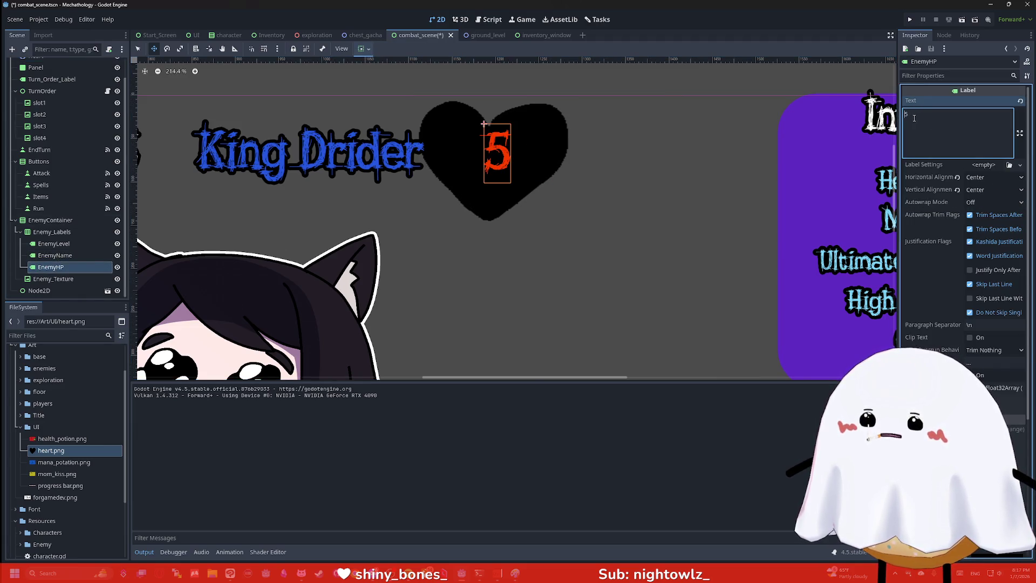
click(662, 163)
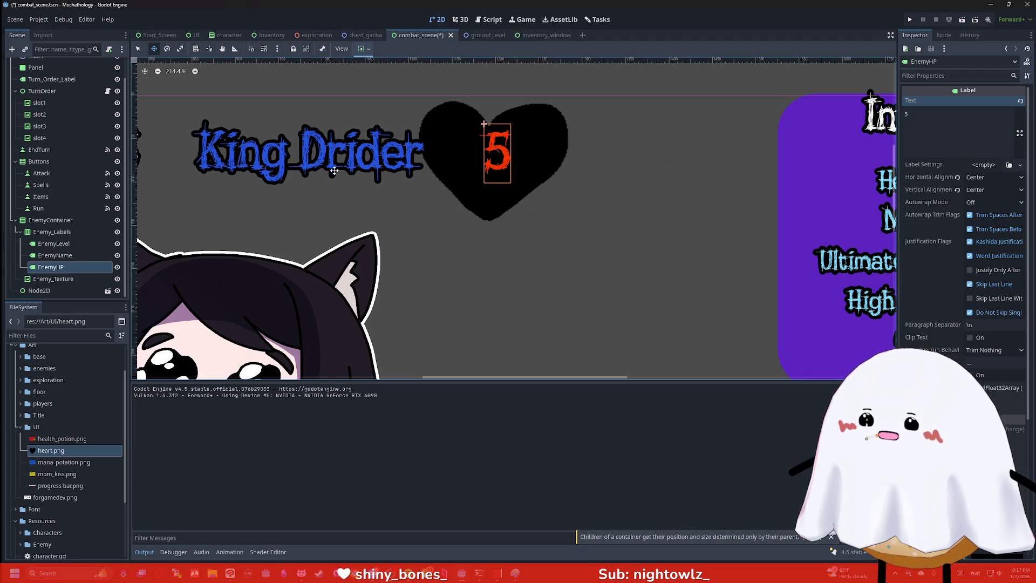
Try resizing the Heart sprite, undo an accidental move, and shift the enemy labels container slightly
scroll(49, 97, up, 1)
click(45, 79)
drag(552, 125, 563, 120)
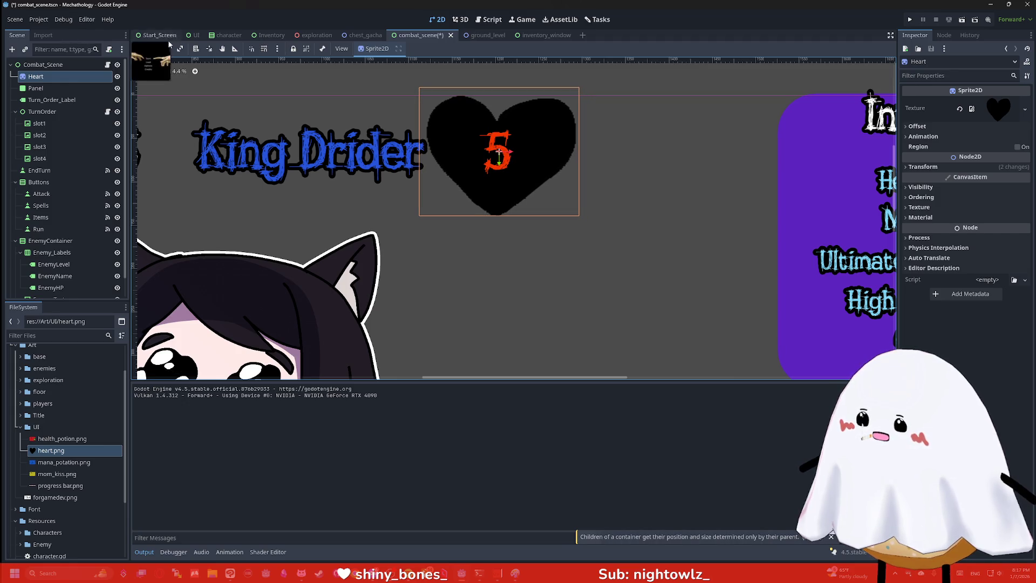
click(142, 49)
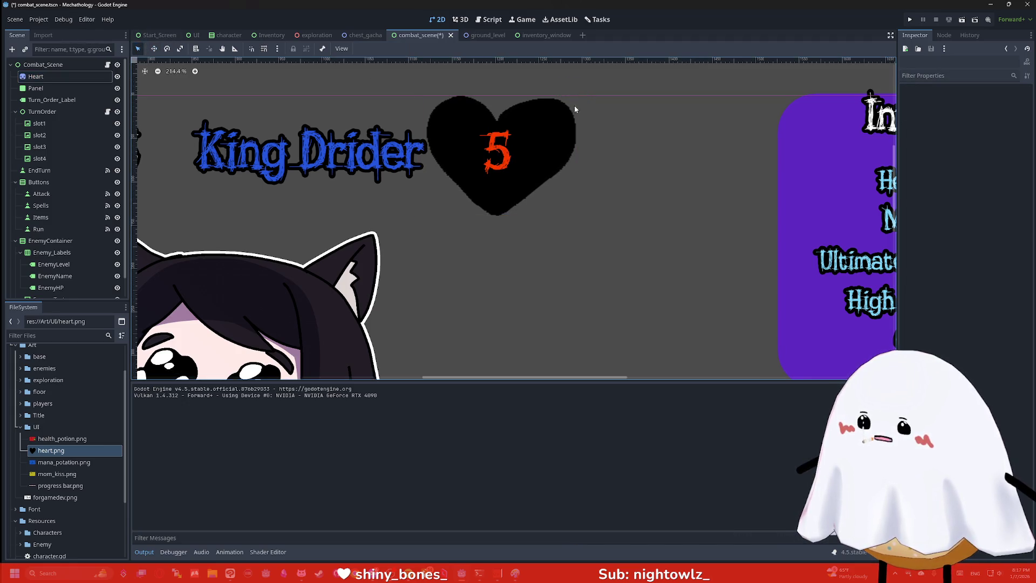
mouse_move(580, 90)
mouse_down()
mouse_move(562, 97)
mouse_move(544, 130)
mouse_up()
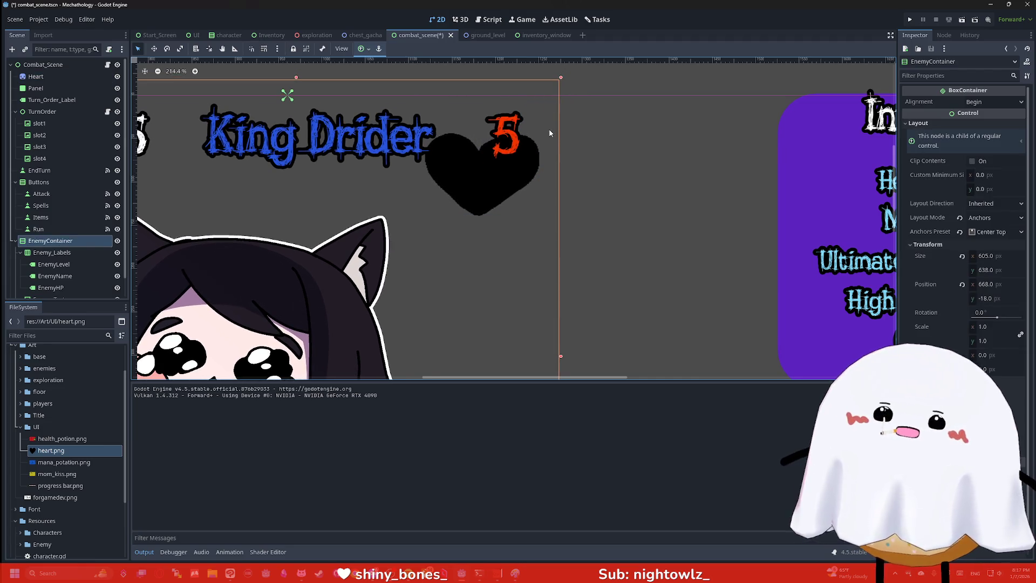
key(ctrl+z)
click(153, 49)
drag(467, 175, 500, 154)
click(41, 79)
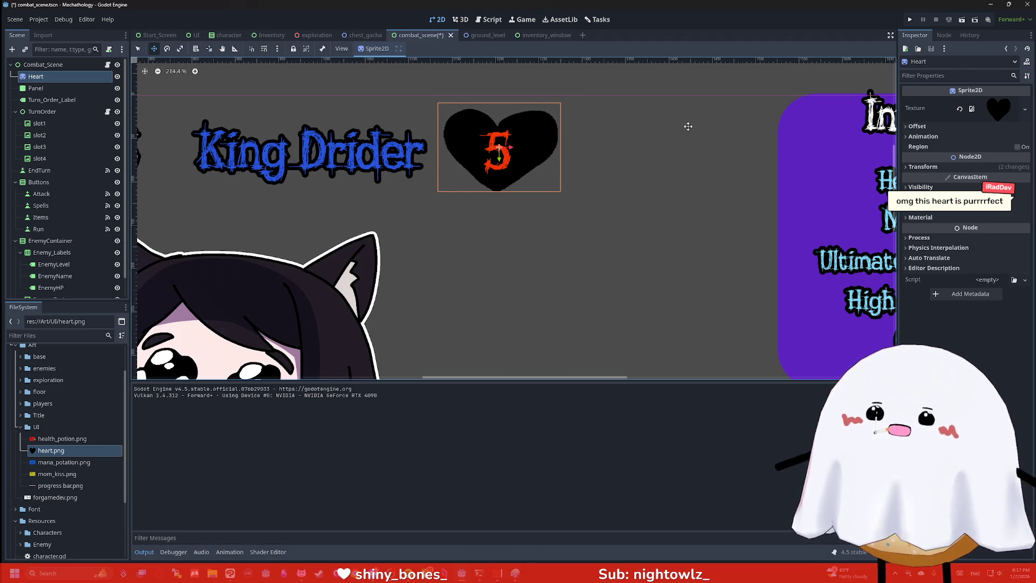
Set the EnemyHP label text to 999
click(345, 218)
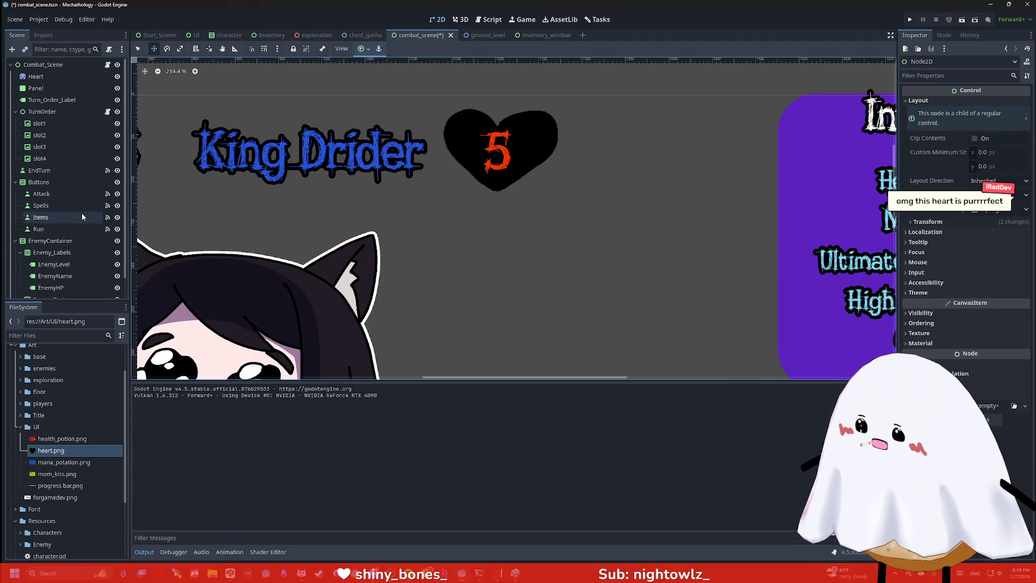
click(51, 267)
click(962, 123)
key(BackSpace)
text(999)
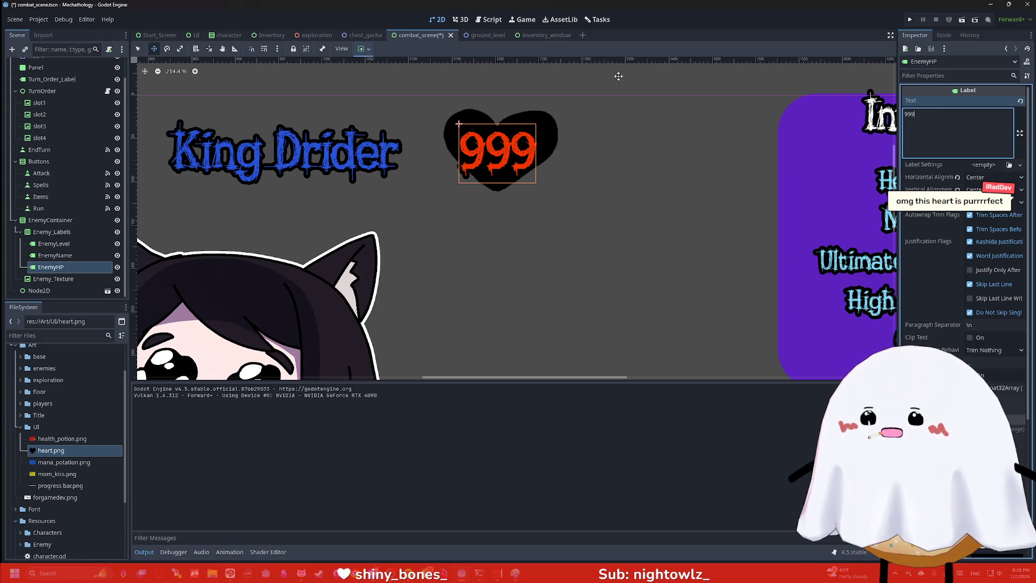
Enlarge the Heart sprite downward, left, upward and right around the 999 number
scroll(56, 86, up, 1)
click(56, 79)
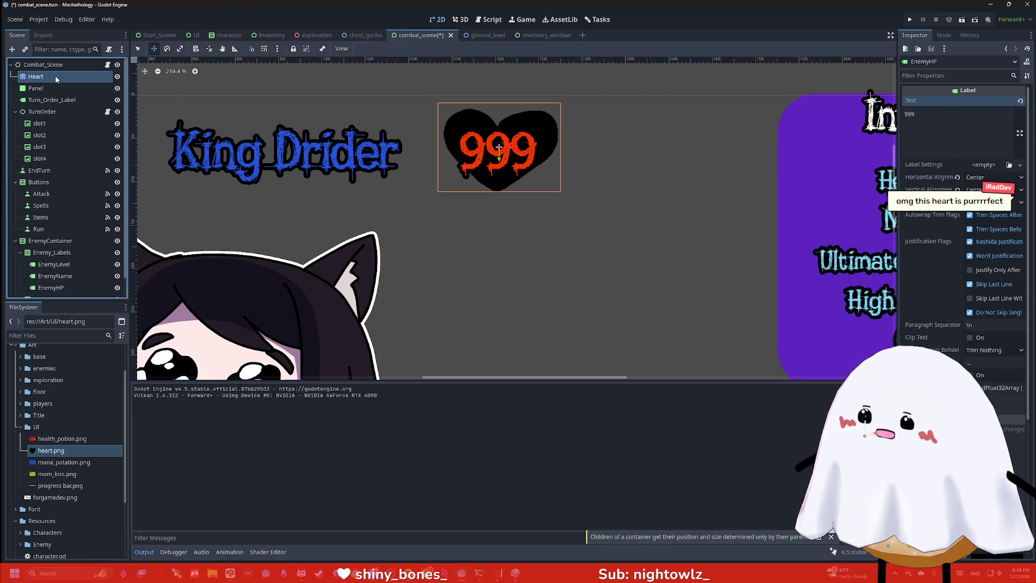
click(137, 48)
drag(566, 195, 567, 208)
drag(437, 157, 427, 156)
drag(495, 101, 496, 96)
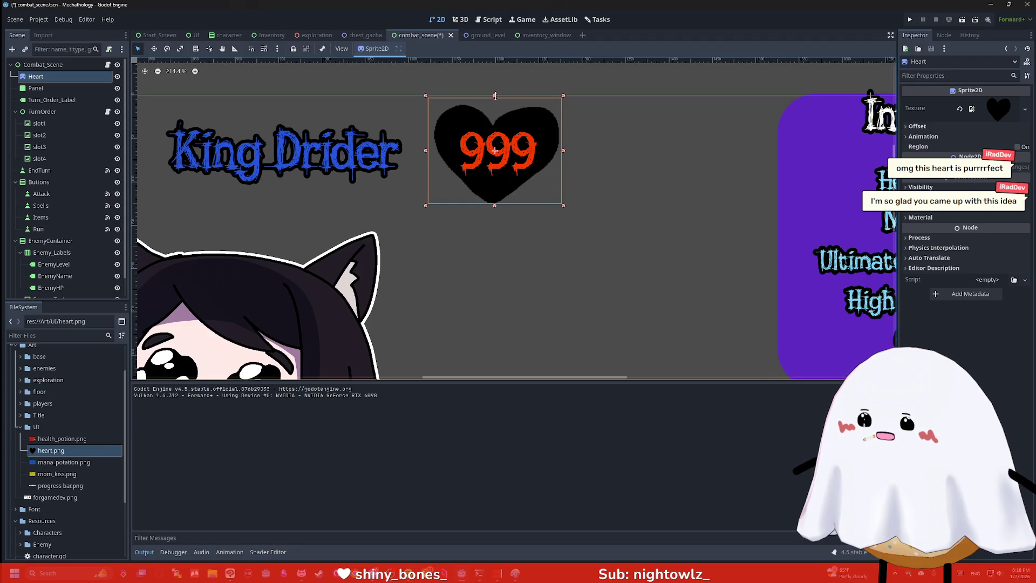
drag(563, 152, 564, 150)
click(639, 160)
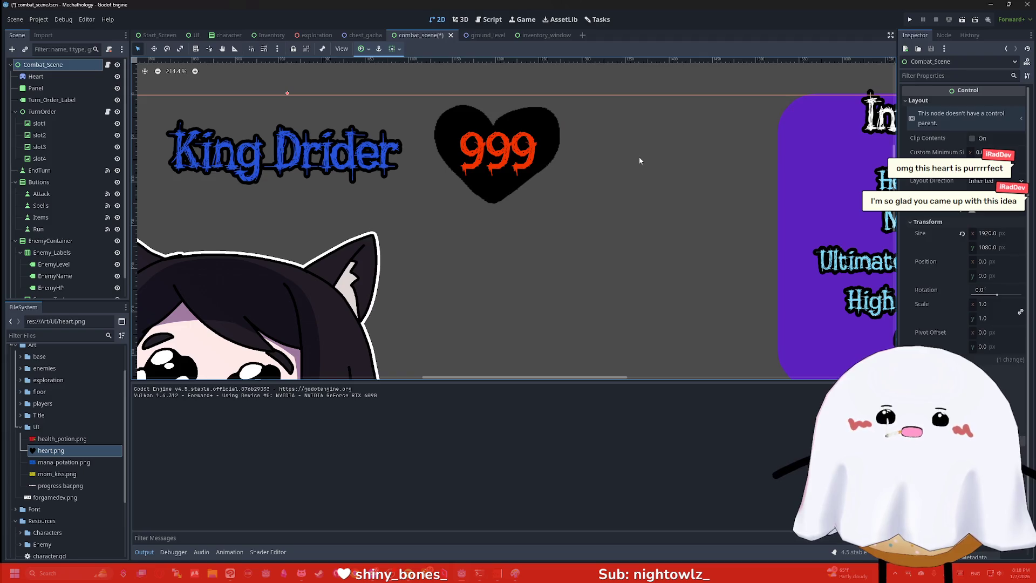
scroll(588, 149, down, 4)
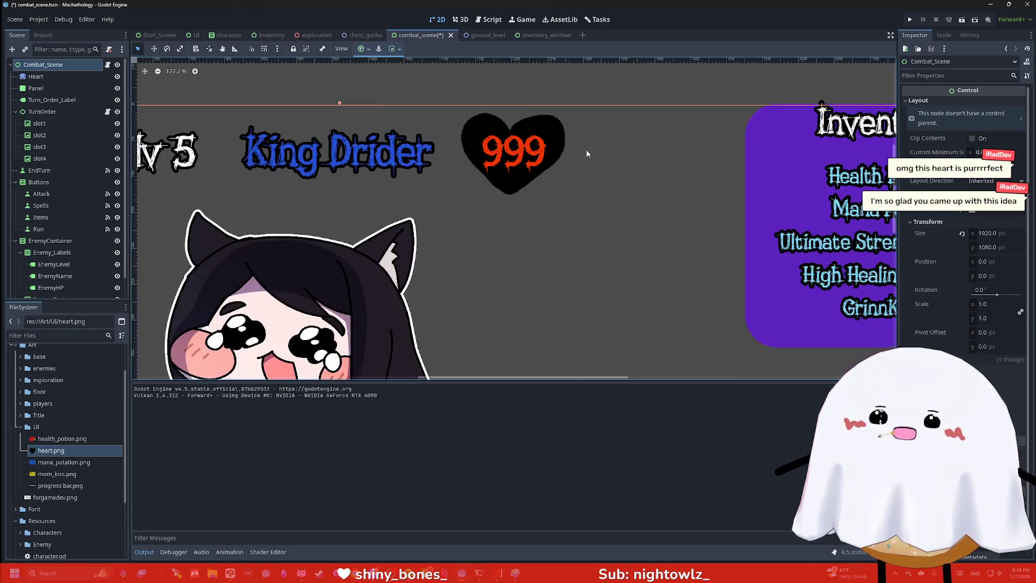
scroll(674, 158, up, 2)
scroll(674, 161, up, 1)
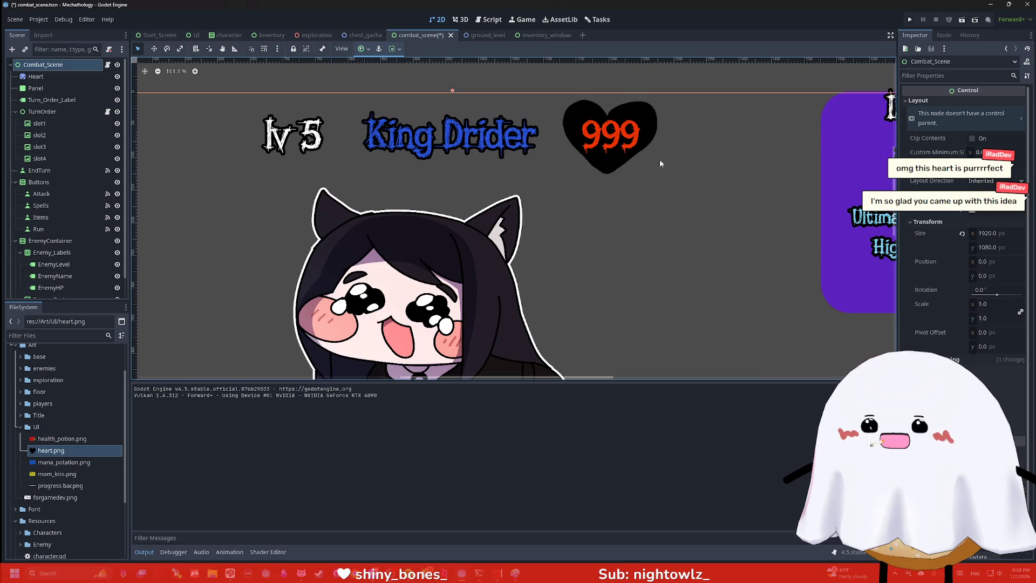
scroll(641, 177, up, 1)
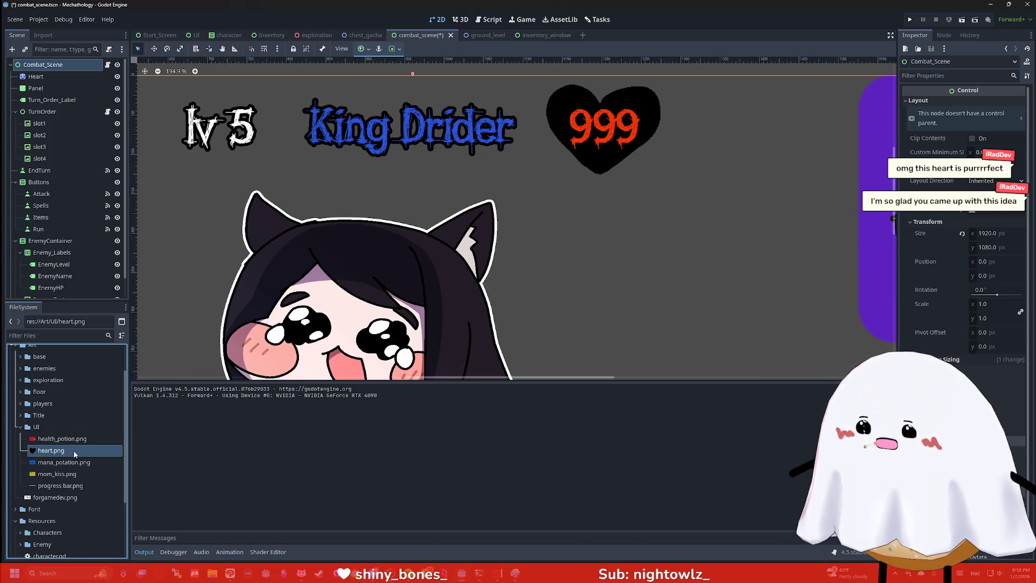
scroll(965, 420, down, 1)
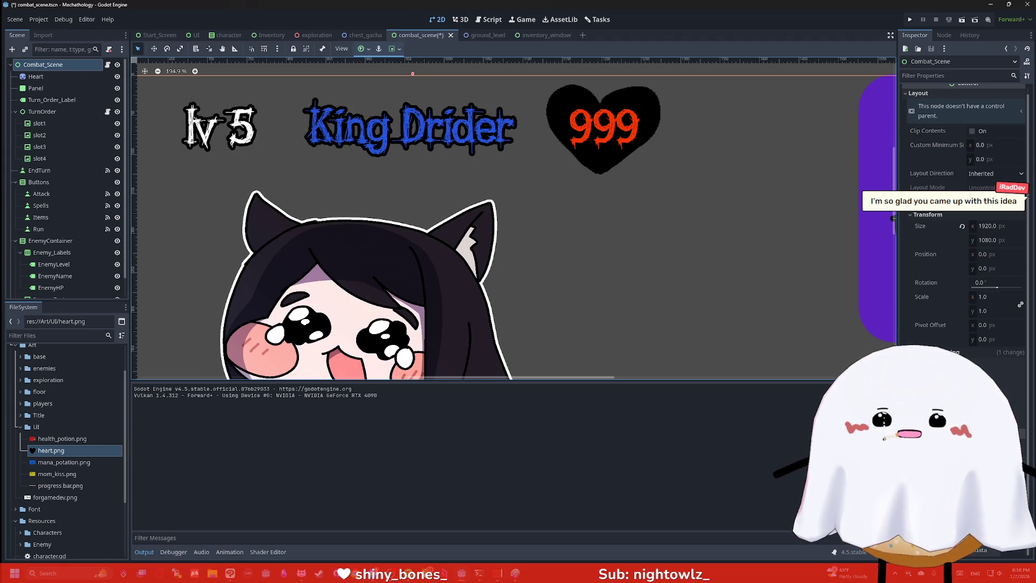
click(966, 410)
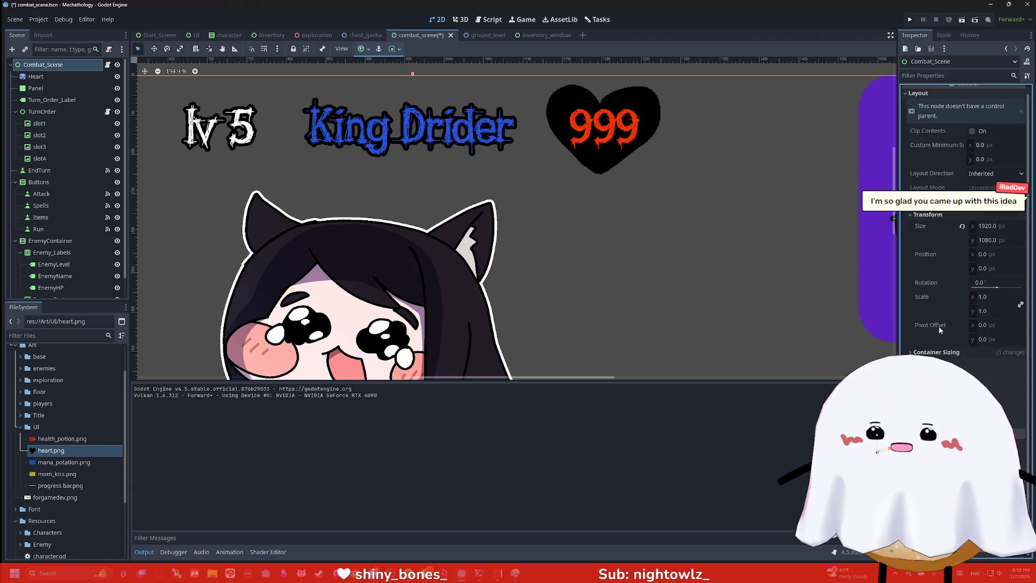
click(1009, 434)
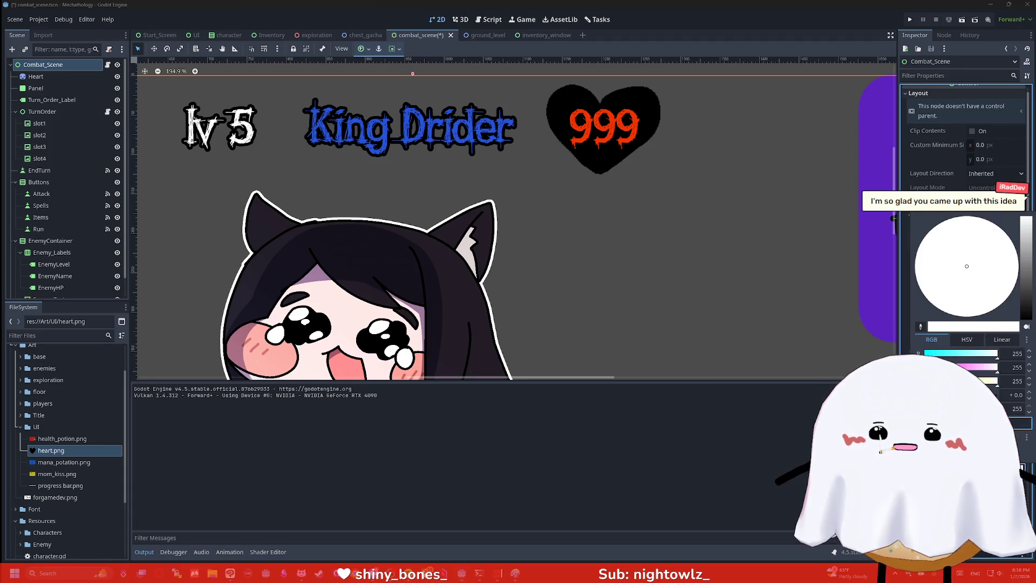
click(963, 270)
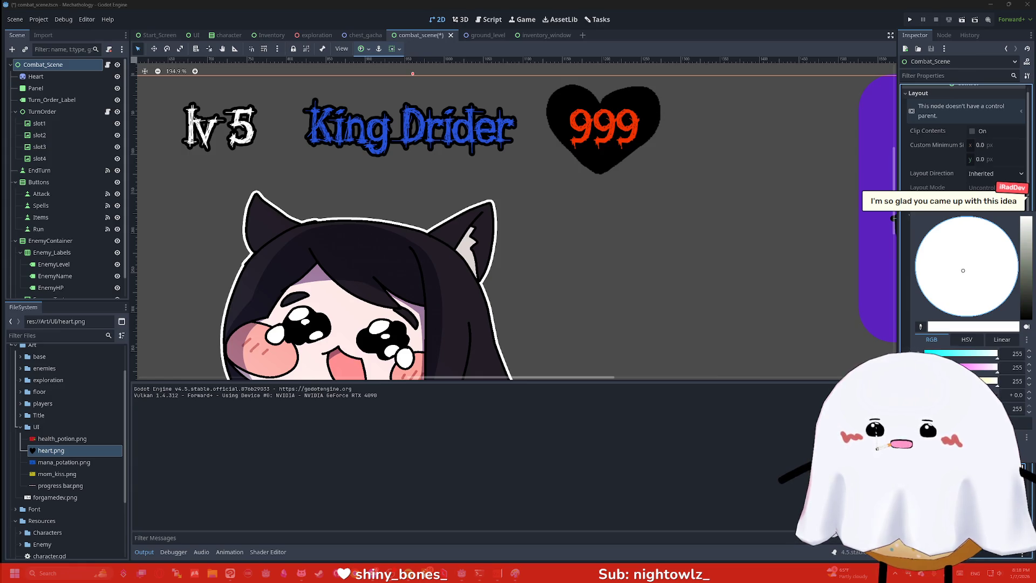
mouse_move(963, 270)
mouse_down()
mouse_move(971, 310)
mouse_move(1011, 281)
mouse_move(999, 305)
mouse_up()
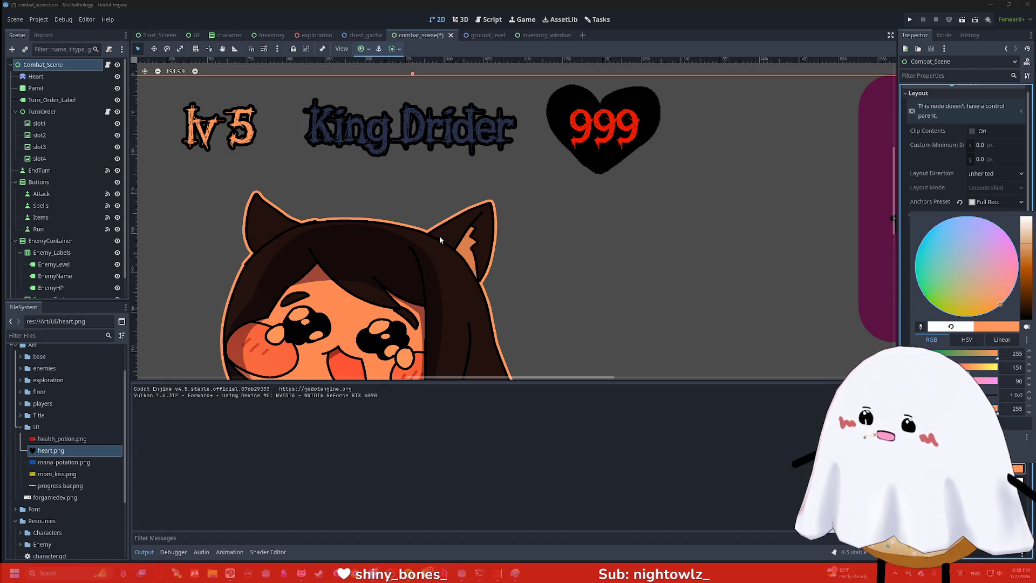
click(701, 219)
key(ctrl+z)
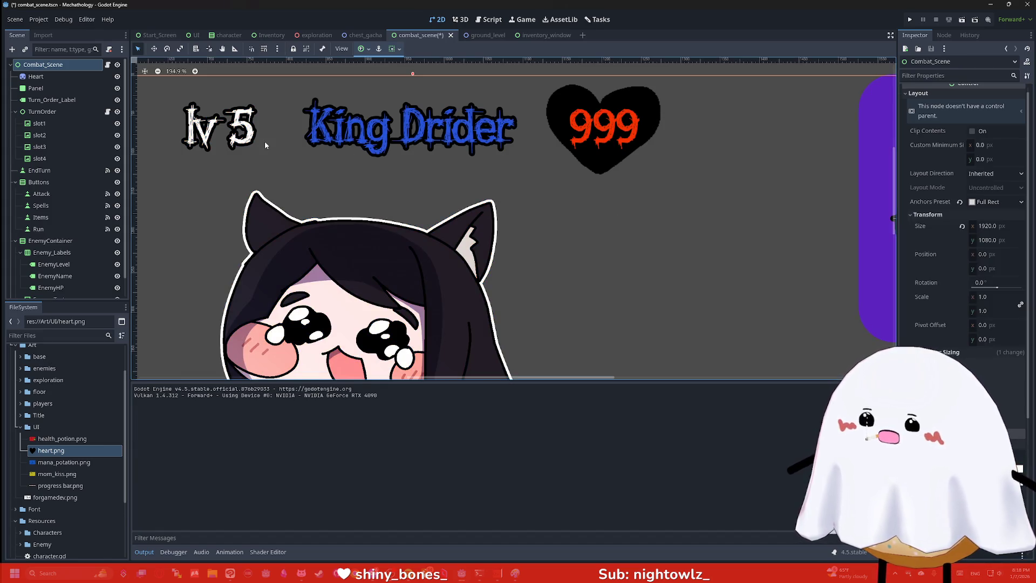
click(44, 78)
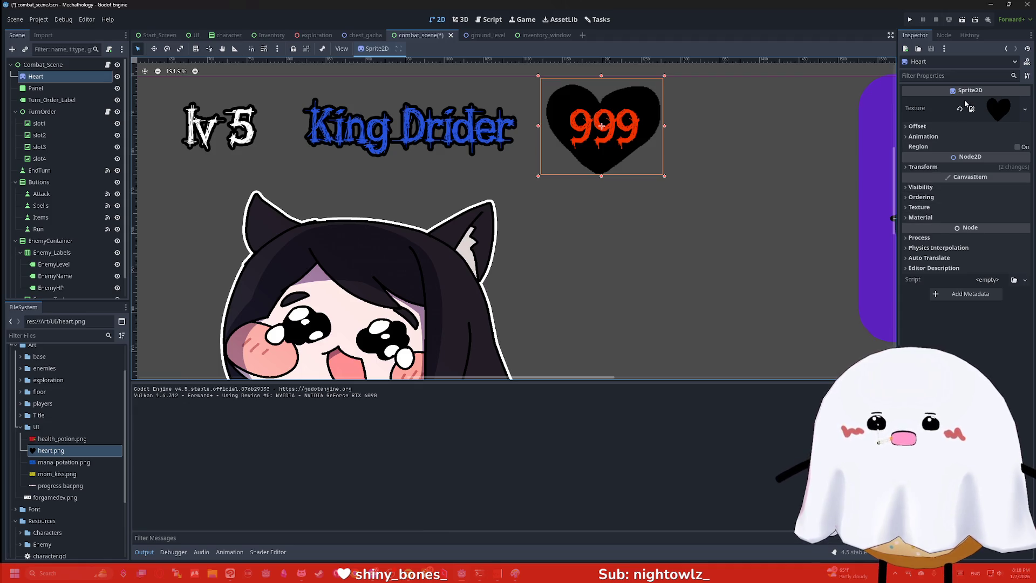
Look through the Heart's Inspector sections: Material, Process, Texture, Ordering and Visibility
click(934, 218)
click(928, 264)
click(934, 317)
click(937, 338)
click(952, 217)
click(946, 207)
click(947, 207)
click(936, 196)
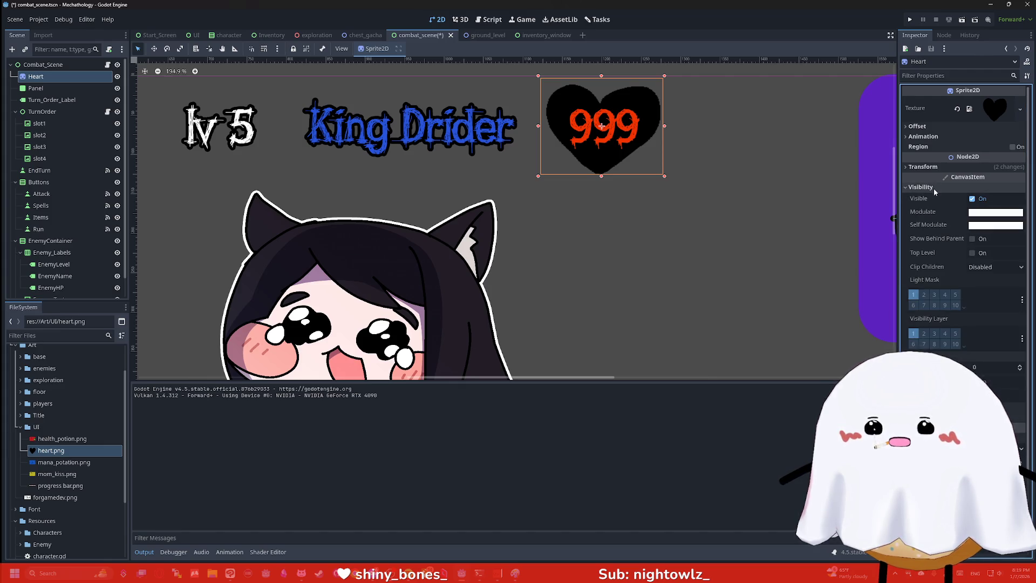
click(932, 186)
click(931, 186)
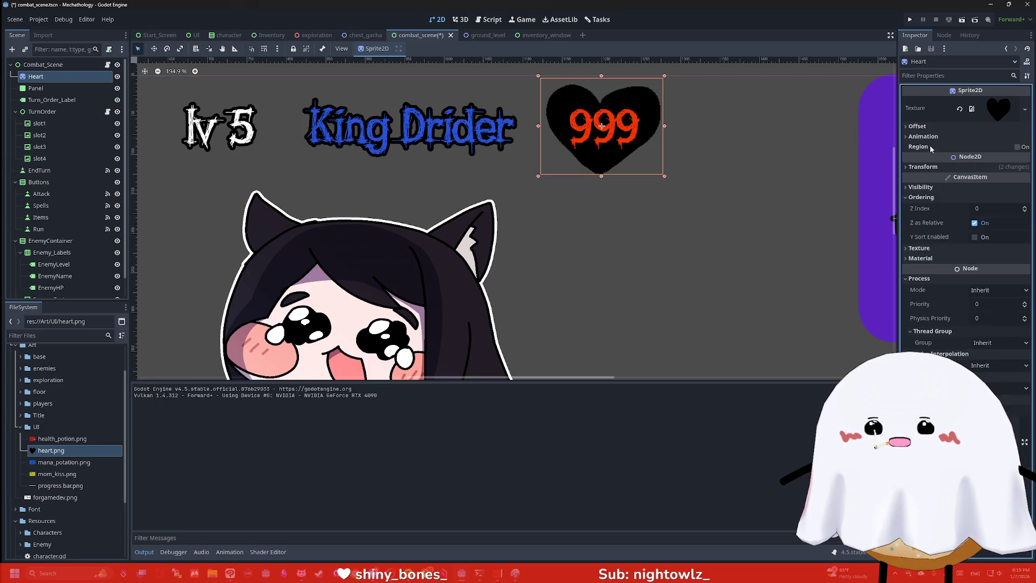
Change the Heart node's type to TextureRect and move it behind the 999 number
right_click(56, 80)
click(110, 193)
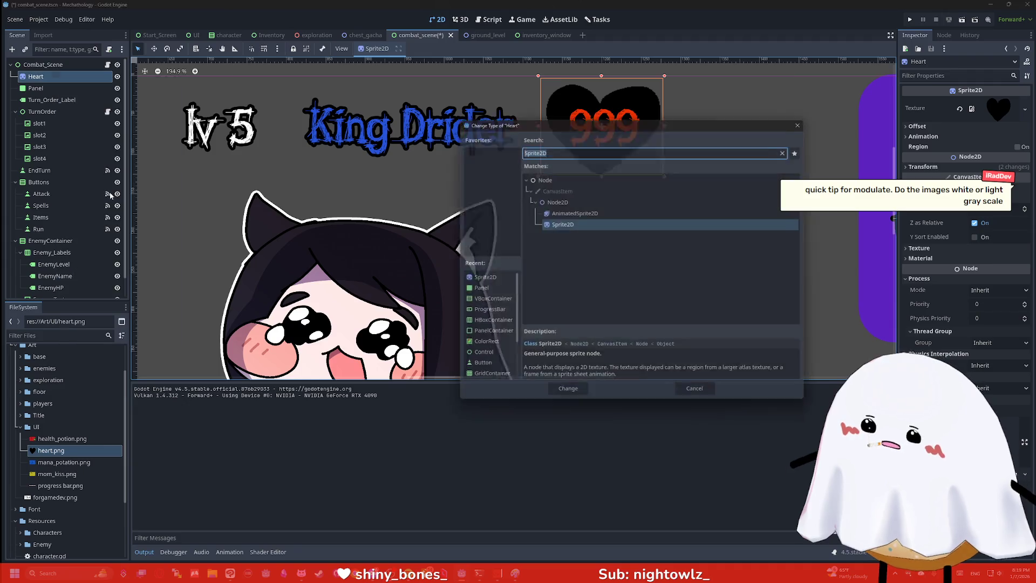
text(texturerect)
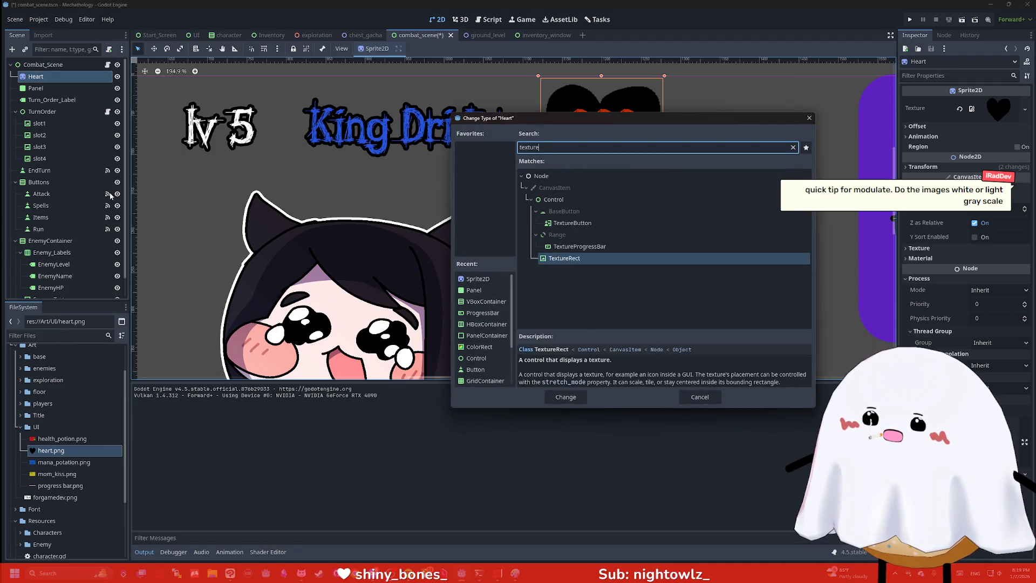
key(Return)
drag(685, 208, 624, 160)
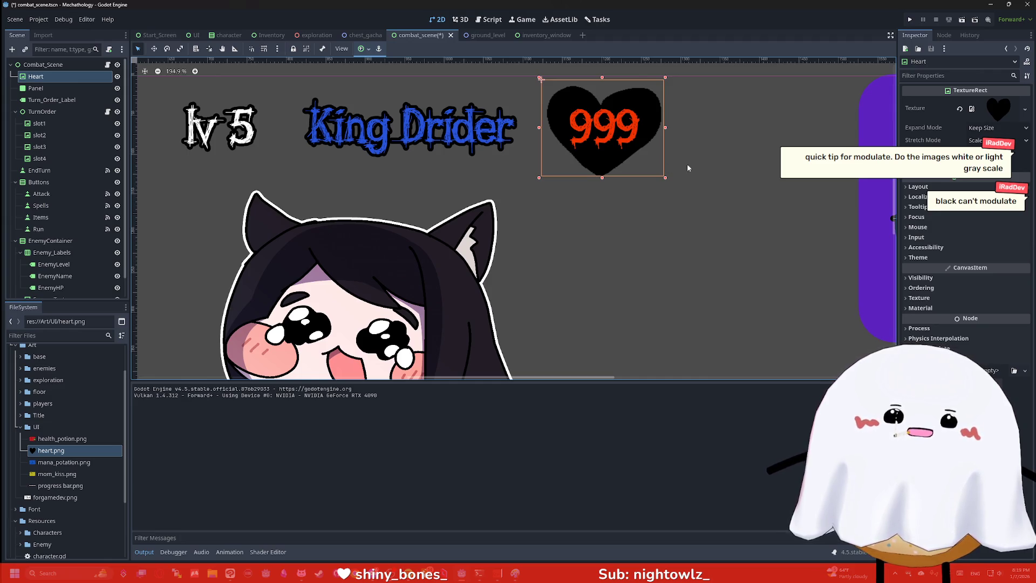
Close the Paint sketch without saving it
click(497, 566)
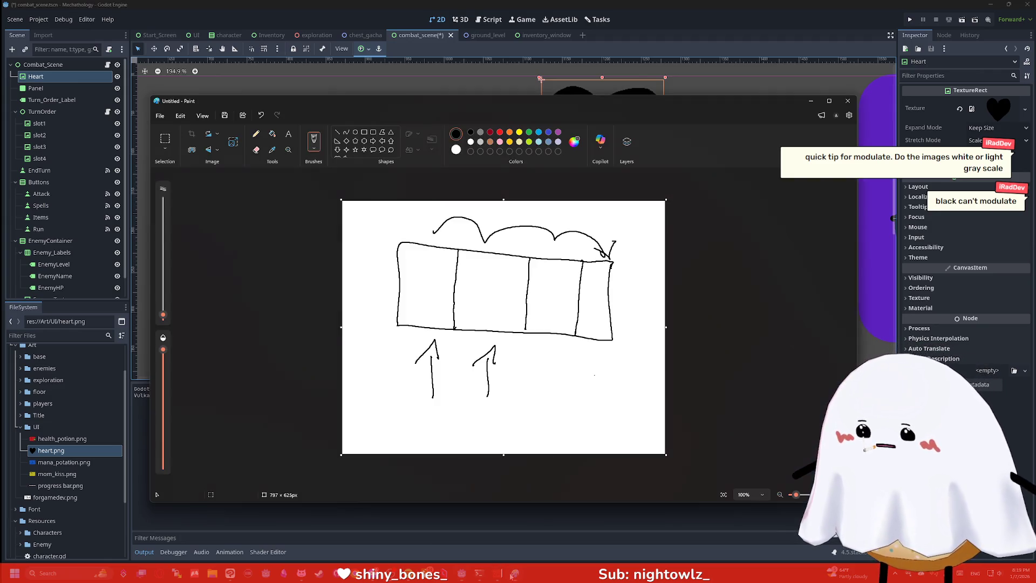
click(848, 101)
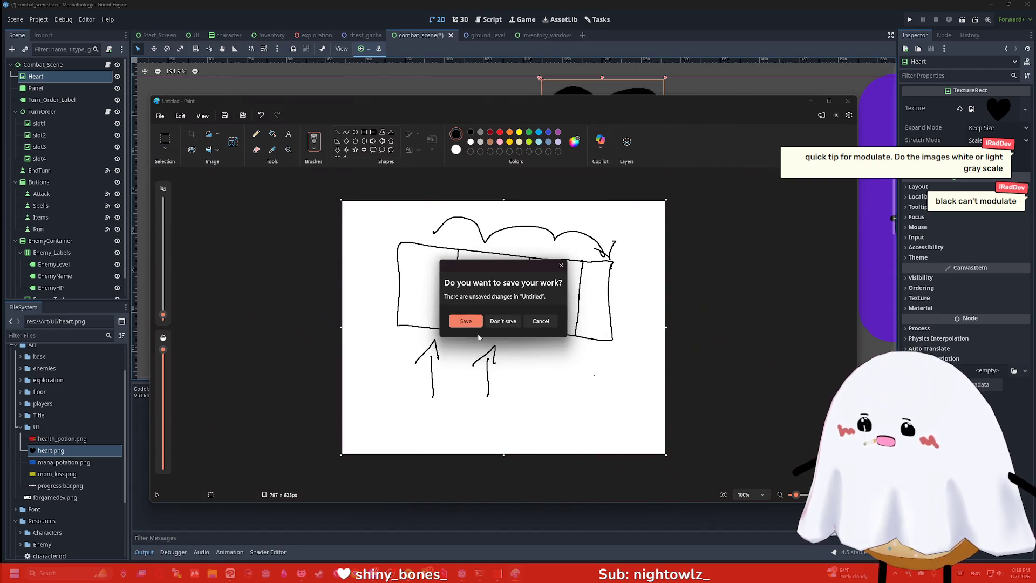
click(510, 321)
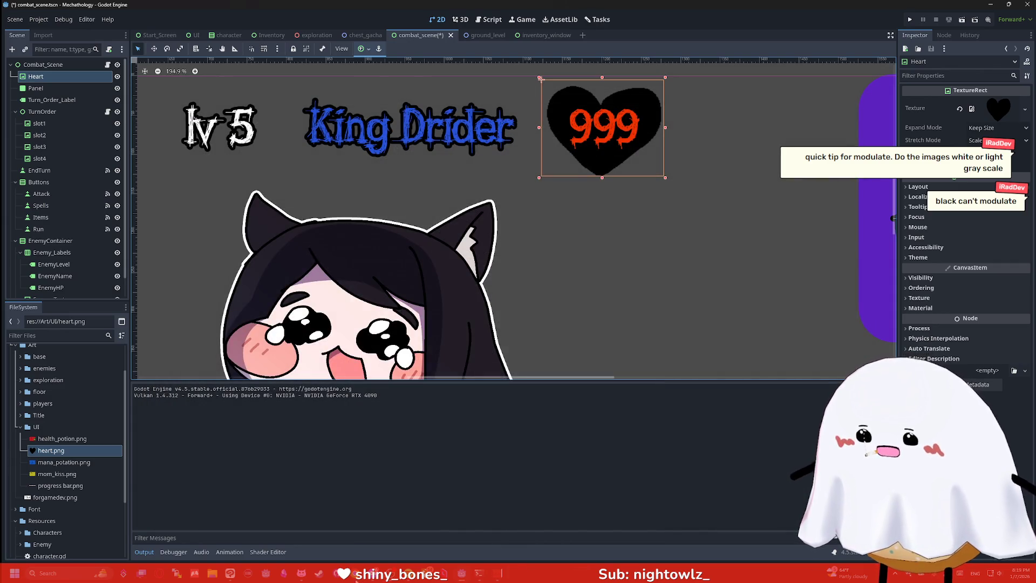
click(231, 573)
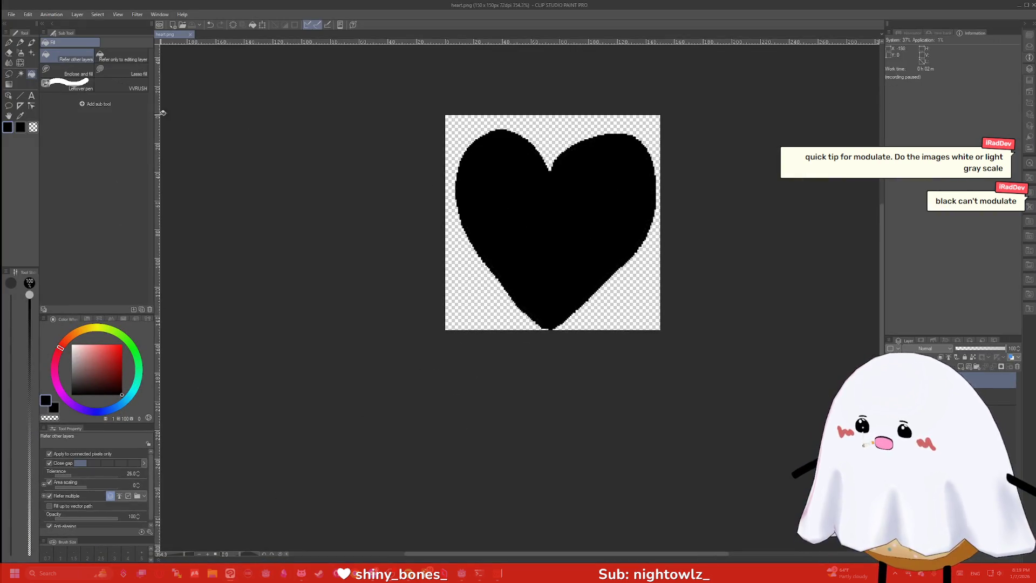
Fill the heart red and save over heart.png, confirming the overwrite and layer-loss warnings
click(120, 344)
click(543, 198)
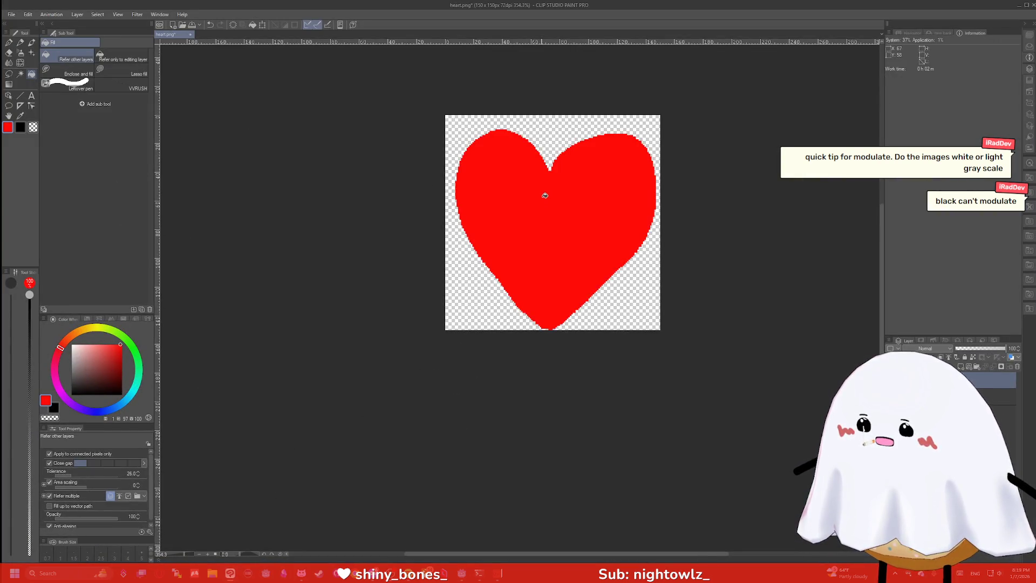
key(ctrl+s)
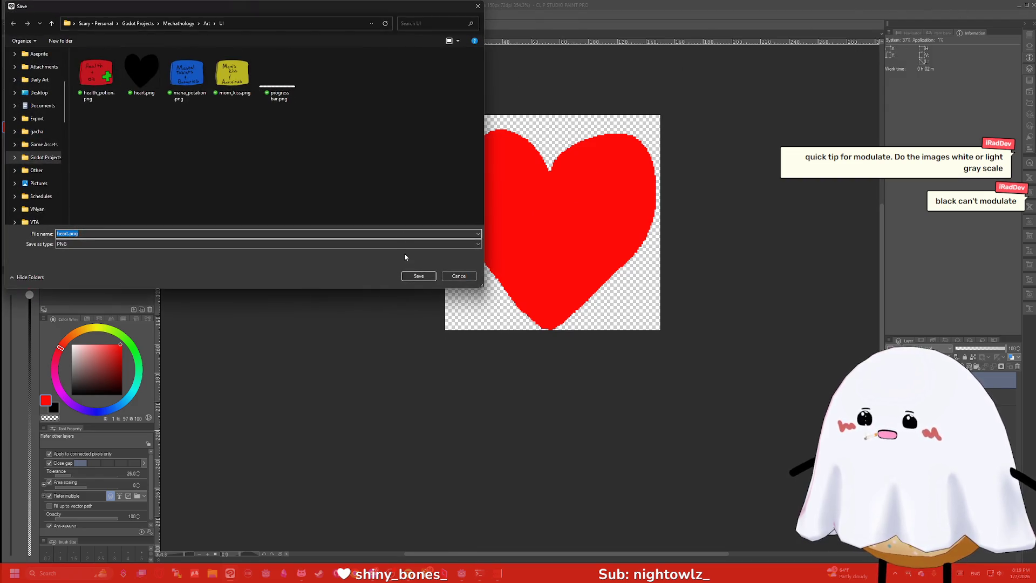
click(419, 276)
click(573, 276)
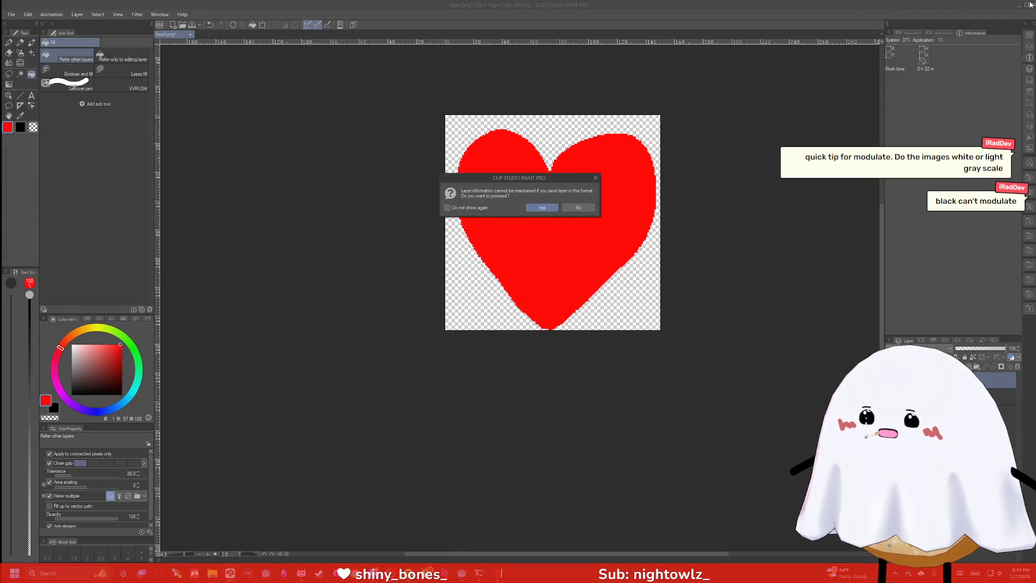
click(553, 207)
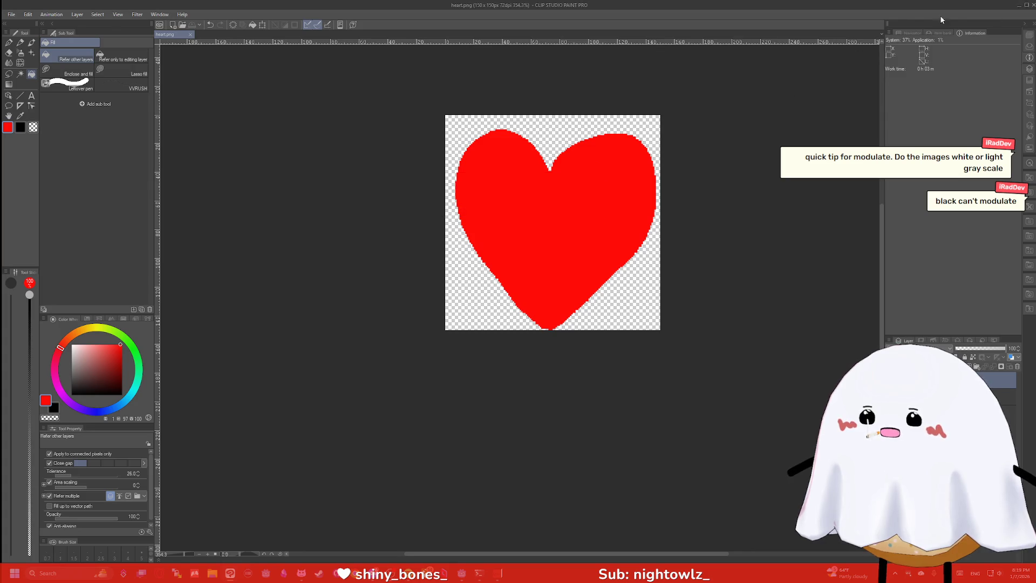
click(1019, 9)
scroll(751, 140, up, 2)
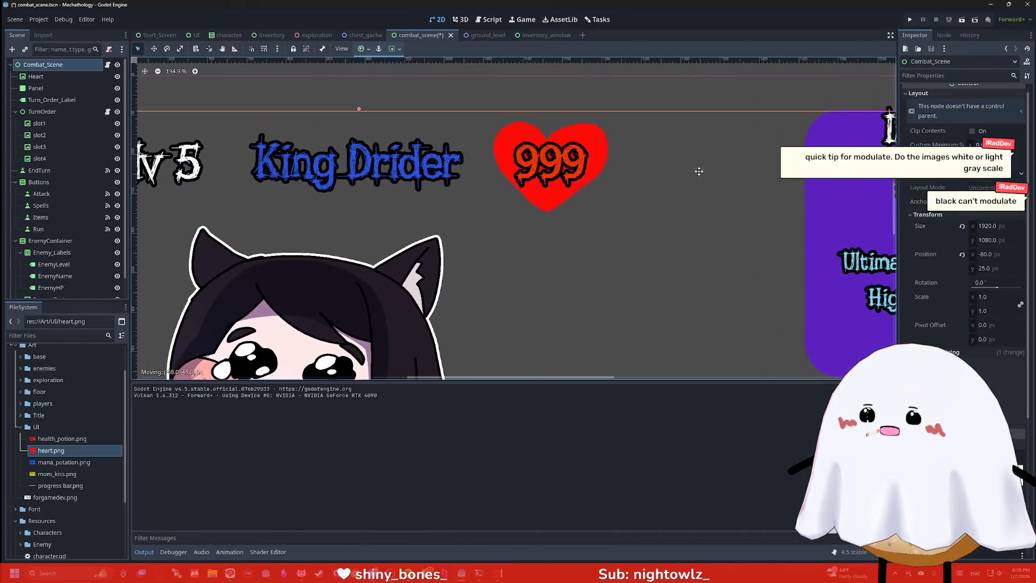
Change the EnemyHP label's Font Color to black
scroll(677, 124, up, 1)
scroll(52, 209, down, 1)
scroll(53, 209, up, 1)
scroll(54, 238, down, 1)
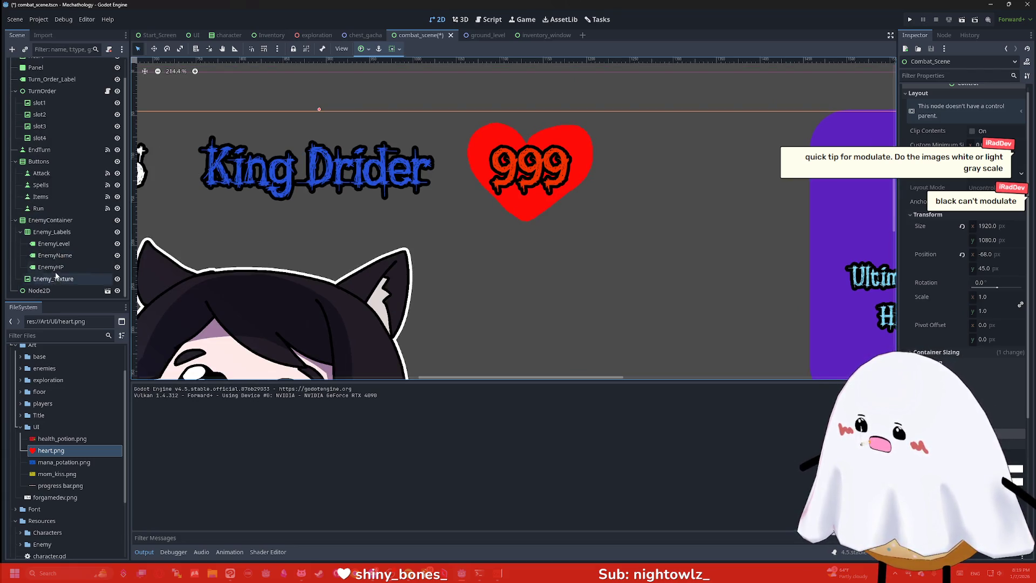
click(51, 266)
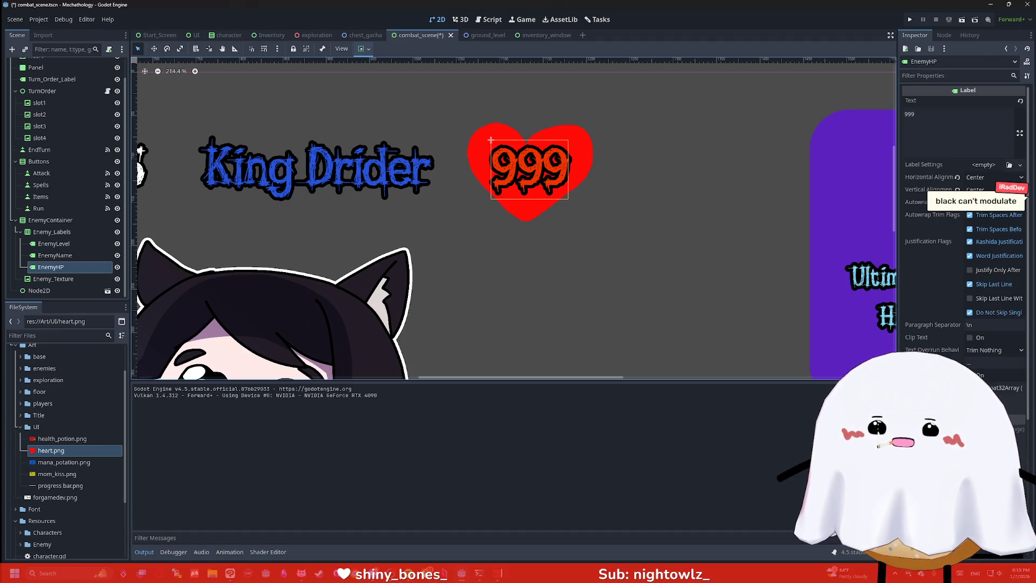
click(992, 474)
drag(941, 332, 929, 334)
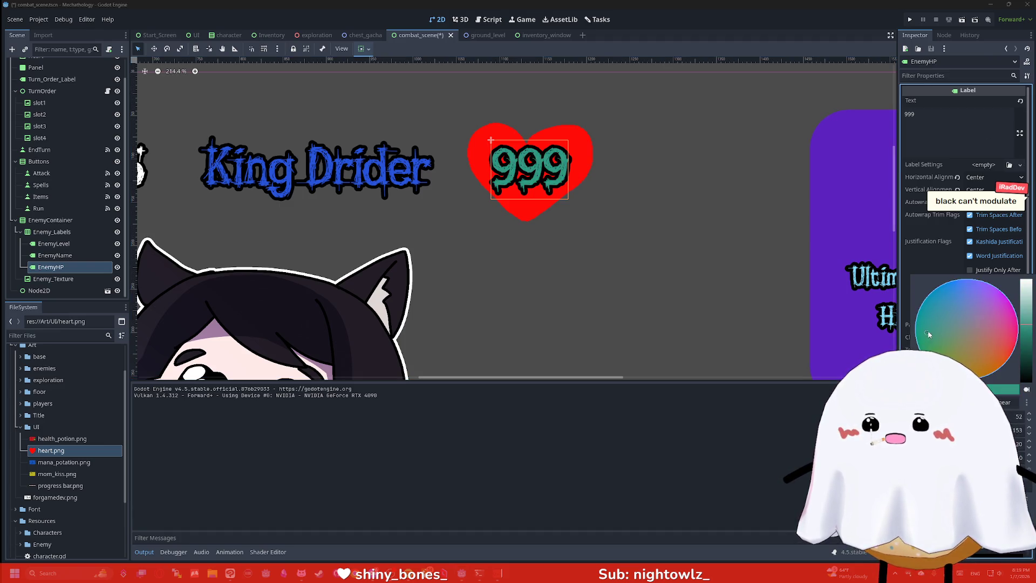
drag(961, 289, 1015, 347)
drag(1025, 302, 1025, 380)
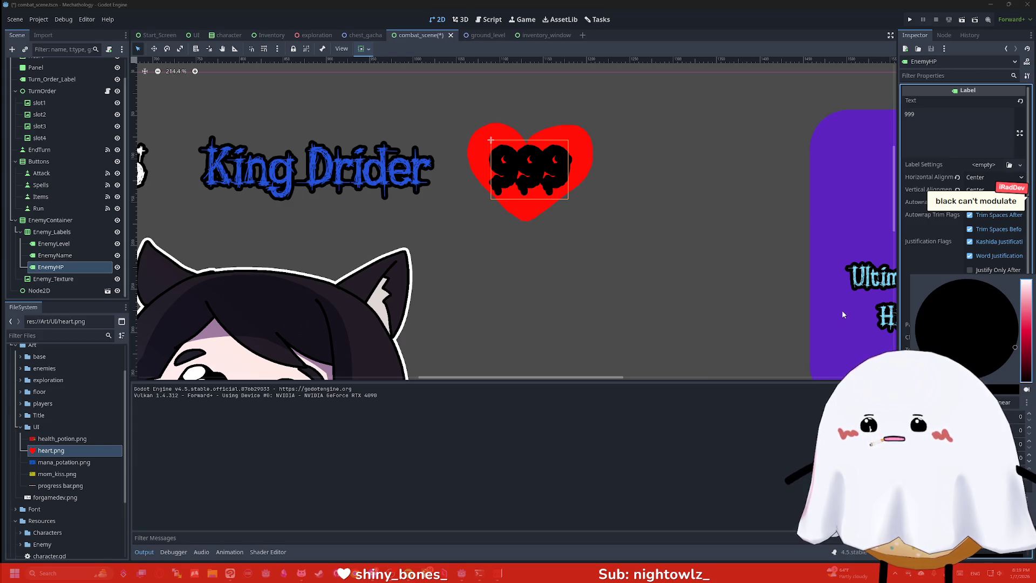
click(976, 335)
click(645, 208)
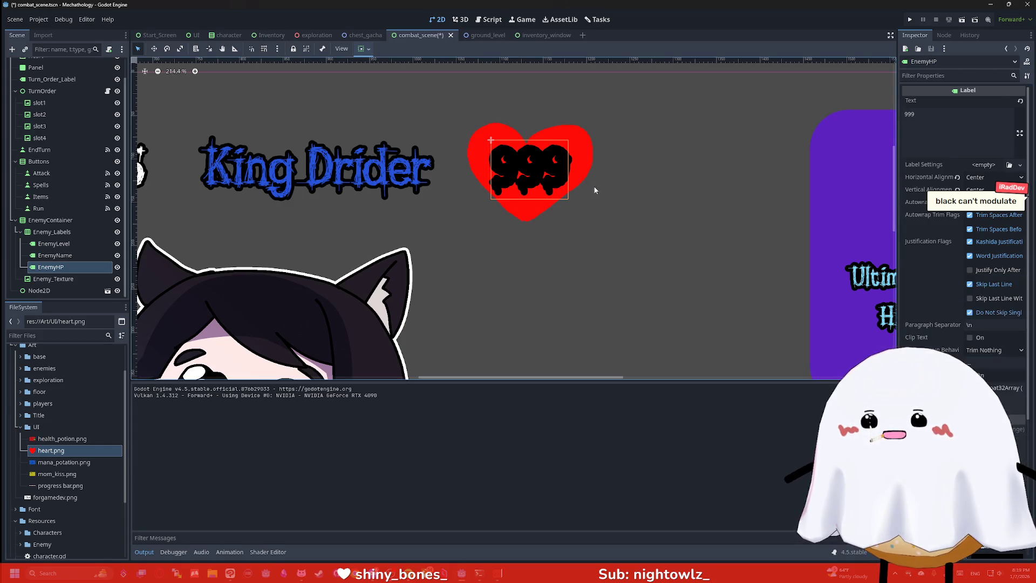
Select the Heart texture and pan it to the middle of the view
click(593, 186)
scroll(593, 185, down, 1)
scroll(668, 199, up, 4)
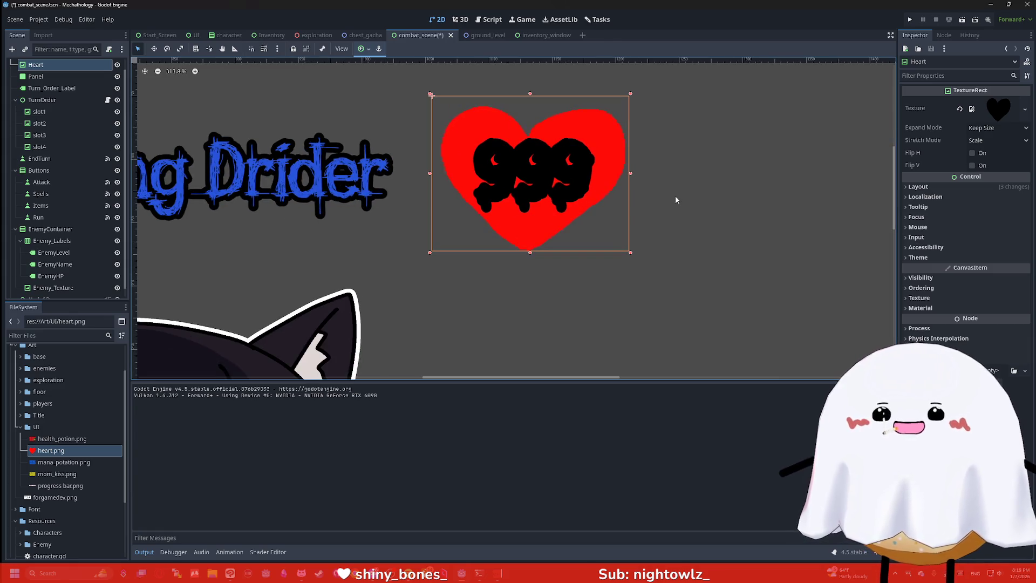
scroll(675, 200, up, 2)
drag(674, 199, 748, 199)
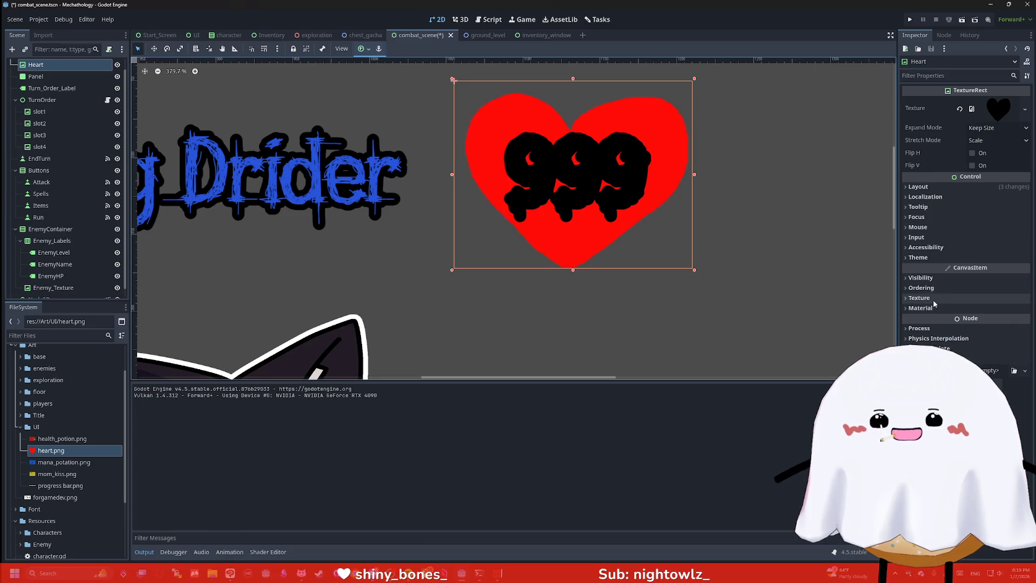
Enable Font Outline Color on the EnemyHP 999 label and set it to white
click(949, 76)
text(co)
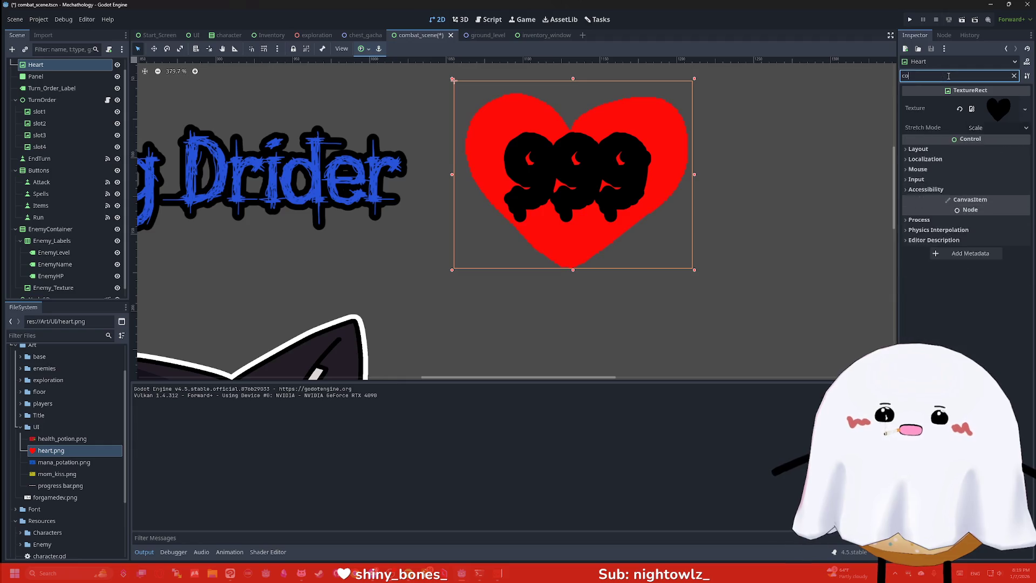
key(BackSpace)
key(BackSpace)
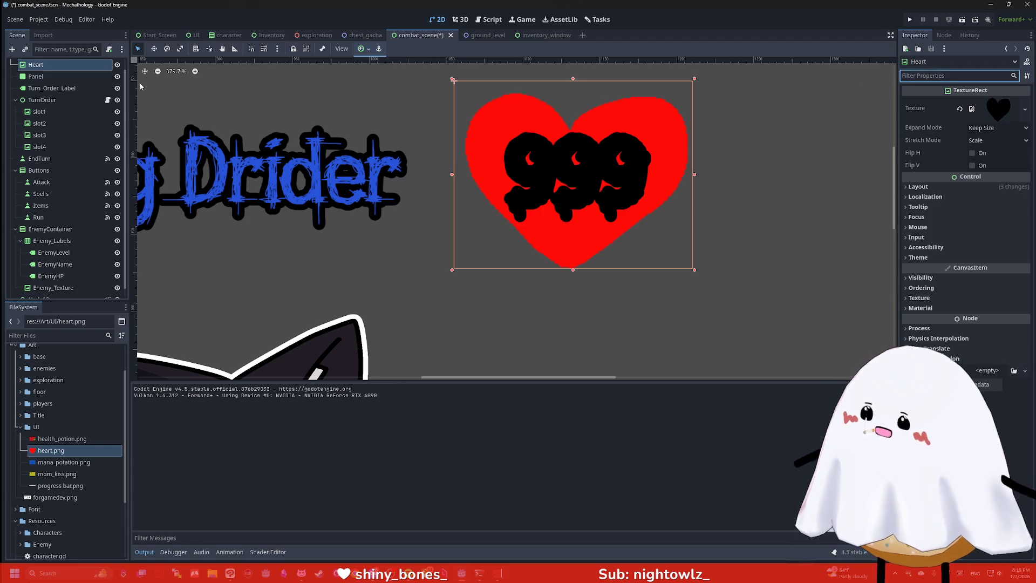
click(51, 267)
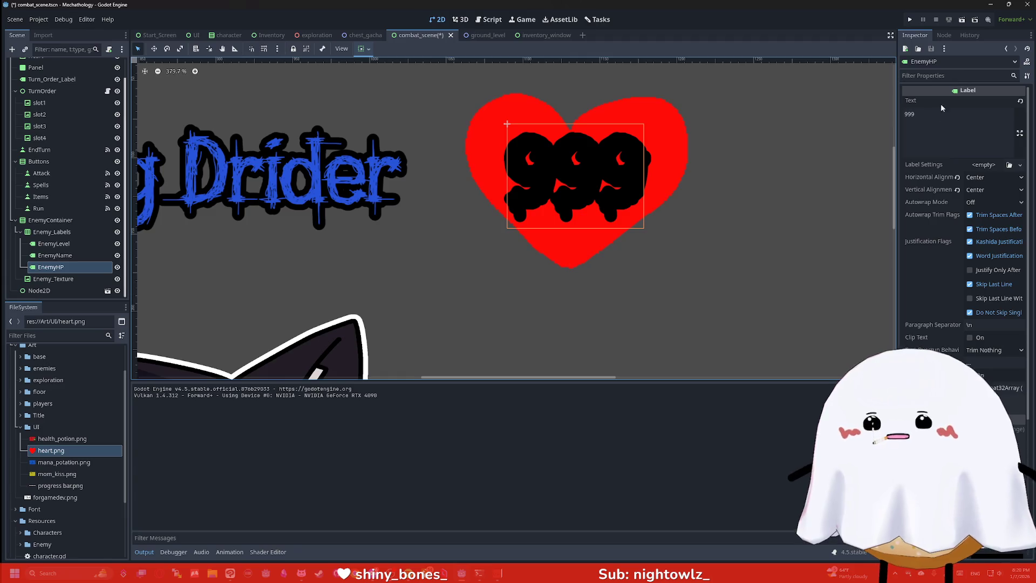
click(949, 75)
text(color)
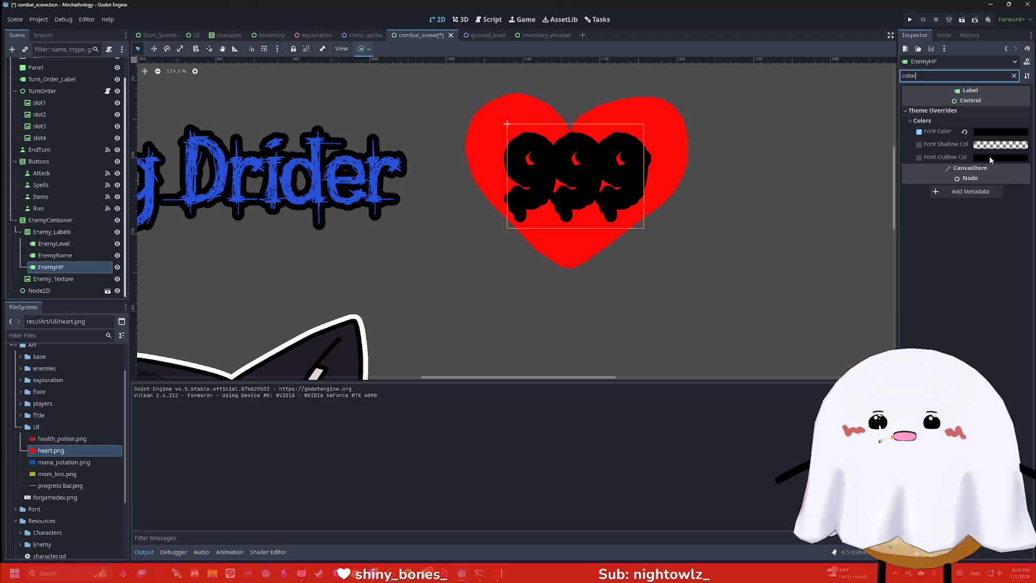
key(BackSpace)
key(BackSpace)
key(BackSpace)
text(utl)
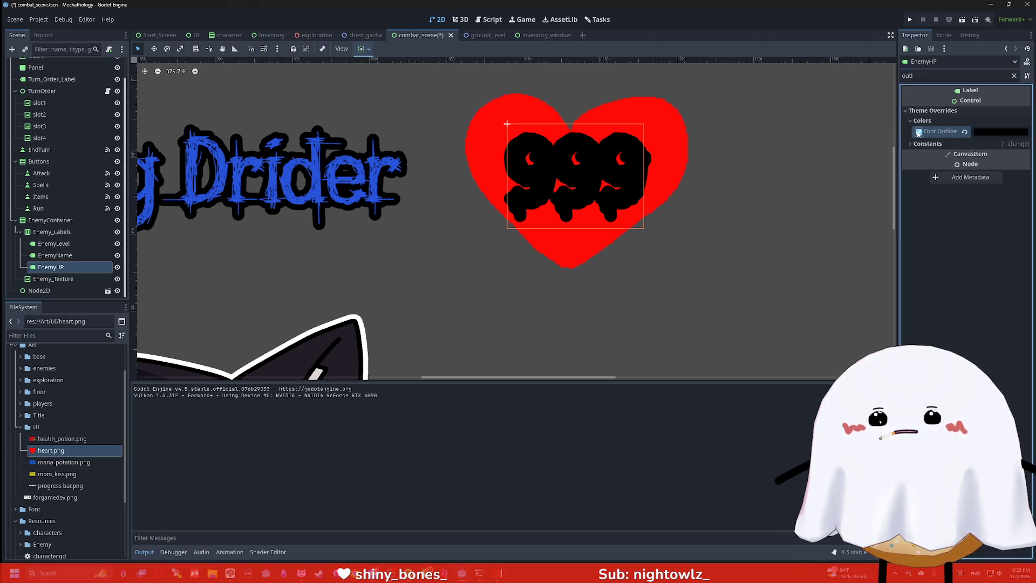
click(1001, 132)
drag(1025, 259, 1024, 142)
click(823, 157)
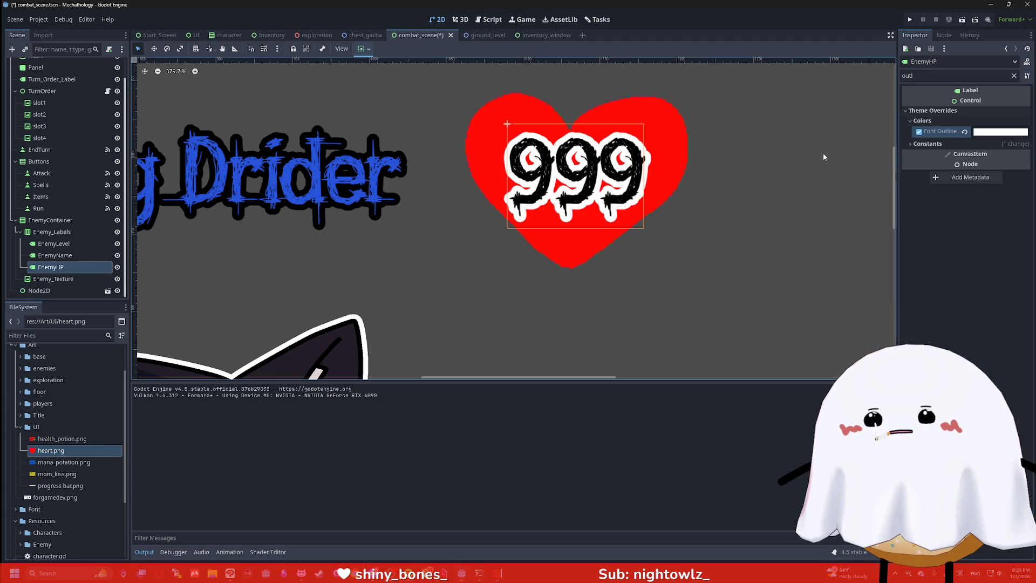
click(807, 156)
Save and run the game to preview the combat scene
scroll(776, 163, down, 7)
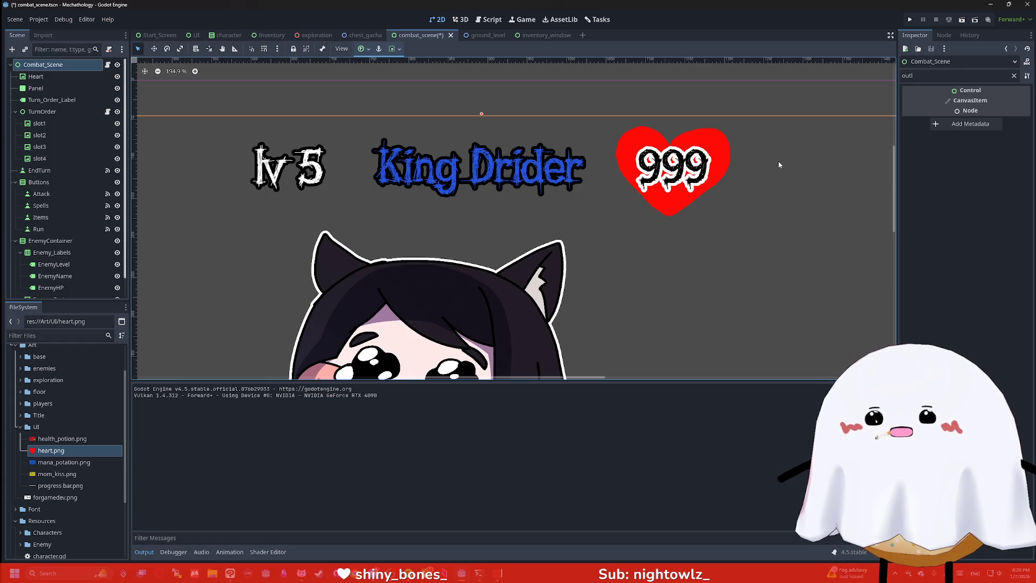
scroll(778, 161, down, 9)
scroll(804, 199, up, 2)
click(910, 19)
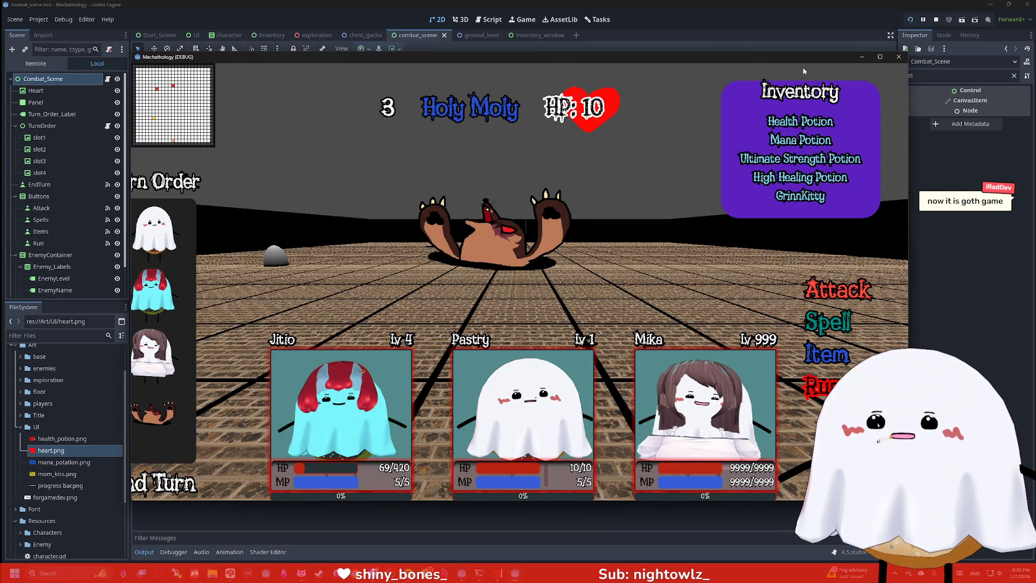
Delete the "HP: " prefix on line 17 of combat_scene.gd and test-run the game
click(898, 57)
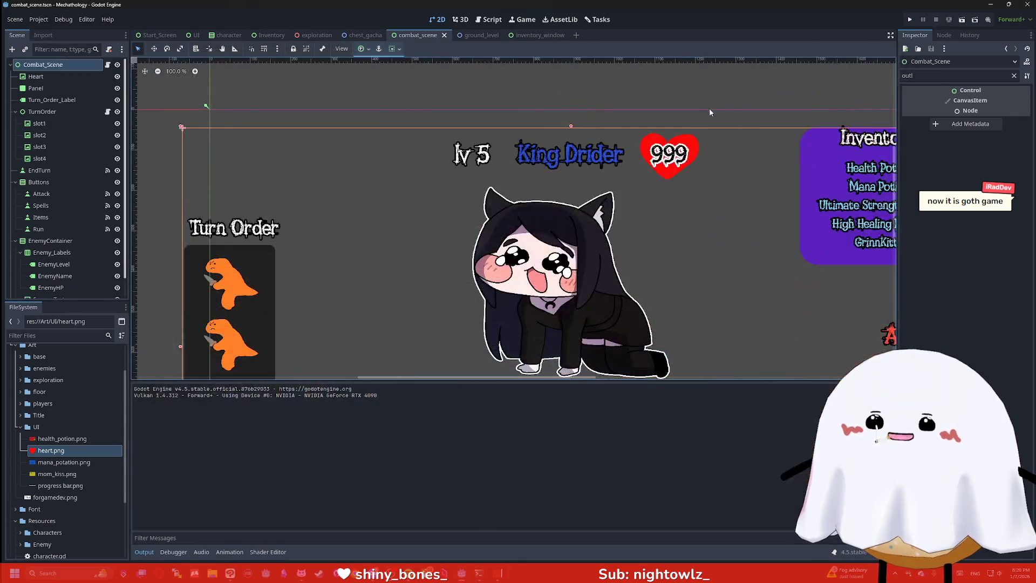
click(486, 21)
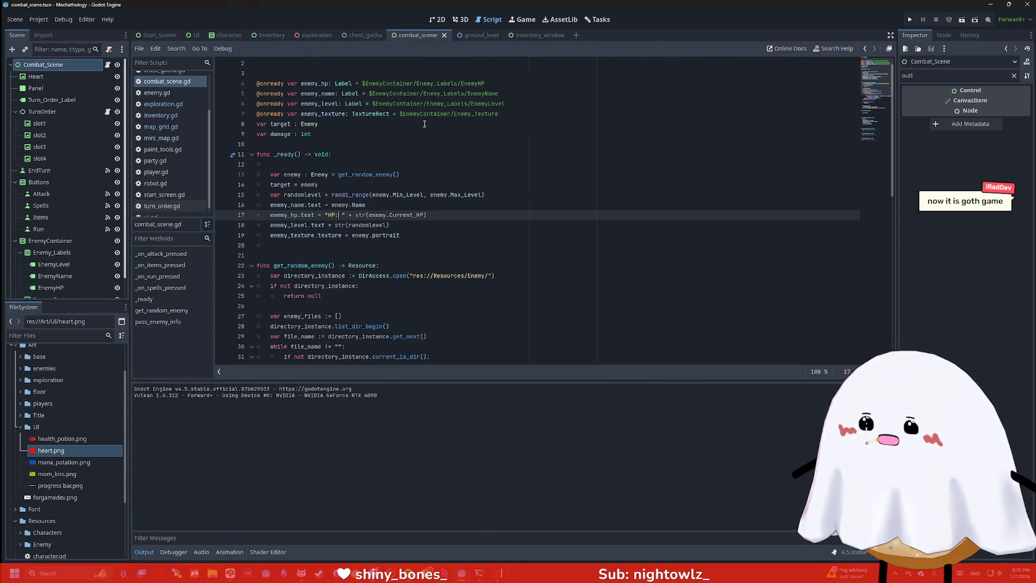
drag(358, 215, 322, 215)
key(BackSpace)
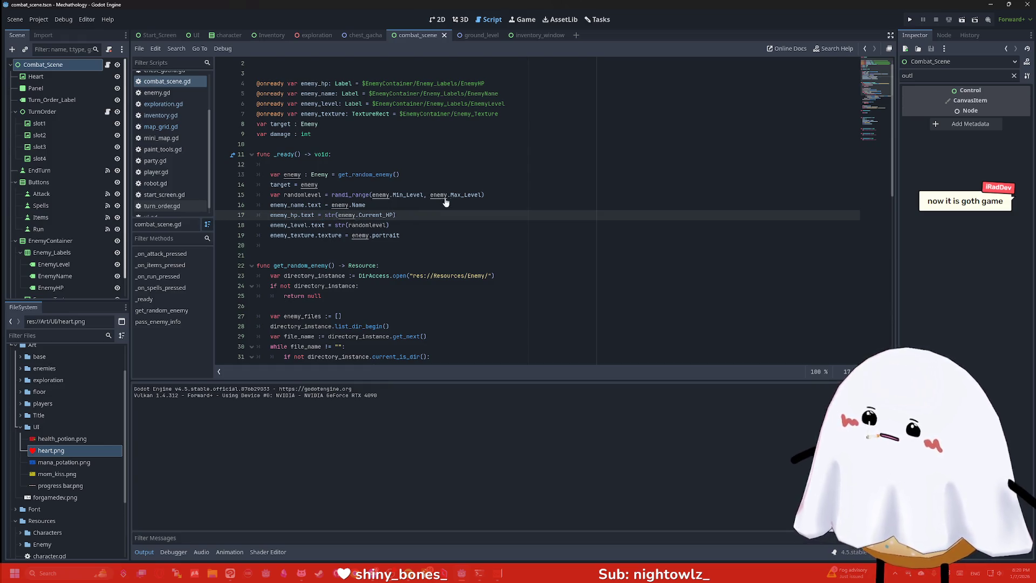
click(911, 21)
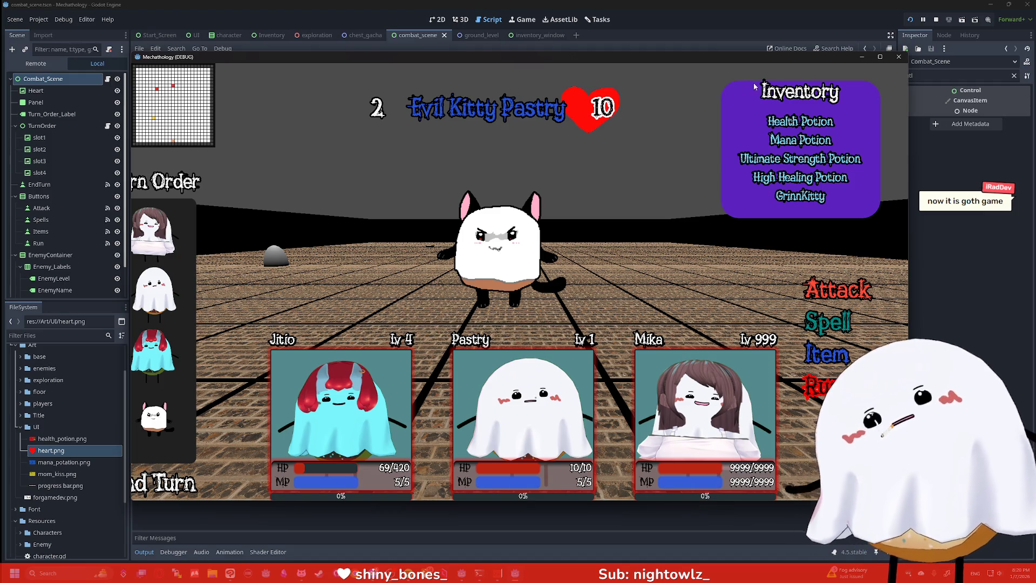
click(898, 56)
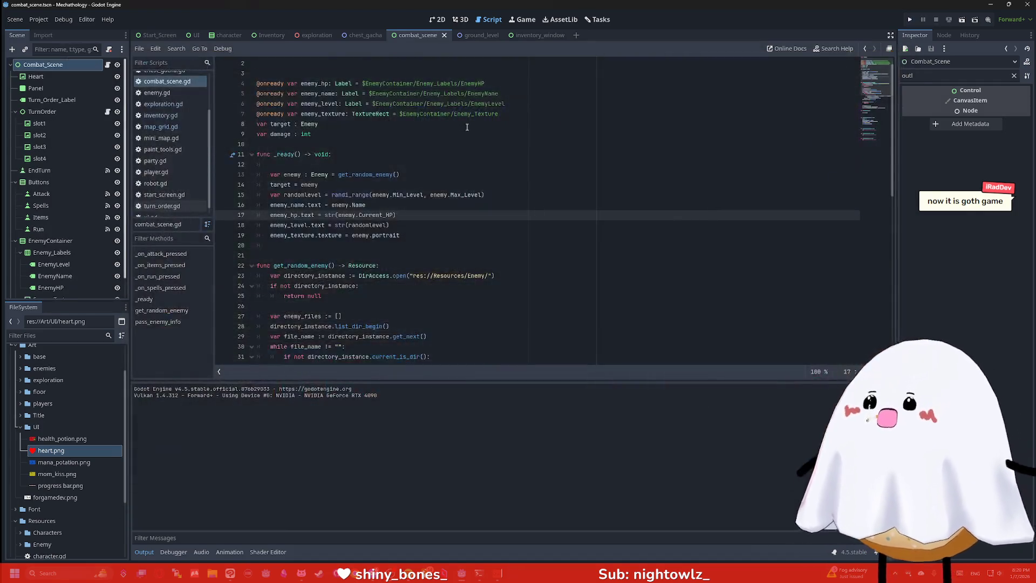
Move the Heart node into EnemyContainer and view it on the 2D canvas
mouse_move(50, 76)
mouse_down()
mouse_move(56, 241)
mouse_move(58, 228)
mouse_up()
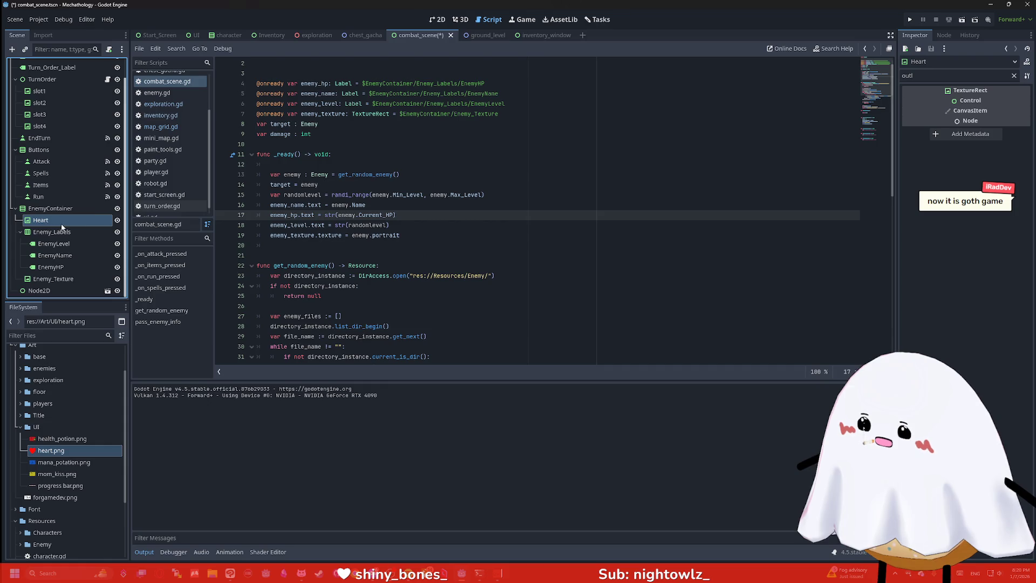
click(462, 19)
click(438, 19)
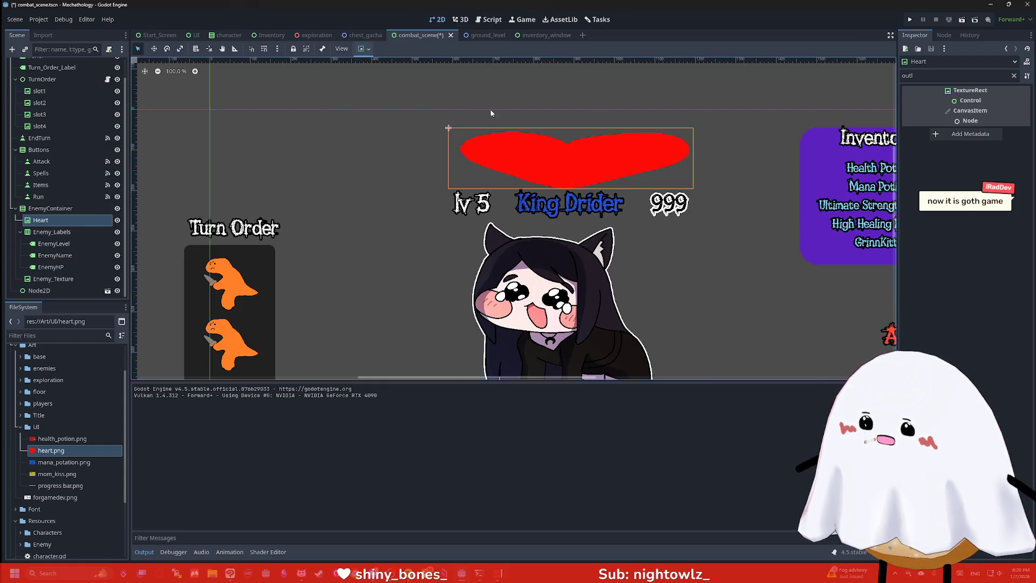
Put Heart with its EnemyHP child under Enemy_Labels, place 999 on the heart, and run
drag(40, 220, 62, 265)
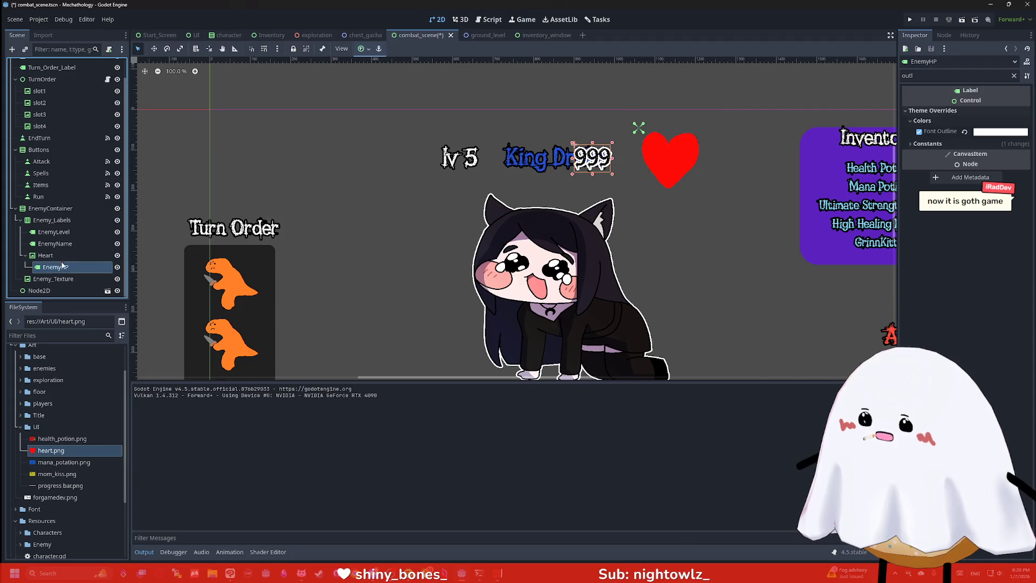
drag(593, 158, 672, 154)
click(655, 91)
scroll(654, 93, up, 3)
click(909, 19)
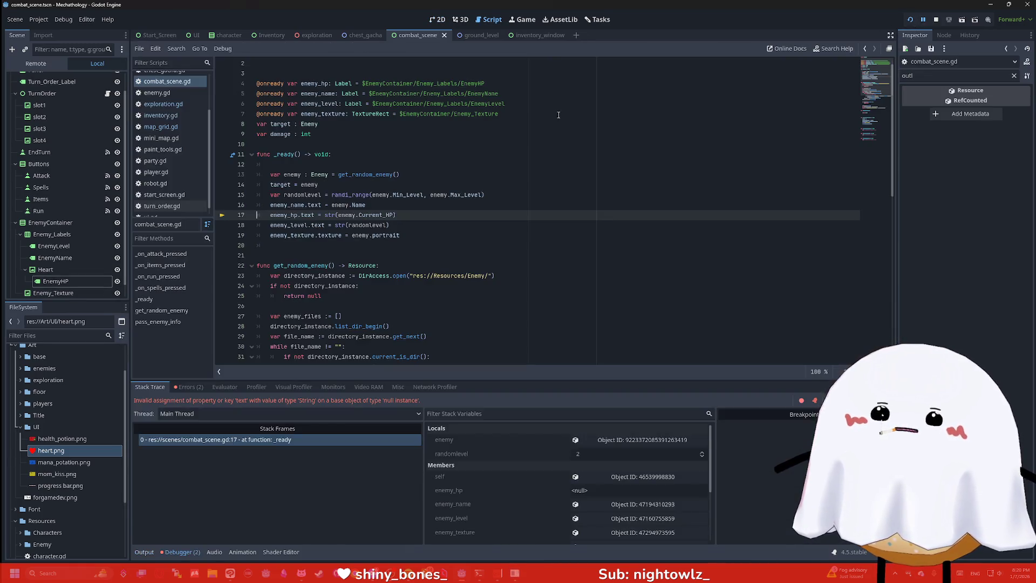
Point enemy_hp on line 4 to $EnemyContainer/Enemy_Labels/Heart/EnemyHP and relaunch the game
scroll(374, 174, up, 1)
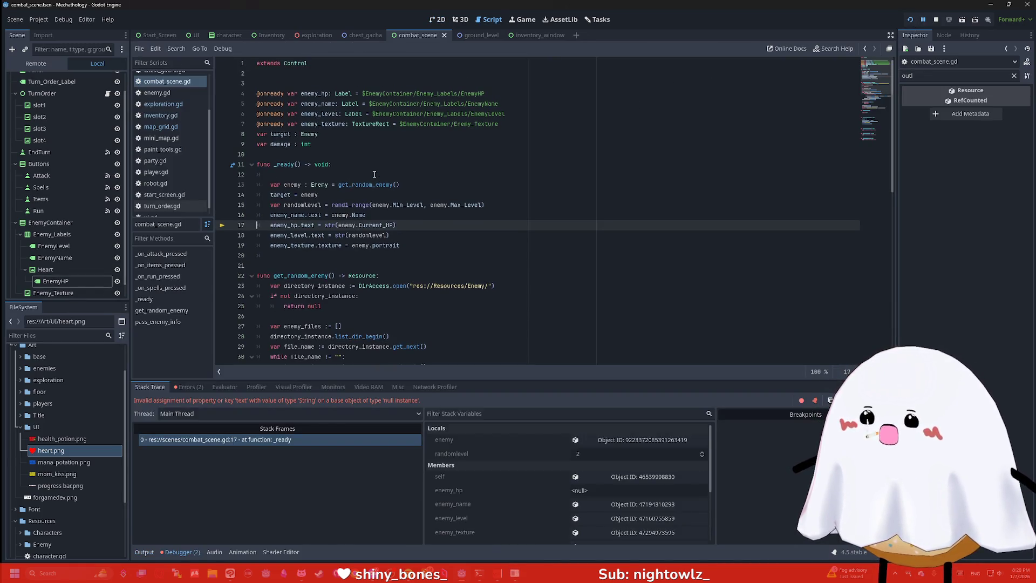
mouse_move(56, 281)
mouse_down()
mouse_move(487, 94)
mouse_move(362, 94)
mouse_up()
key(BackSpace)
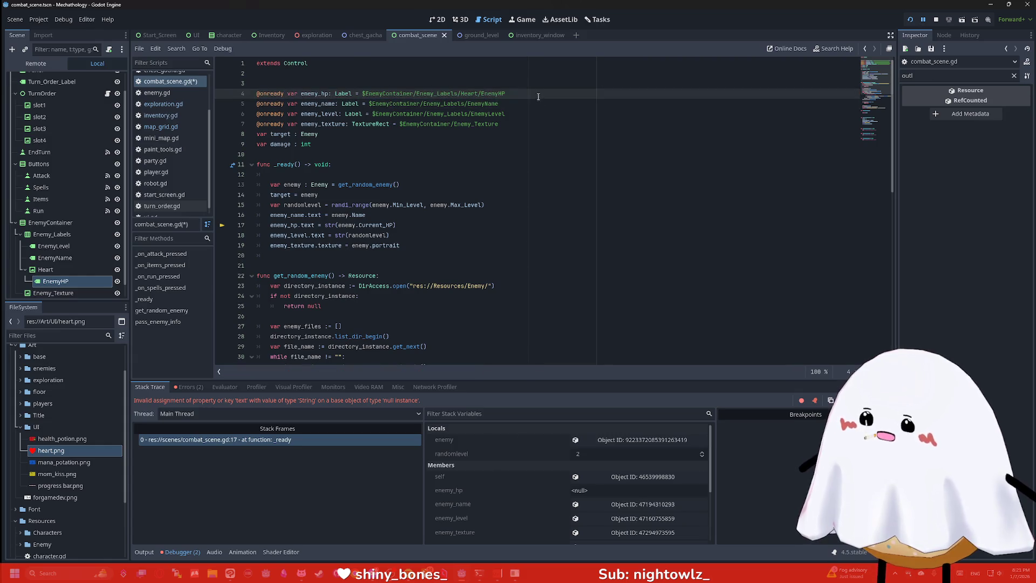
click(910, 20)
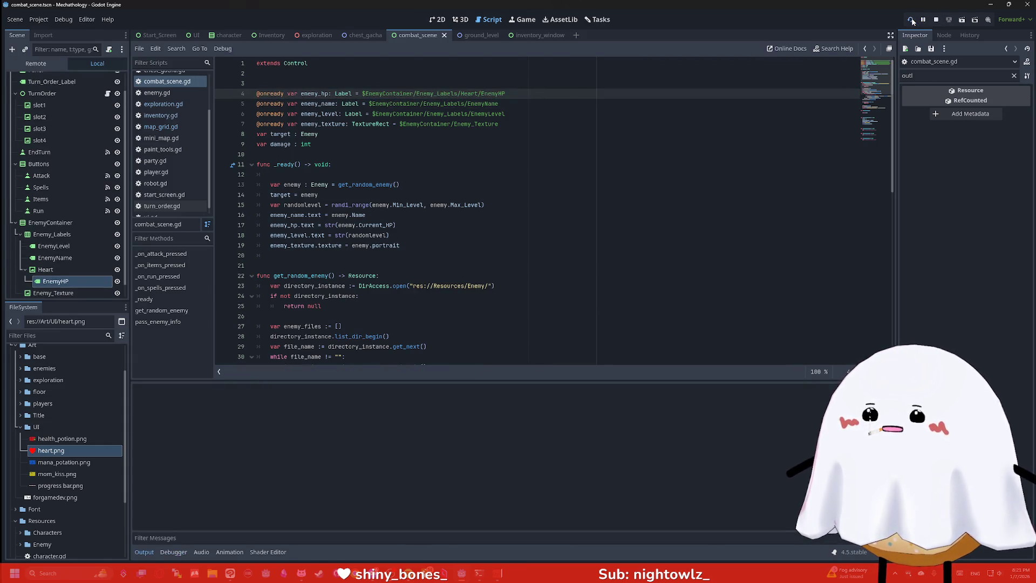
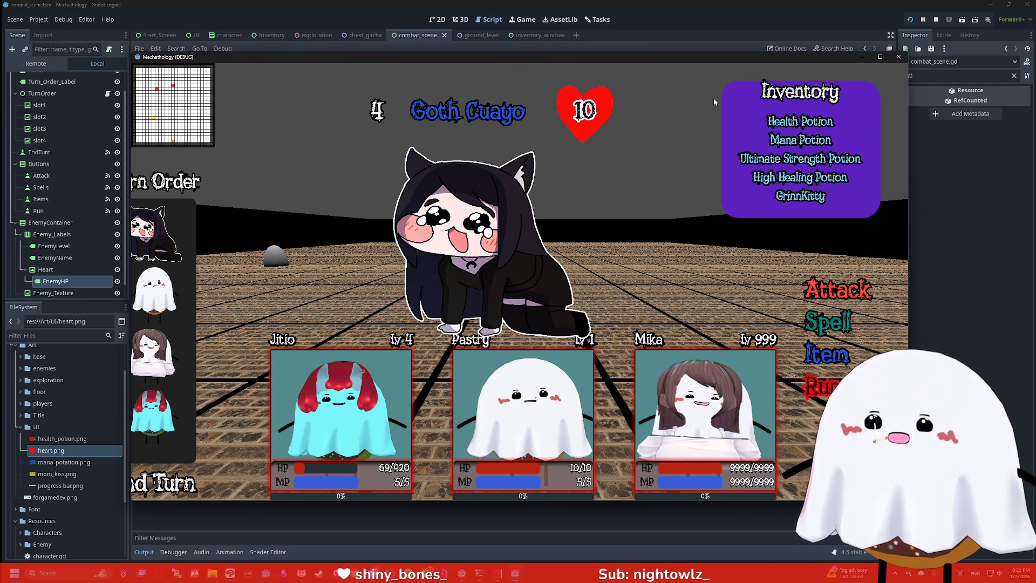
Close the running Mechathology game window and bring up heart.png in Clip Studio Paint
click(896, 58)
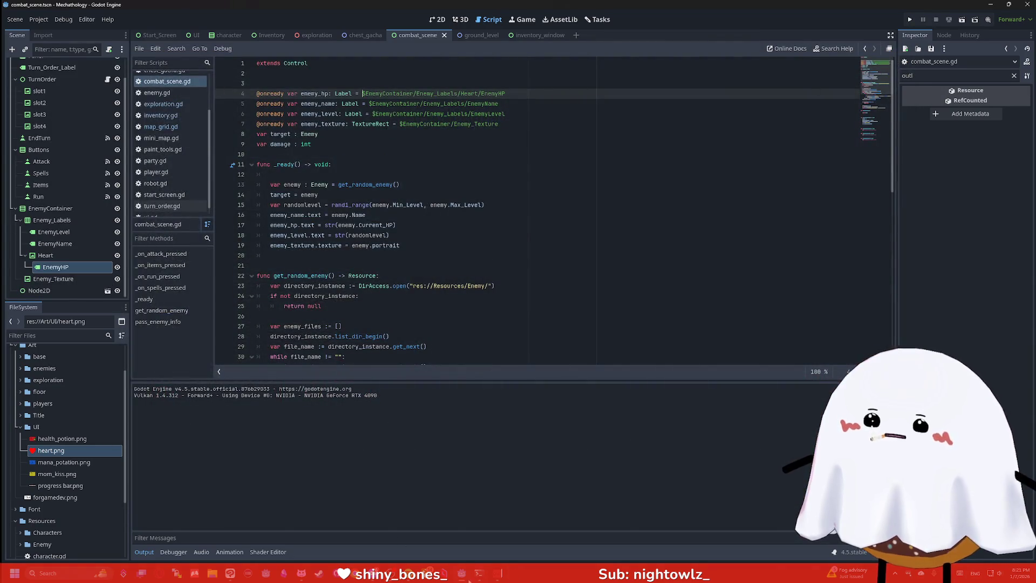
click(236, 575)
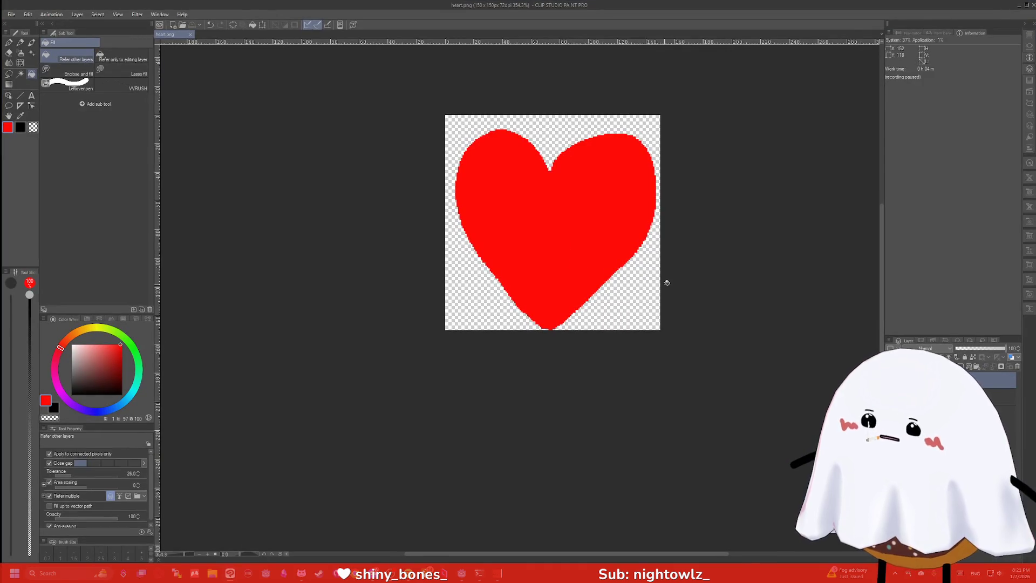
Trace a black Felt-pen outline around the red heart's left lobe, right lobe and lower edge
click(122, 395)
key(p)
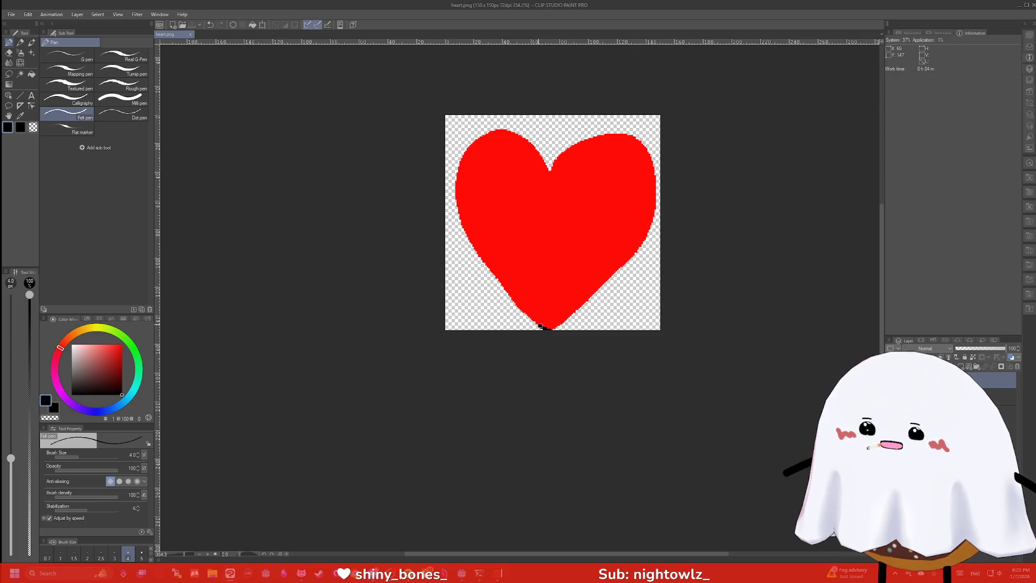
drag(497, 276, 492, 270)
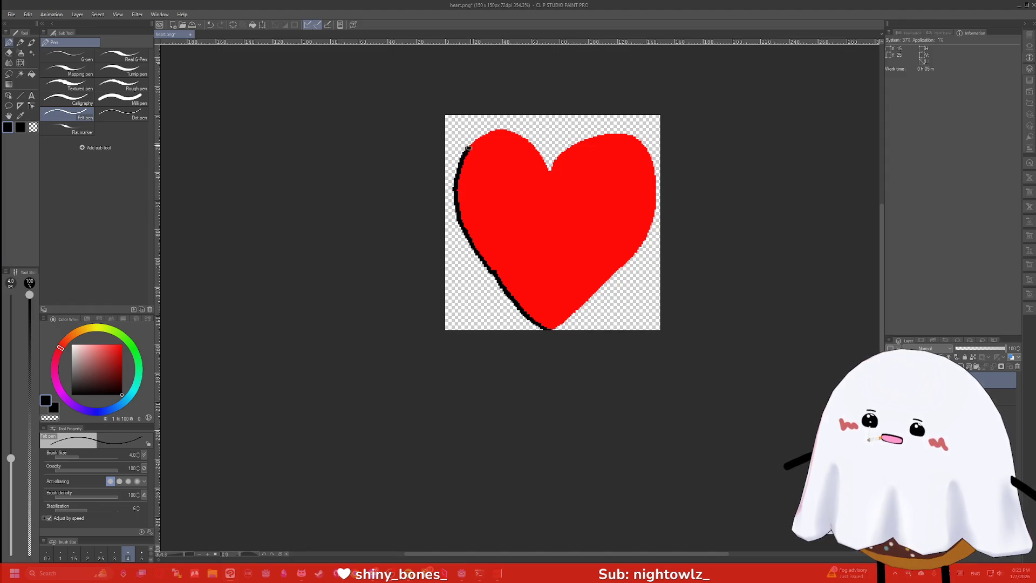
mouse_move(503, 133)
mouse_down()
mouse_move(527, 140)
mouse_move(551, 169)
mouse_up()
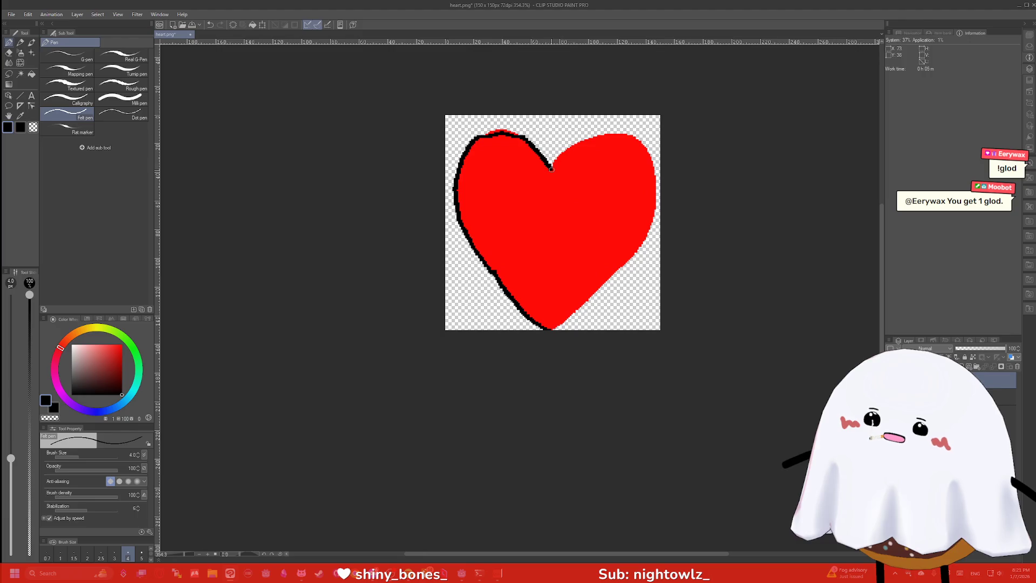
mouse_move(596, 140)
mouse_down()
mouse_move(626, 133)
mouse_move(657, 210)
mouse_move(628, 265)
mouse_move(587, 300)
mouse_up()
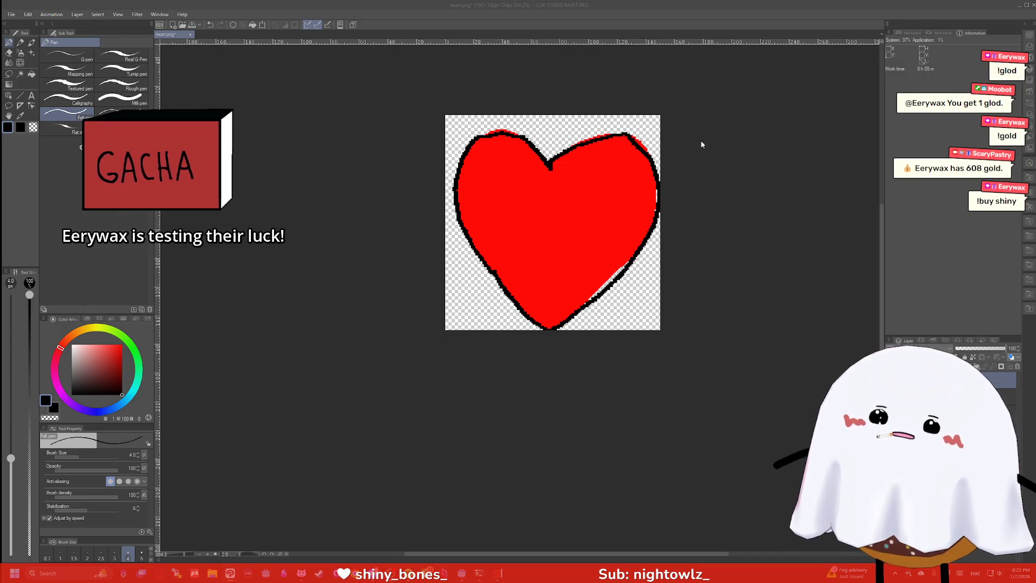
Save over heart.png without layer information and switch back to Godot
key(ctrl+shift+s)
key(Return)
click(538, 285)
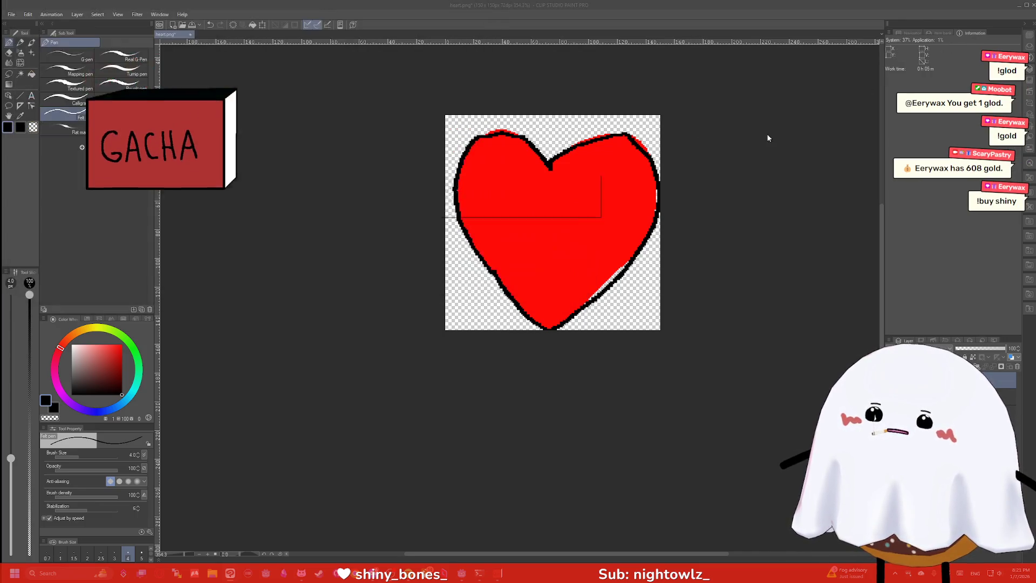
click(541, 207)
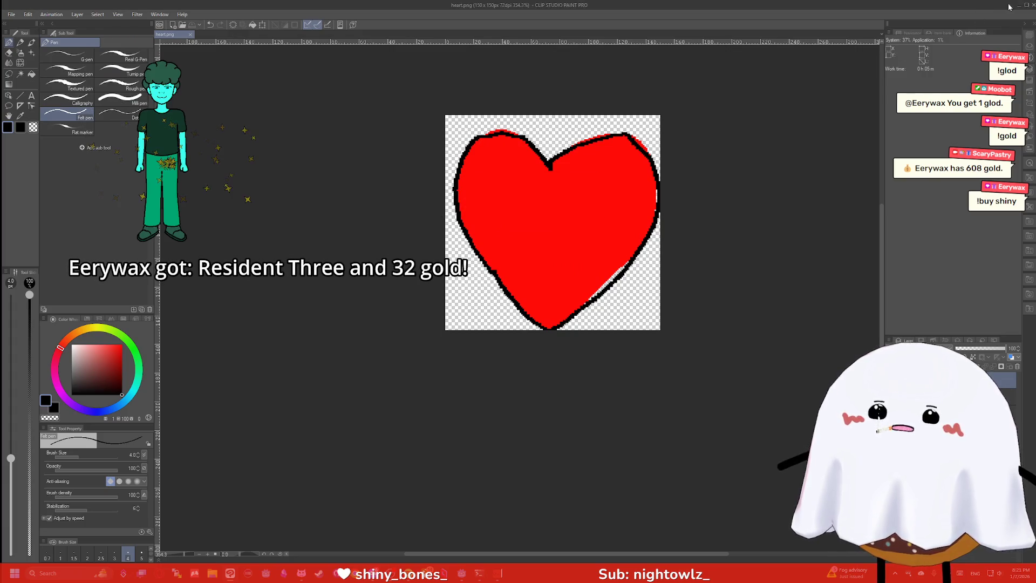
key(alt+Tab)
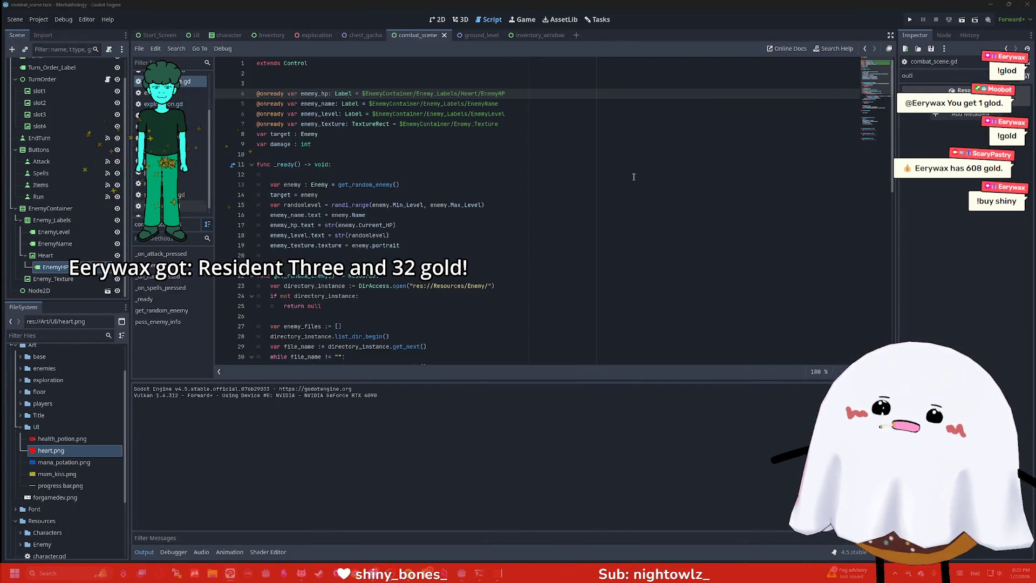
Test-run the game to check the outlined heart, inspect it in the 2D combat scene, then return to Clip Studio
key(F5)
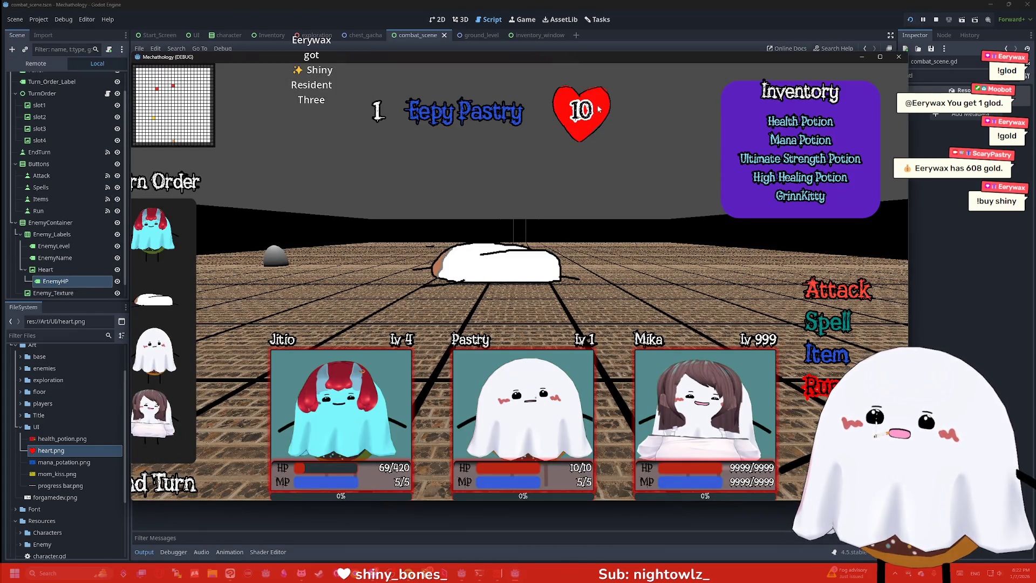
click(897, 57)
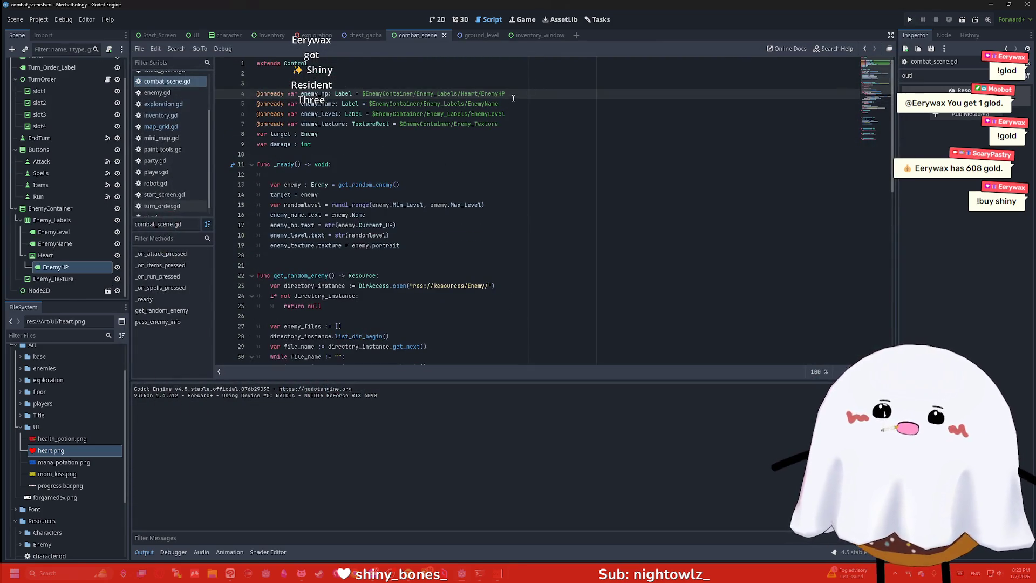
click(460, 19)
click(437, 19)
scroll(566, 125, down, 2)
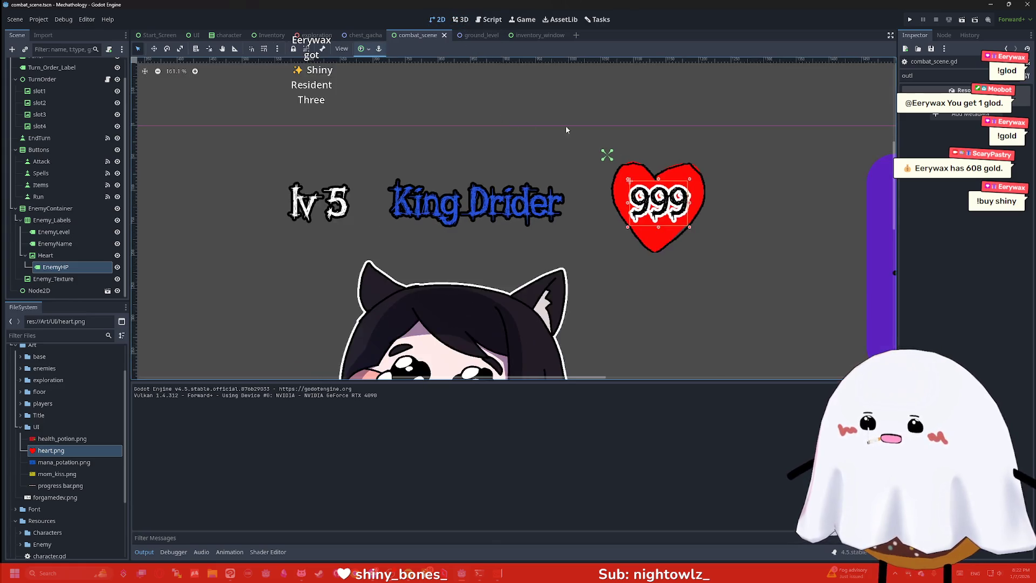
scroll(629, 138, up, 2)
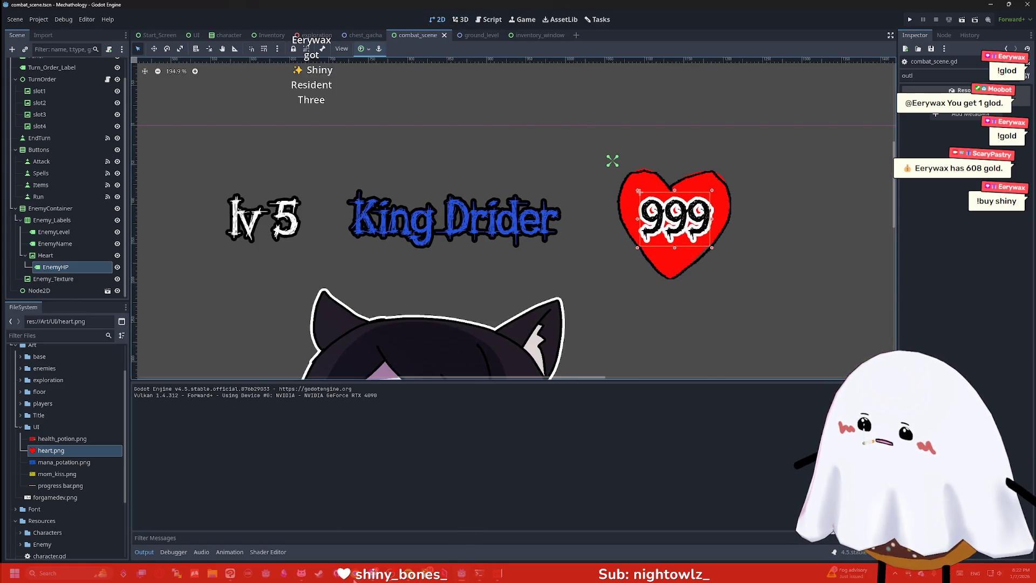
key(alt+Tab)
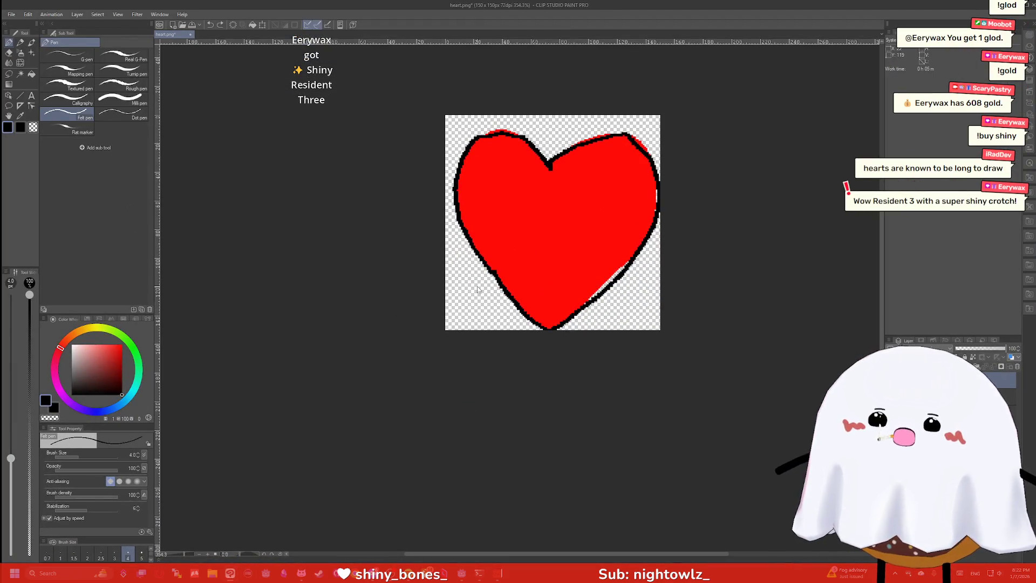
Clear the old strokes, redraw the heart outline in black and fill its interior red
key(ctrl+z)
key(ctrl+z)
key(ctrl+z)
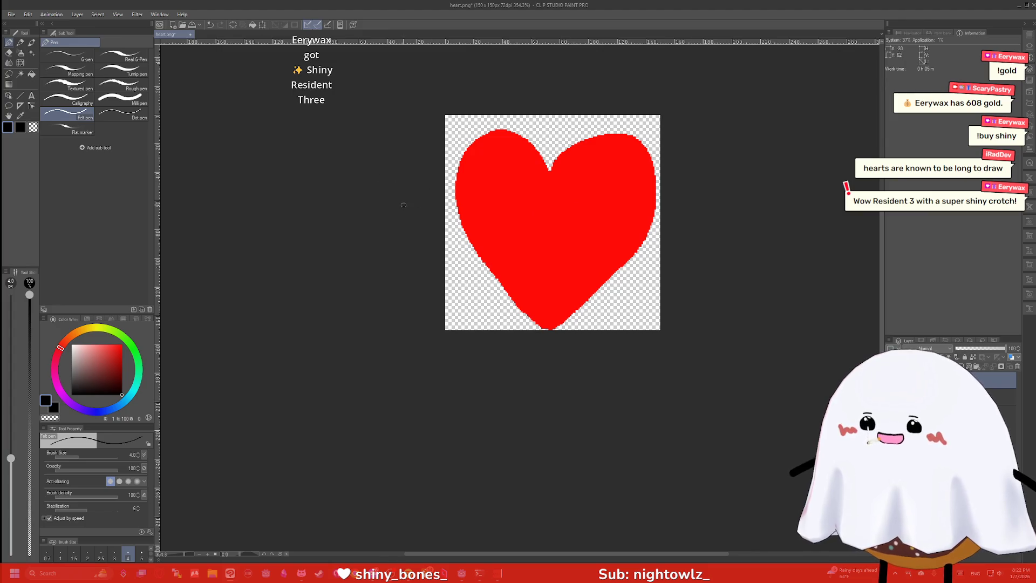
key(ctrl+z)
key(ctrl+z)
key(ctrl+z)
key(ctrl+z)
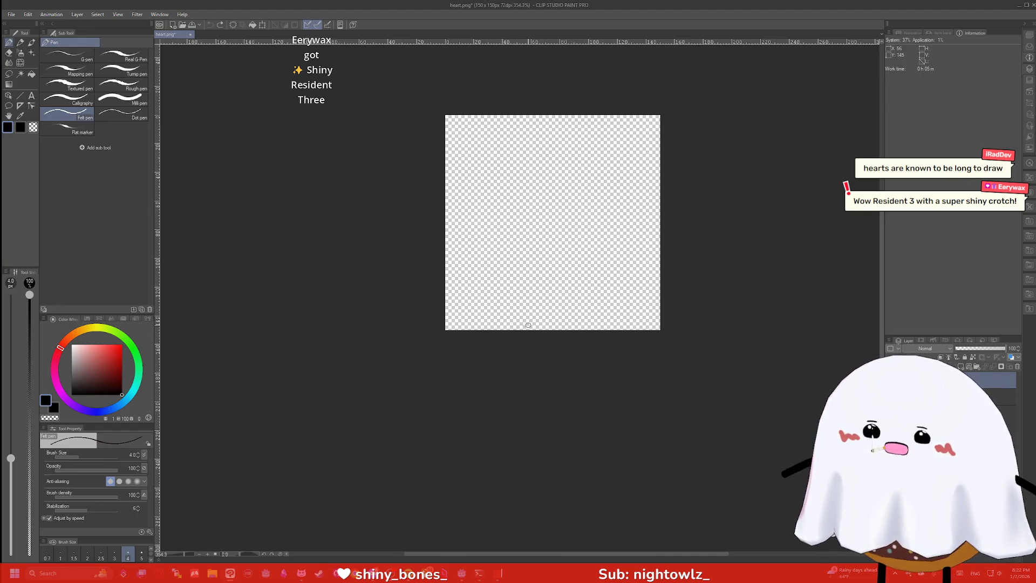
drag(494, 293, 468, 241)
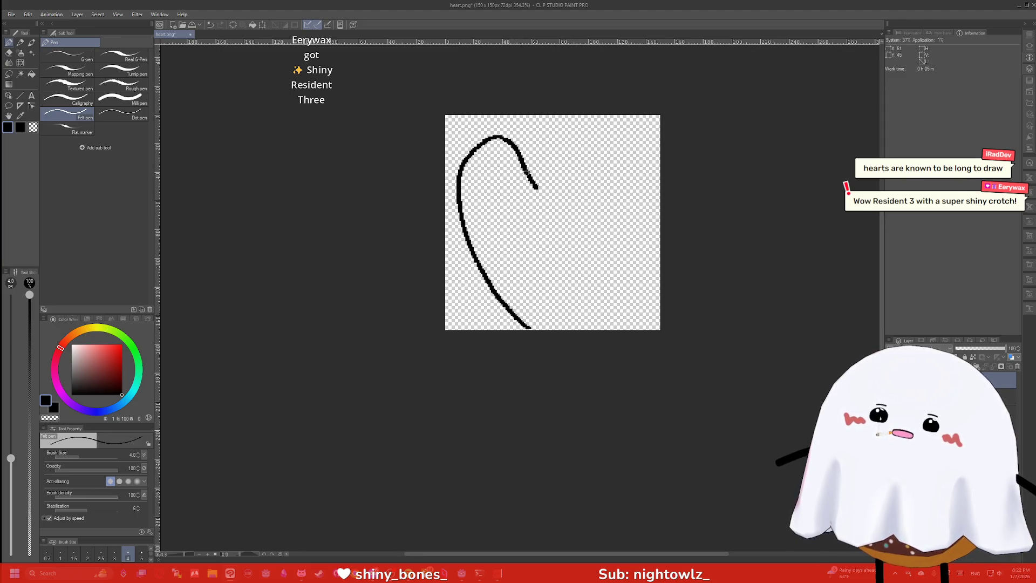
key(ctrl+z)
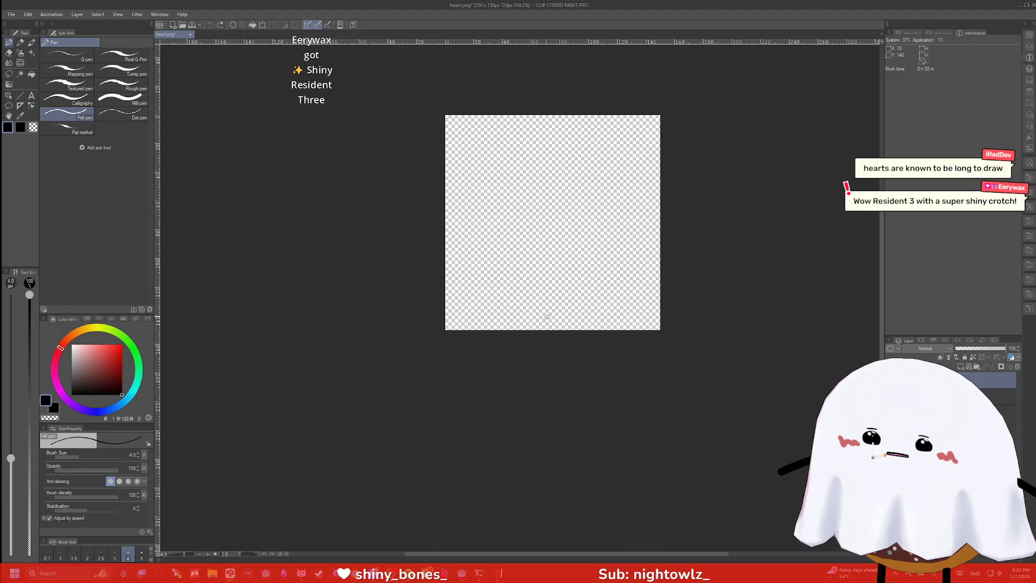
drag(547, 326, 518, 296)
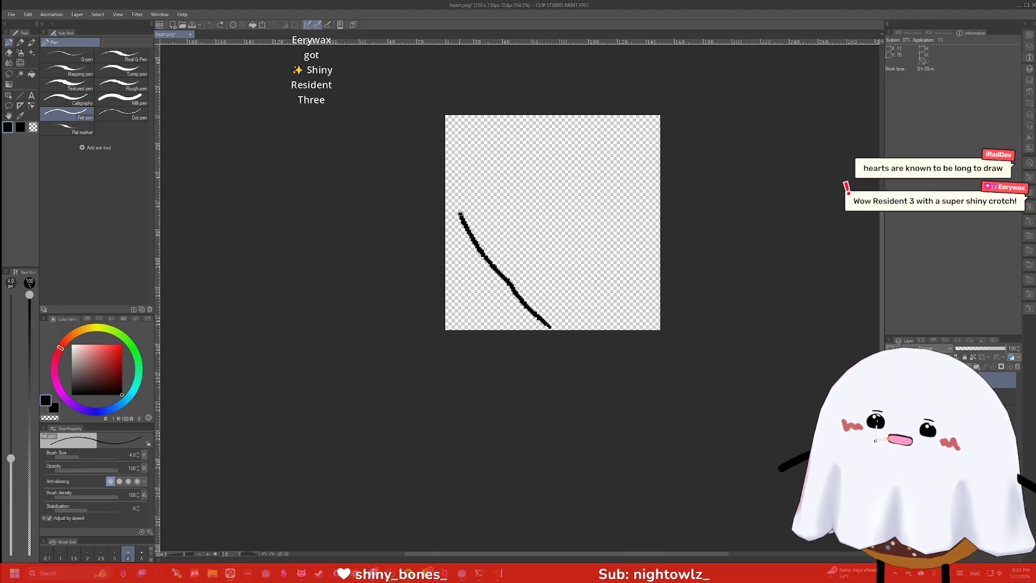
mouse_move(546, 180)
mouse_down()
mouse_move(599, 143)
mouse_move(649, 204)
mouse_move(611, 271)
mouse_up()
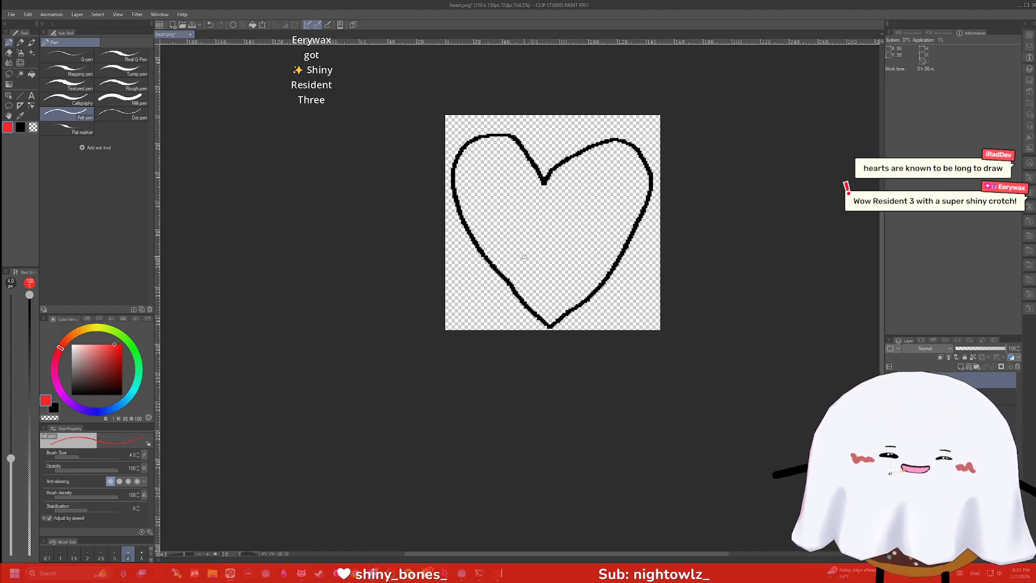
key(g)
click(524, 240)
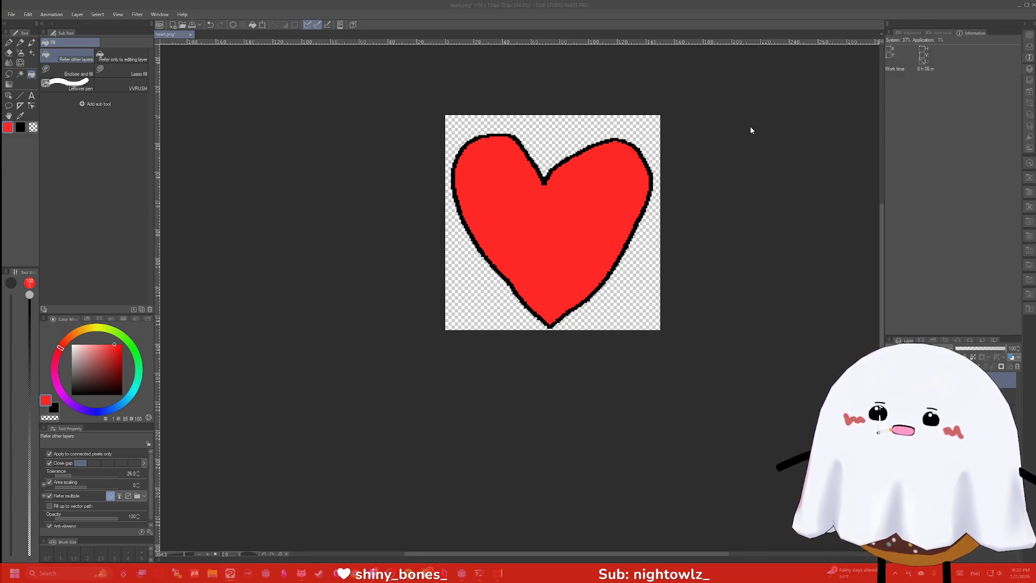
Save the redrawn heart over heart.png, accepting lost layer information, and close Clip Studio Paint
key(ctrl+shift+s)
key(Return)
key(y)
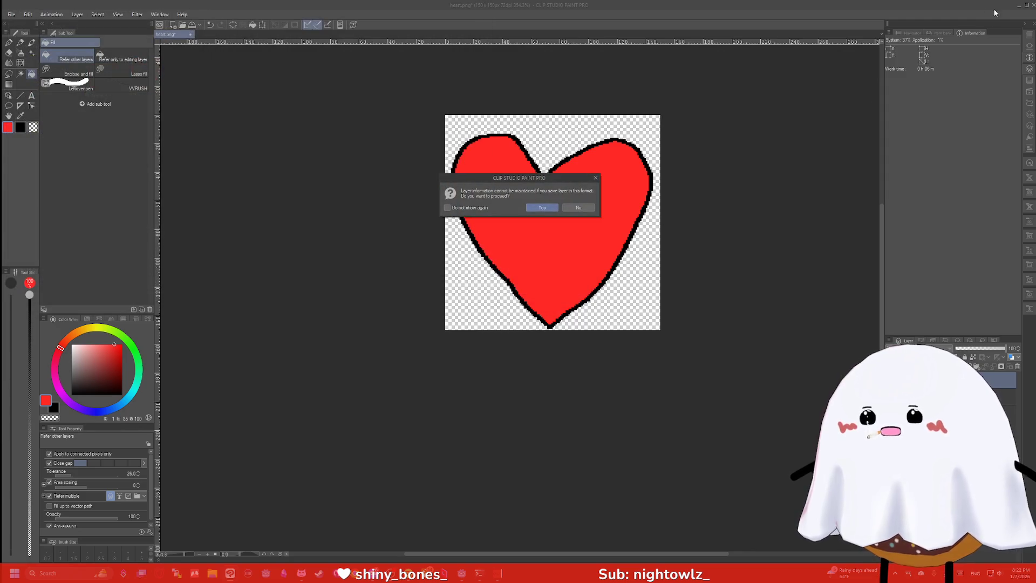
key(Return)
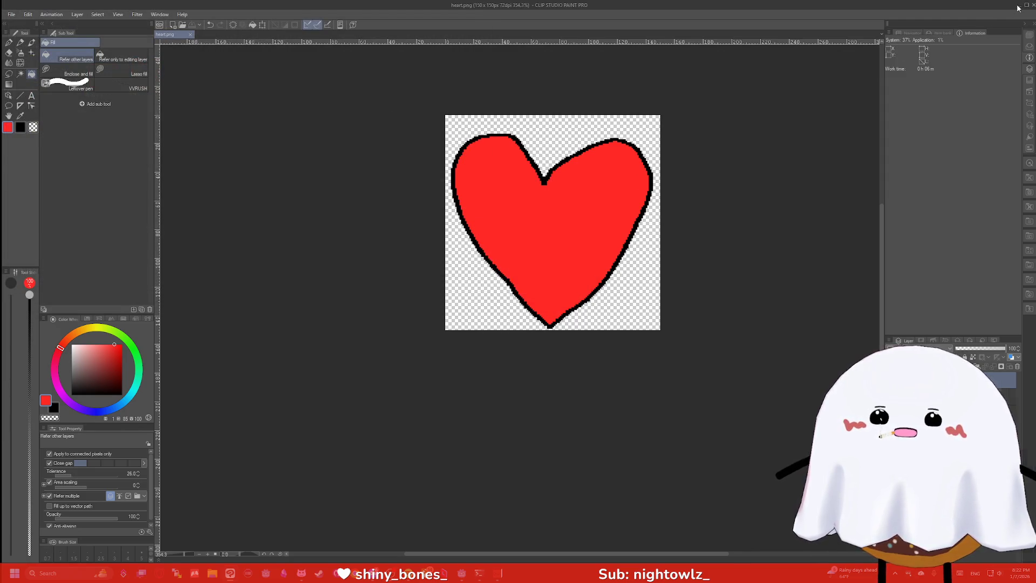
click(1019, 6)
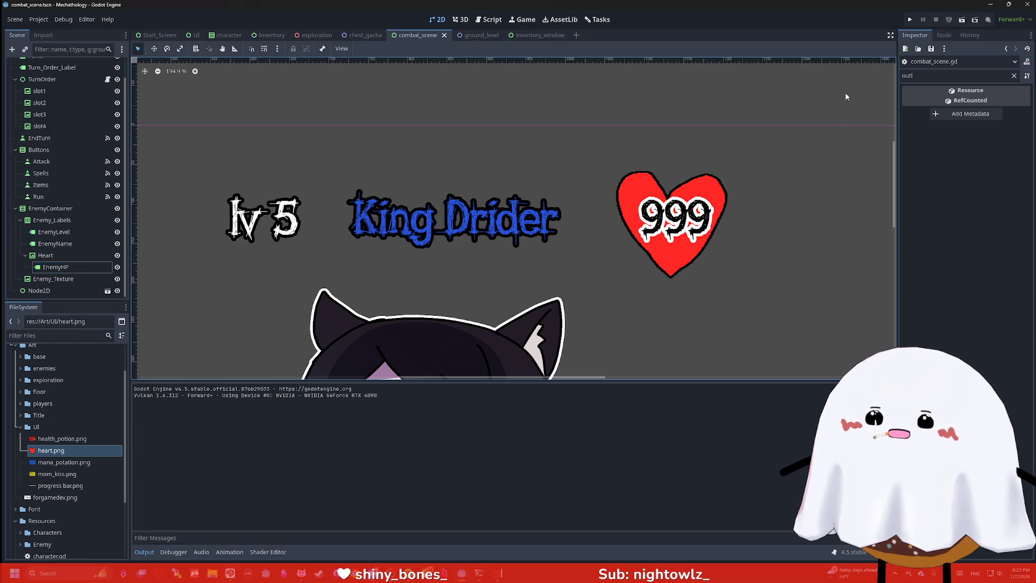
Run the project to check the redrawn heart, then return to heart.png in Clip Studio Paint
click(909, 20)
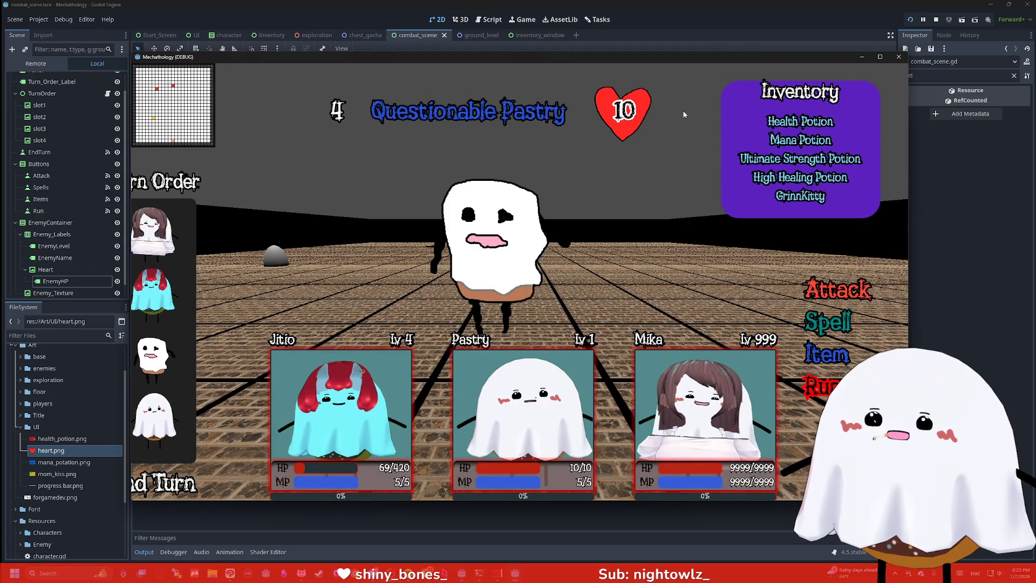
click(899, 57)
scroll(482, 150, up, 1)
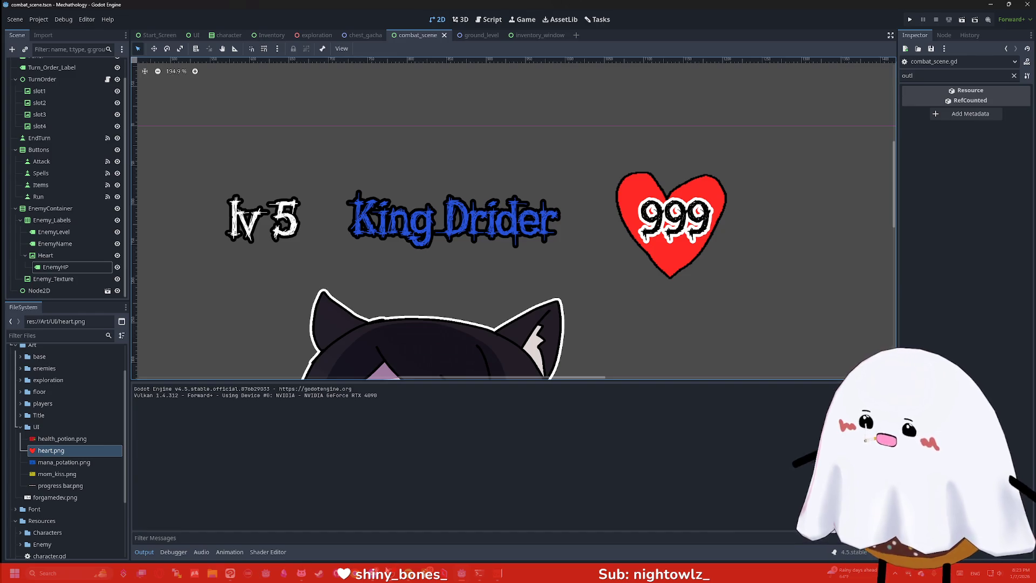
click(228, 574)
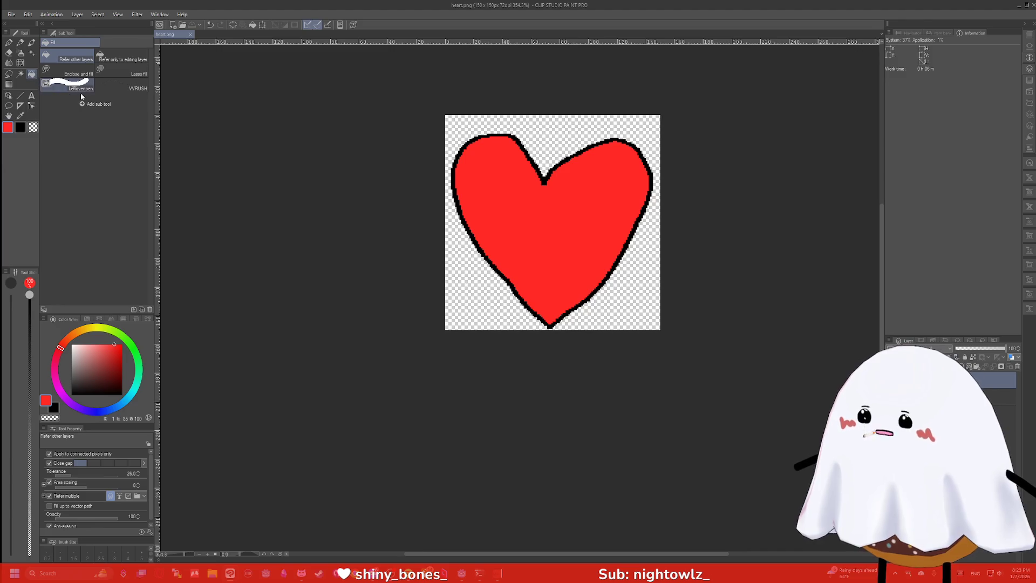
Clear the heart from the canvas and draw a black star outline with the pen
key(ctrl+z)
key(ctrl+z)
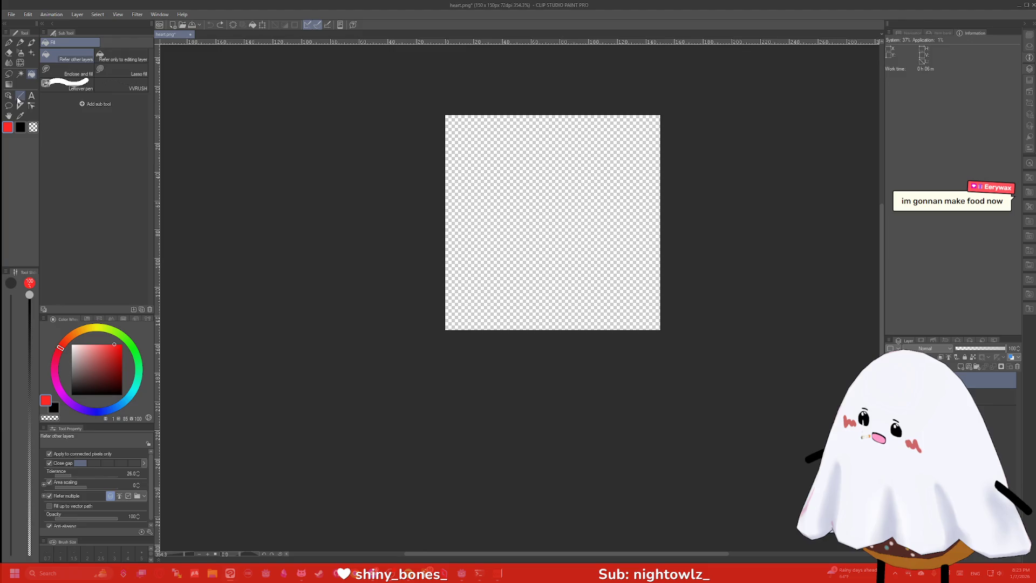
click(20, 95)
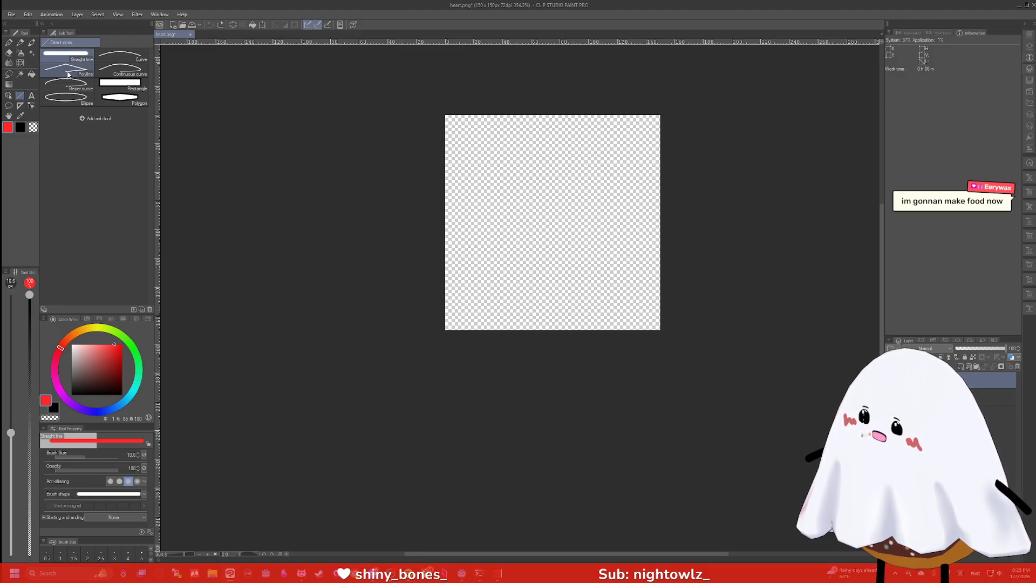
key(p)
drag(541, 290, 463, 324)
key(ctrl+z)
click(122, 394)
mouse_move(545, 277)
mouse_down()
mouse_move(474, 324)
mouse_move(514, 249)
mouse_move(447, 232)
mouse_move(491, 225)
mouse_move(556, 151)
mouse_move(567, 199)
mouse_move(599, 221)
mouse_move(647, 226)
mouse_move(590, 252)
mouse_move(636, 310)
mouse_move(549, 273)
mouse_up()
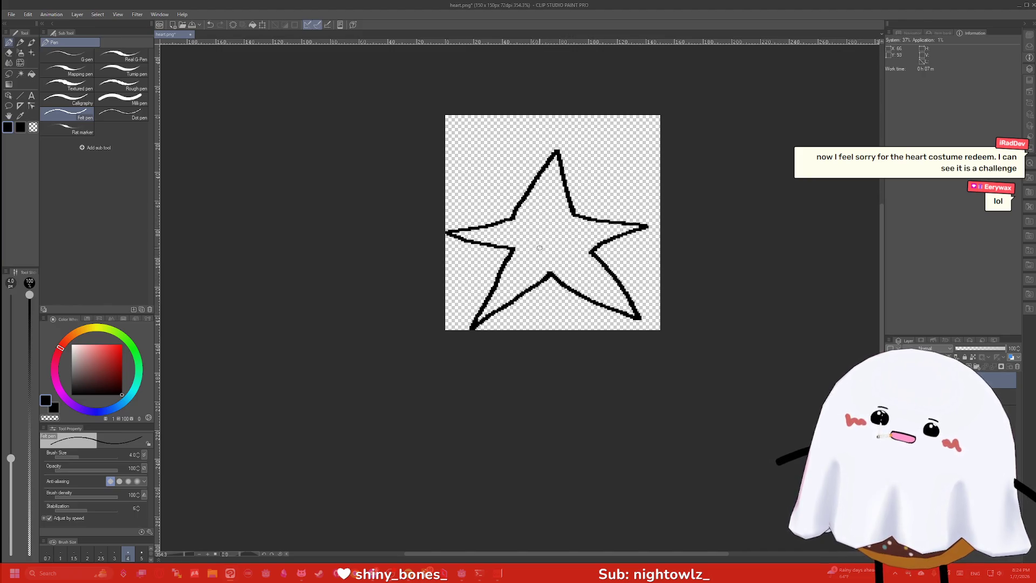
Fill the star's interior with yellow
drag(115, 335, 99, 327)
click(120, 347)
key(g)
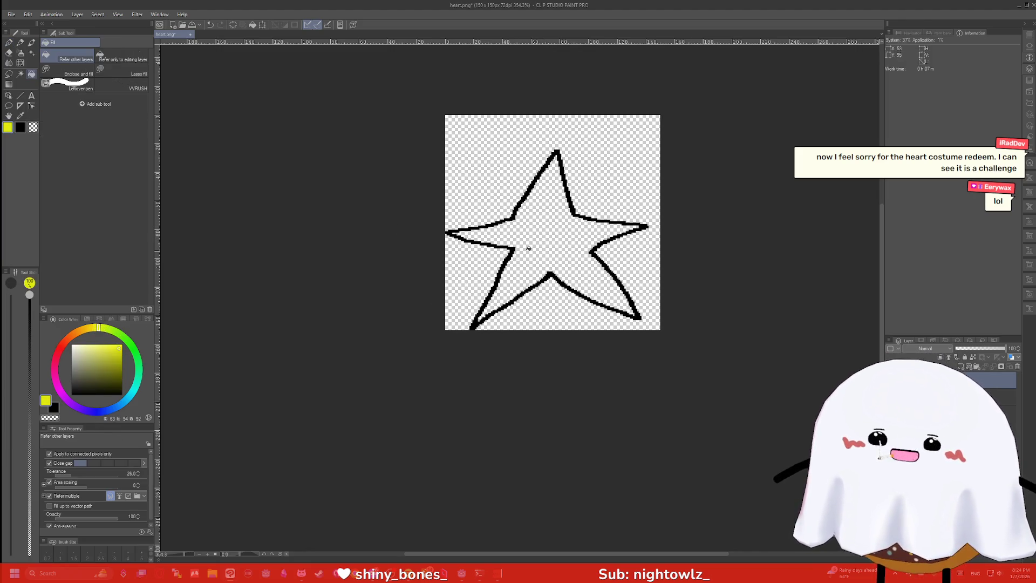
click(528, 239)
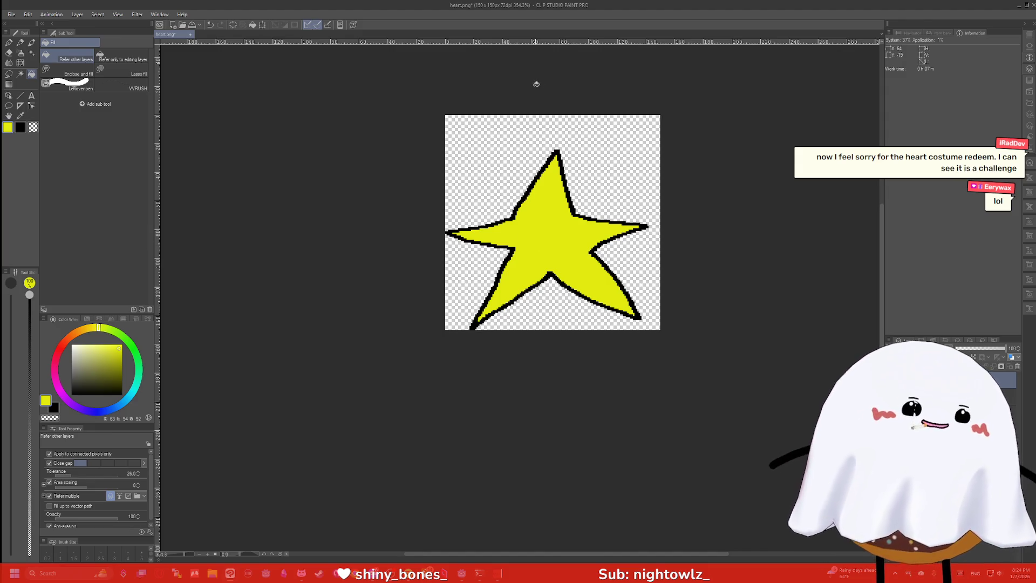
Save the image as star.png, accepting layer flattening, then undo the star off the canvas
key(ctrl+shift+s)
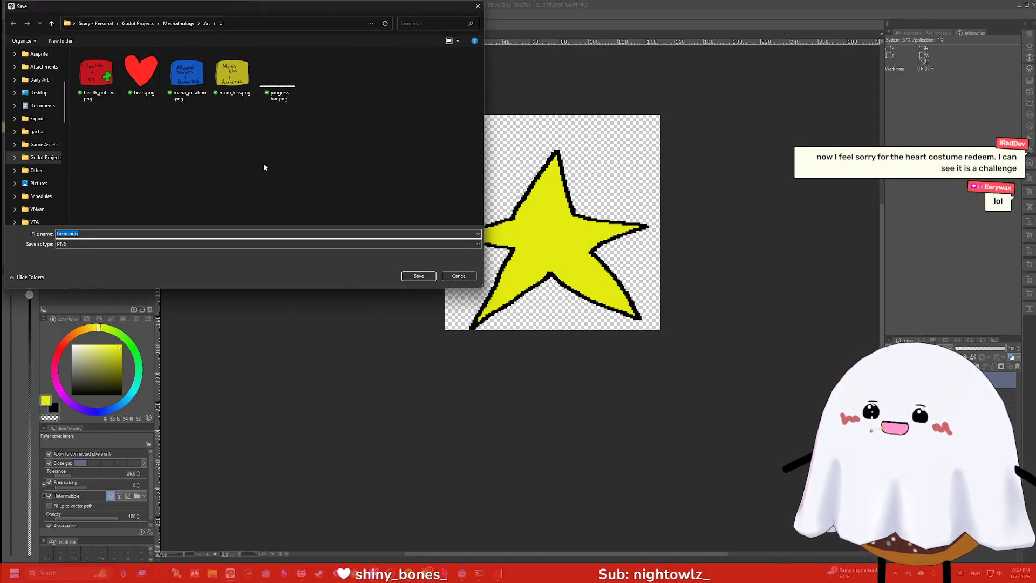
text(star)
key(Return)
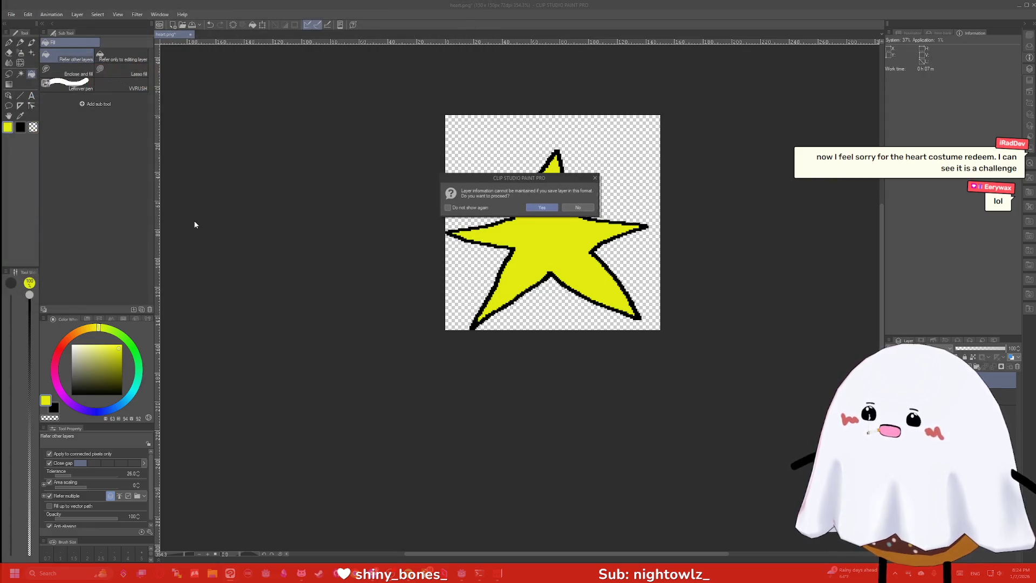
click(542, 208)
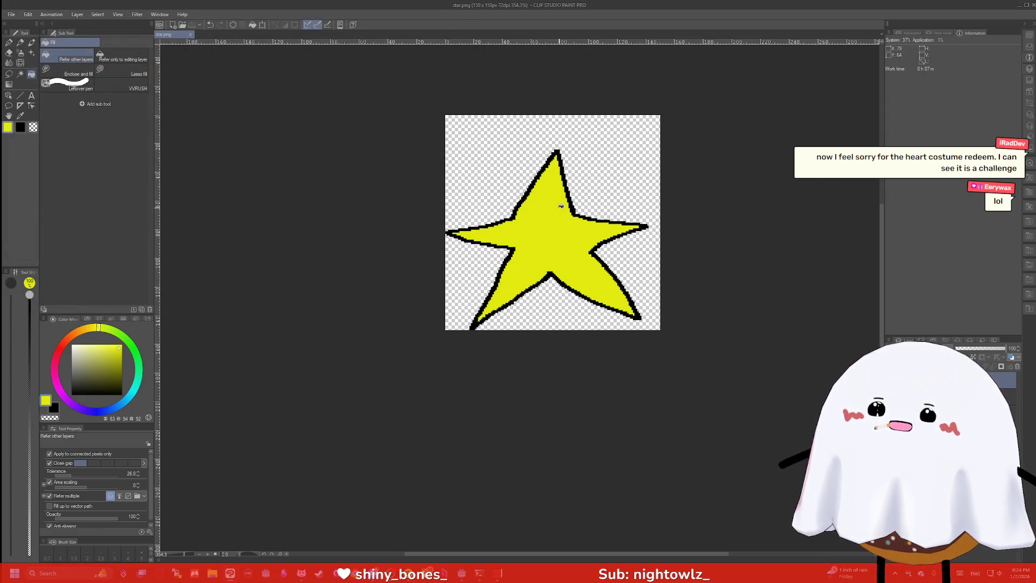
key(ctrl+z)
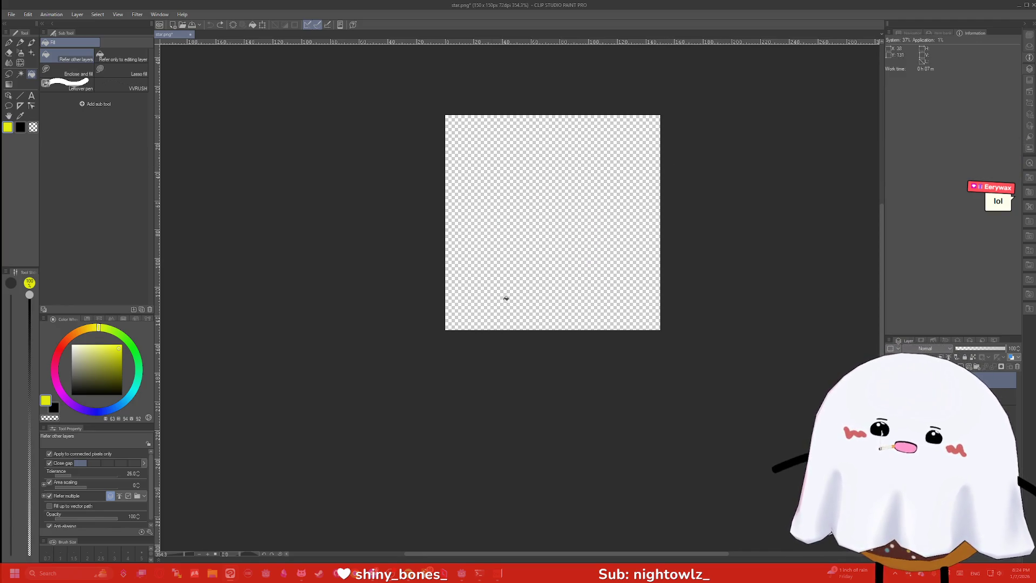
Redraw a fresh black star outline, retrying until the shape looks right
key(p)
drag(542, 293, 466, 329)
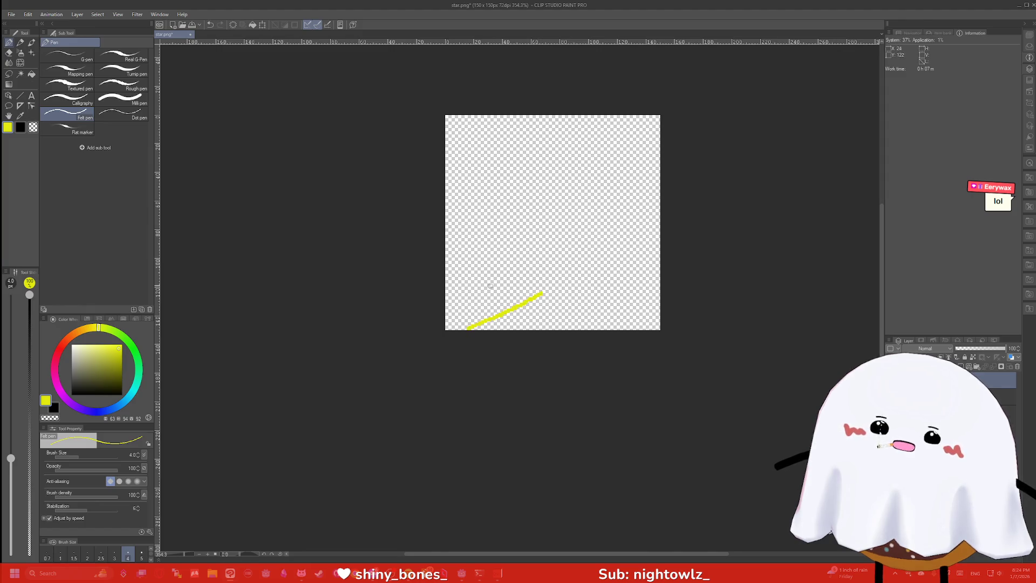
key(ctrl+z)
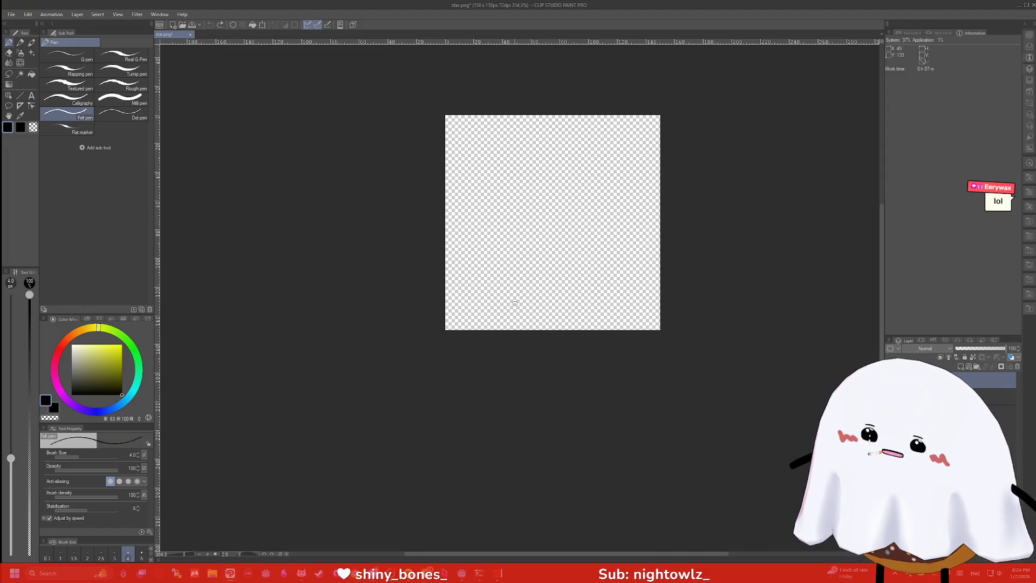
mouse_move(546, 288)
mouse_down()
mouse_move(448, 328)
mouse_move(512, 230)
mouse_move(454, 216)
mouse_move(528, 172)
mouse_move(559, 111)
mouse_move(631, 163)
mouse_move(659, 167)
mouse_move(605, 216)
mouse_move(644, 294)
mouse_move(540, 286)
mouse_up()
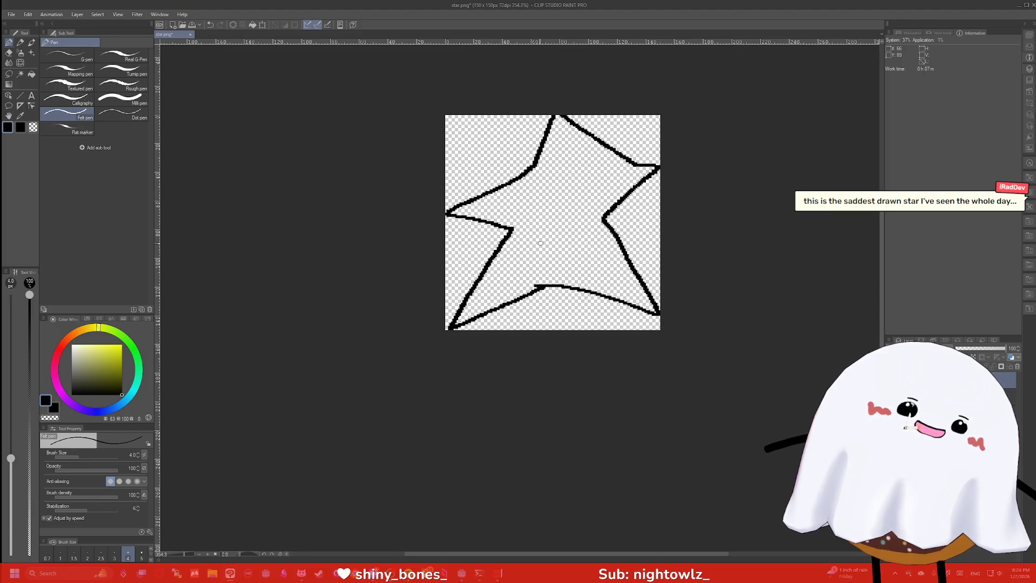
key(ctrl+z)
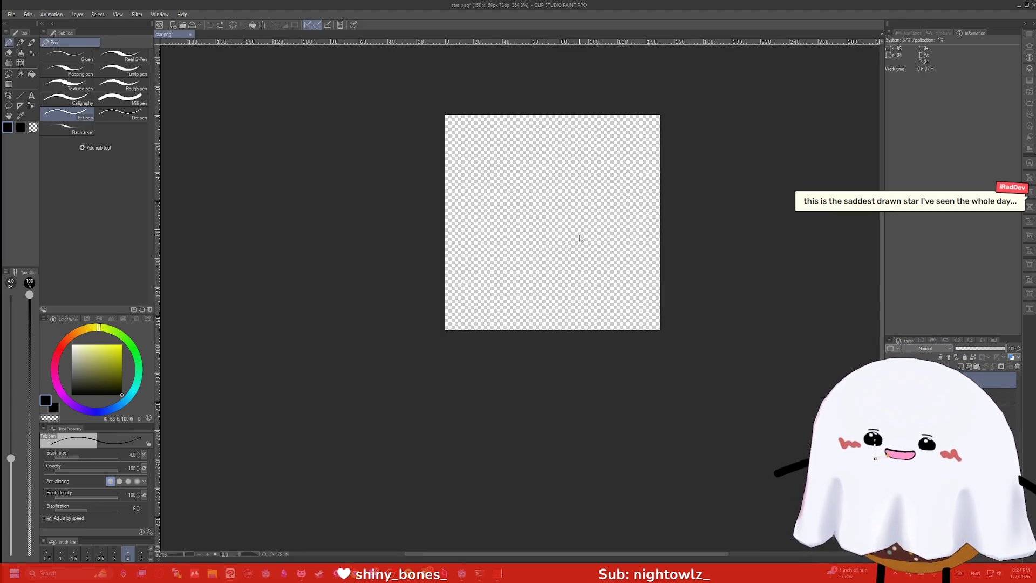
mouse_move(554, 258)
mouse_down()
mouse_move(463, 325)
mouse_move(517, 217)
mouse_move(477, 182)
mouse_move(452, 177)
mouse_move(542, 152)
mouse_move(564, 119)
mouse_move(628, 192)
mouse_move(659, 283)
mouse_move(605, 288)
mouse_move(588, 311)
mouse_move(550, 260)
mouse_up()
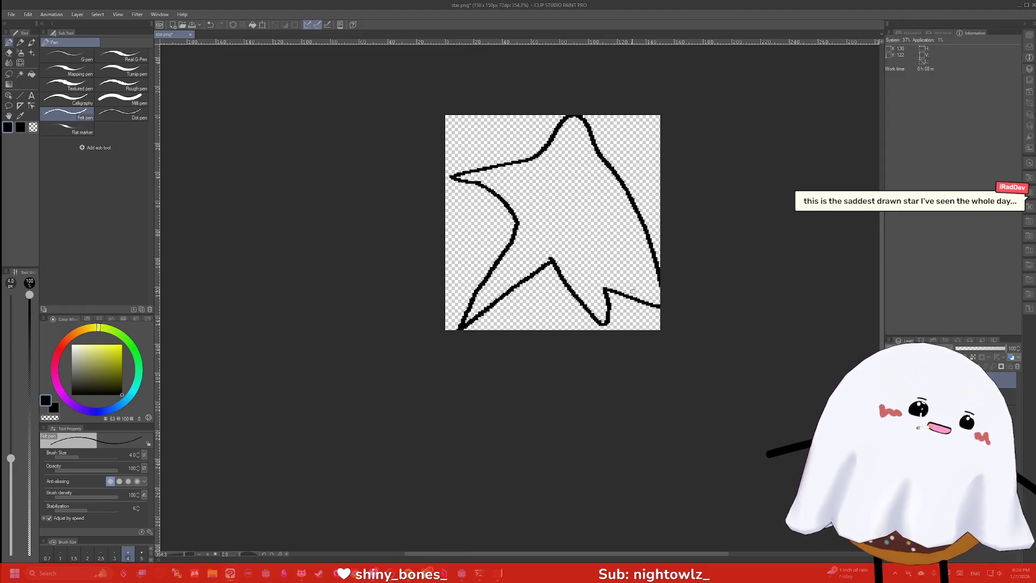
key(ctrl+z)
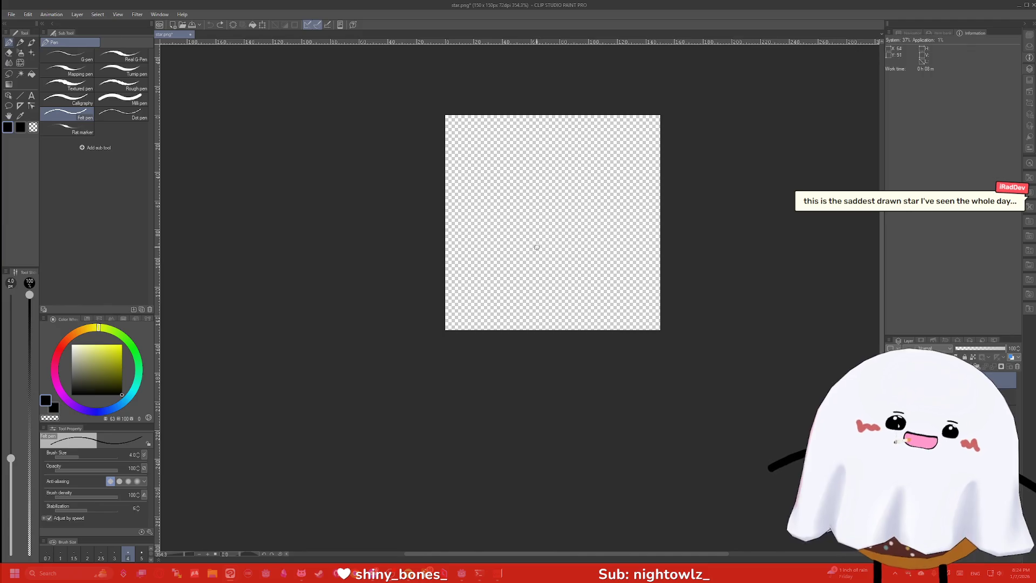
mouse_move(543, 263)
mouse_down()
mouse_move(470, 324)
mouse_move(506, 226)
mouse_move(443, 208)
mouse_move(520, 185)
mouse_move(556, 127)
mouse_move(614, 174)
mouse_move(659, 172)
mouse_move(606, 216)
mouse_move(645, 312)
mouse_move(545, 262)
mouse_up()
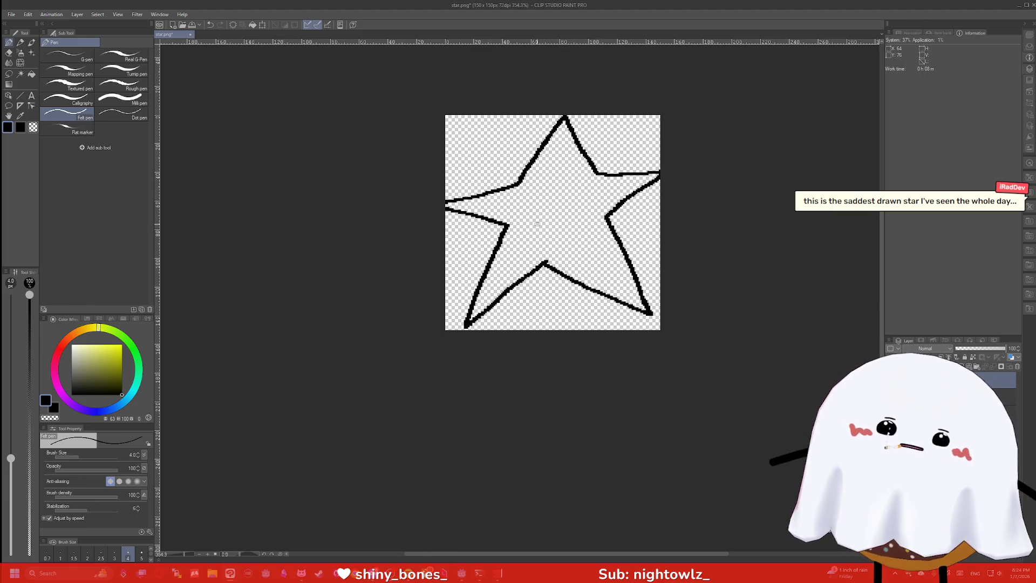
Erase and redraw the crooked left arm and the right arm's edge with the Hard eraser and pen
key(e)
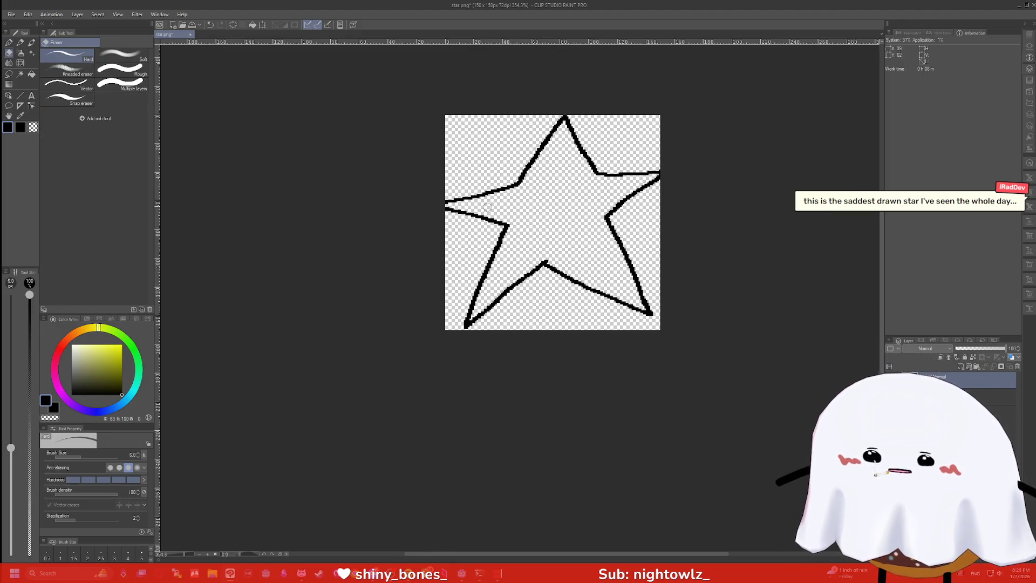
mouse_move(488, 229)
mouse_down()
mouse_move(519, 171)
mouse_move(482, 218)
mouse_move(456, 200)
mouse_move(466, 195)
mouse_up()
key(p)
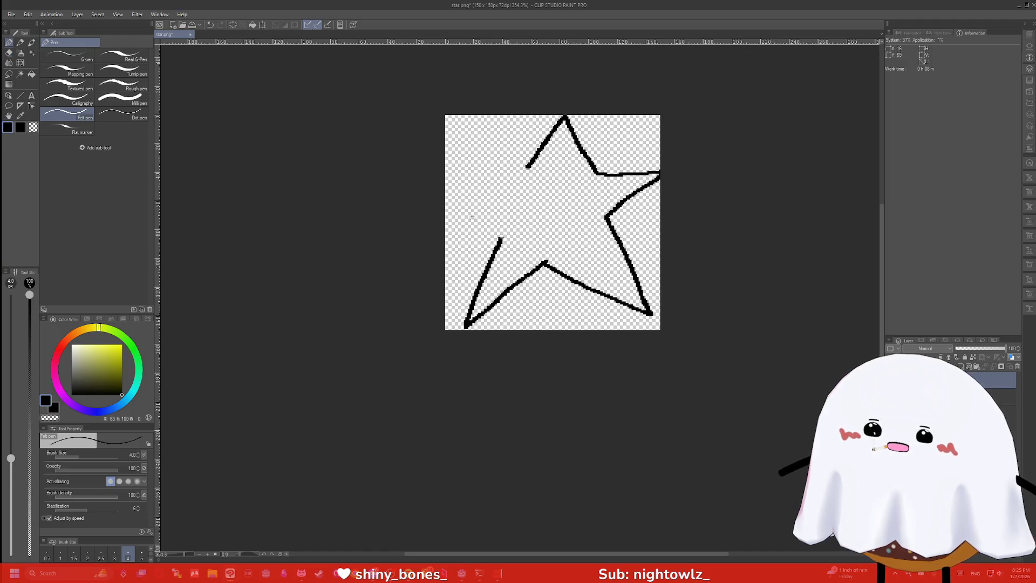
mouse_move(500, 239)
mouse_down()
mouse_move(448, 208)
mouse_move(532, 165)
mouse_up()
key(e)
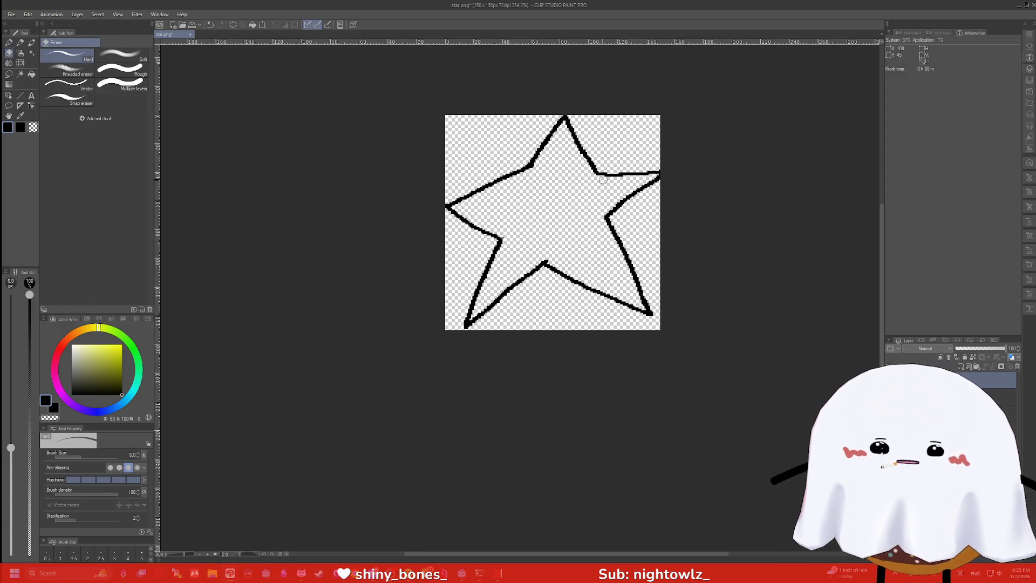
mouse_move(601, 180)
mouse_down()
mouse_move(597, 172)
mouse_move(624, 197)
mouse_move(655, 172)
mouse_move(636, 171)
mouse_up()
key(p)
mouse_move(611, 230)
mouse_down()
mouse_move(656, 208)
mouse_move(598, 168)
mouse_up()
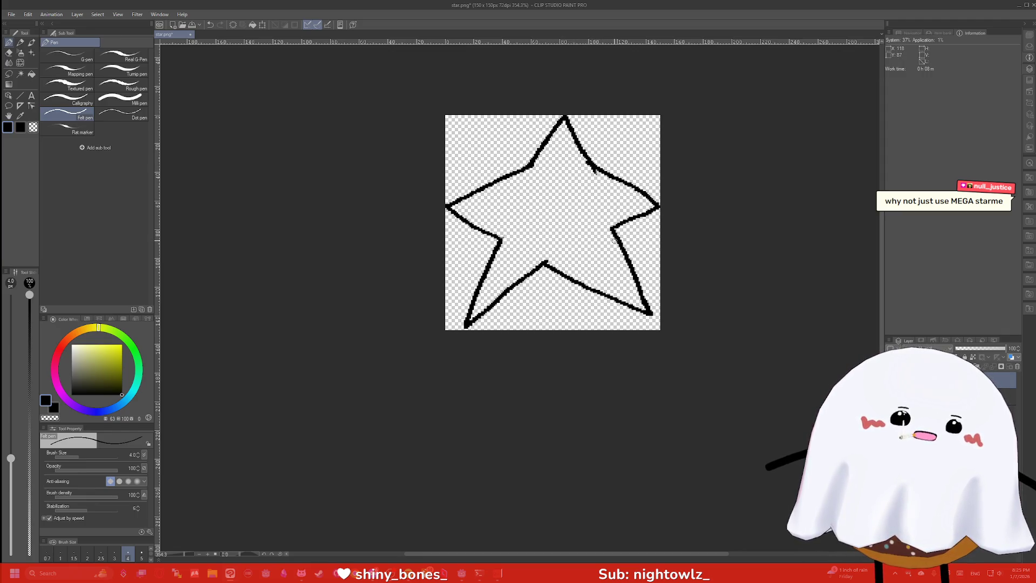
Draw hatched foot curves in the star's lower-right and lower-left arms
drag(590, 286, 626, 260)
drag(607, 282, 613, 289)
drag(613, 278, 631, 288)
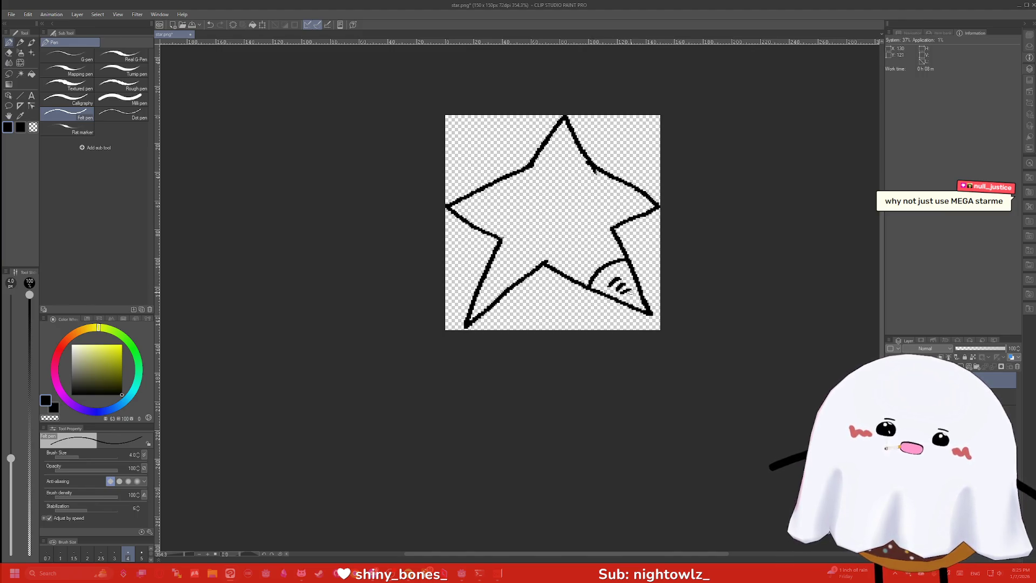
mouse_move(521, 278)
mouse_down()
mouse_move(490, 264)
mouse_move(502, 281)
mouse_up()
drag(492, 284, 499, 288)
drag(488, 289, 491, 293)
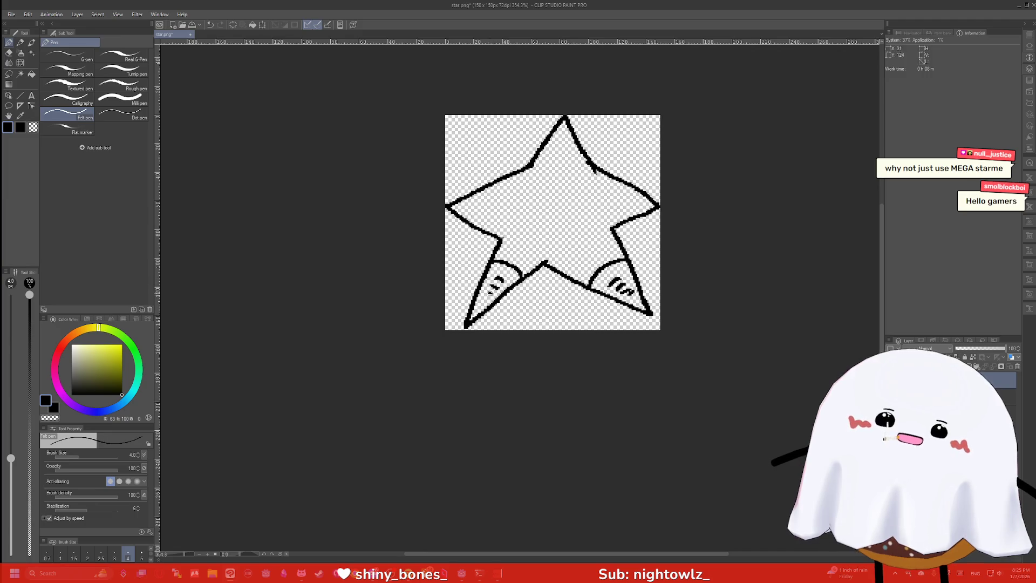
Outline a diamond face with sunglasses inside the star's top point
mouse_move(529, 171)
mouse_down()
mouse_move(564, 208)
mouse_move(604, 168)
mouse_up()
drag(530, 168, 575, 158)
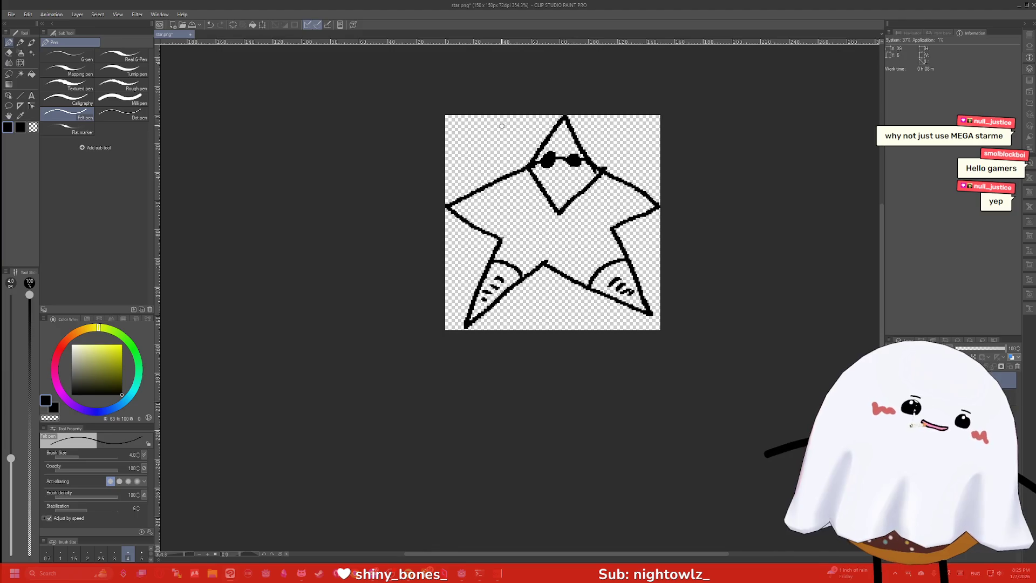
drag(570, 177, 552, 176)
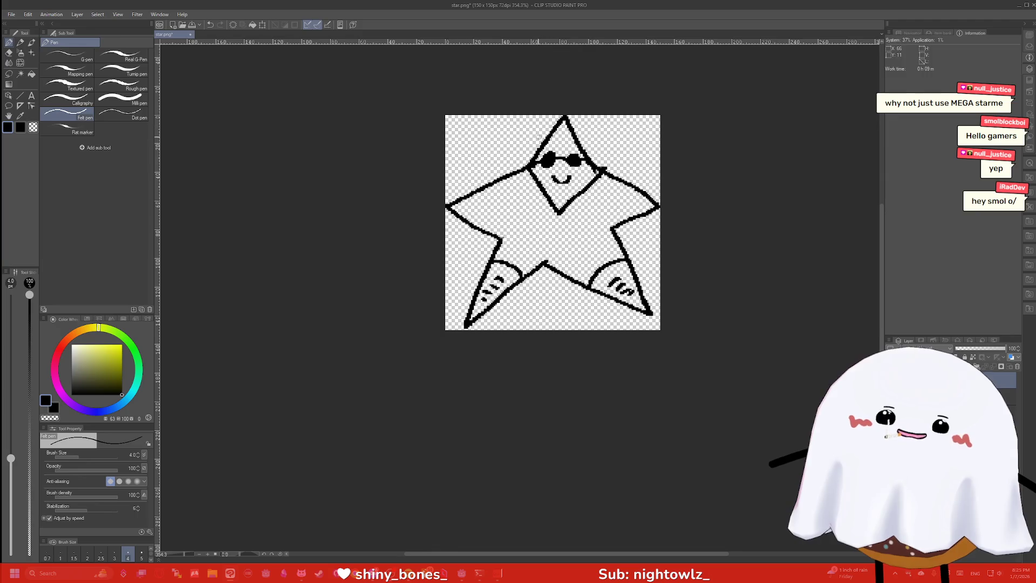
key(ctrl+z)
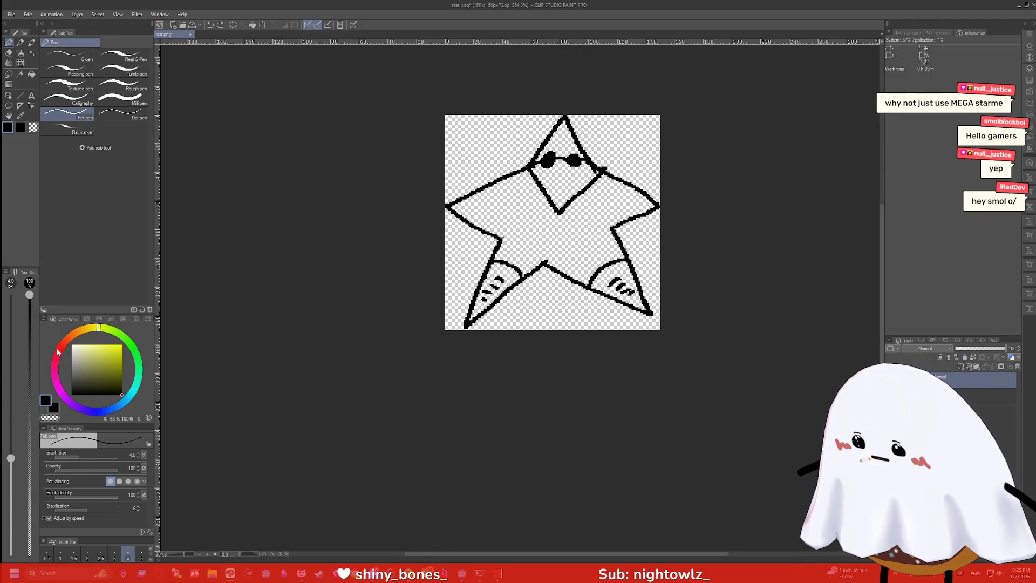
Add bright red lips under the sunglasses, split by a black centre line
click(59, 352)
drag(568, 174, 548, 176)
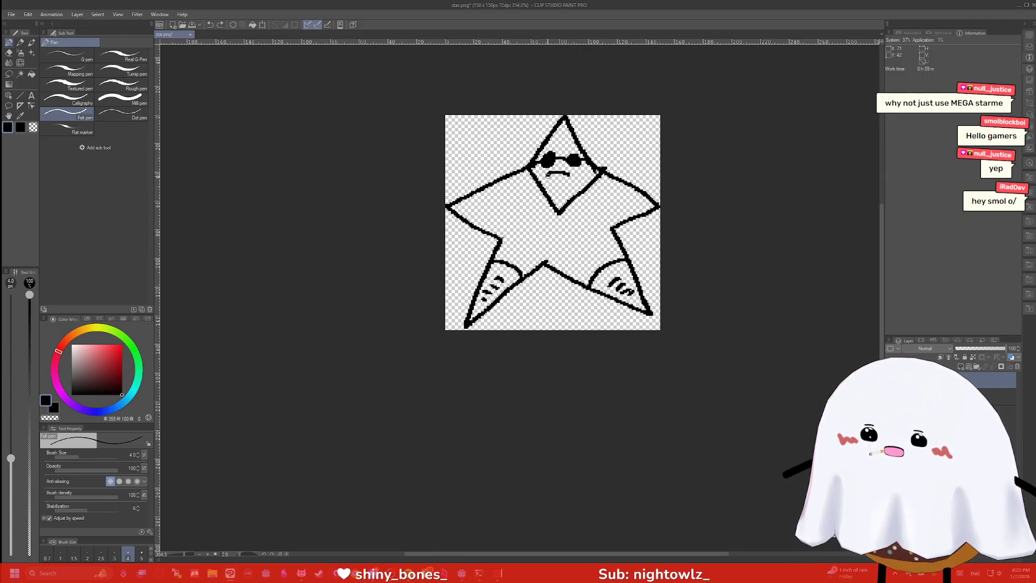
key(ctrl+z)
click(119, 344)
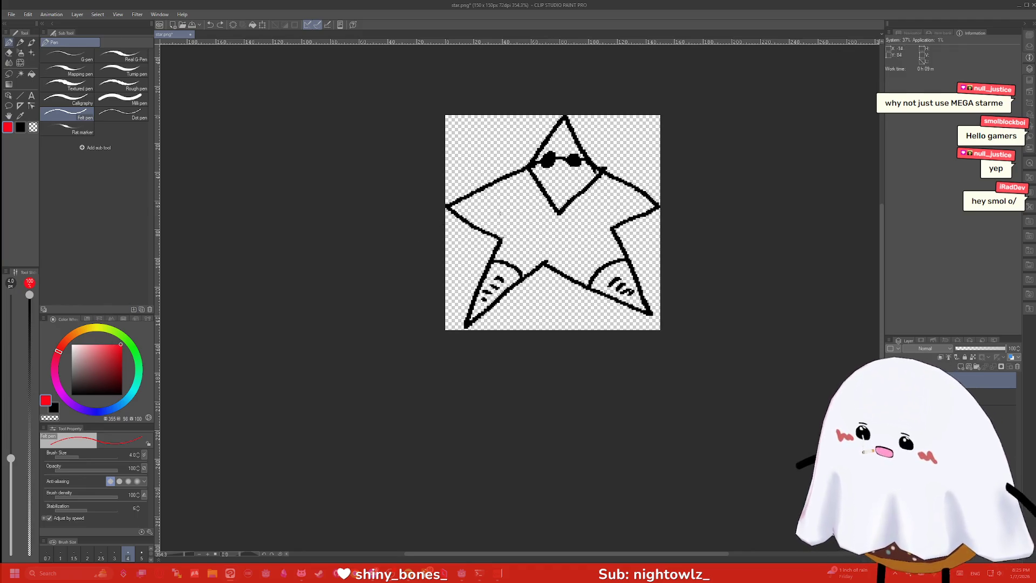
mouse_move(569, 172)
mouse_down()
mouse_move(550, 170)
mouse_move(573, 176)
mouse_move(562, 172)
mouse_up()
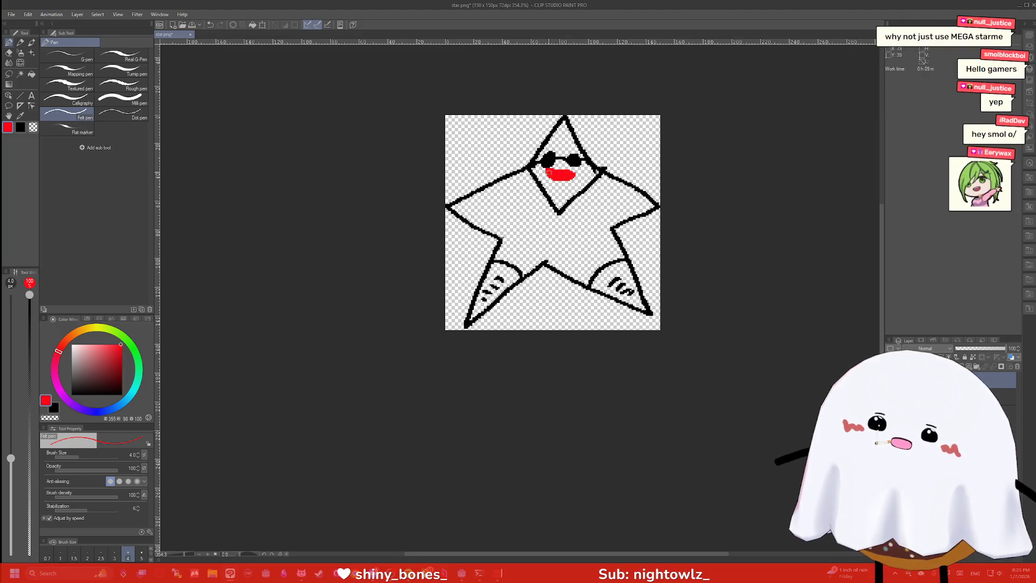
click(122, 393)
drag(548, 174, 571, 174)
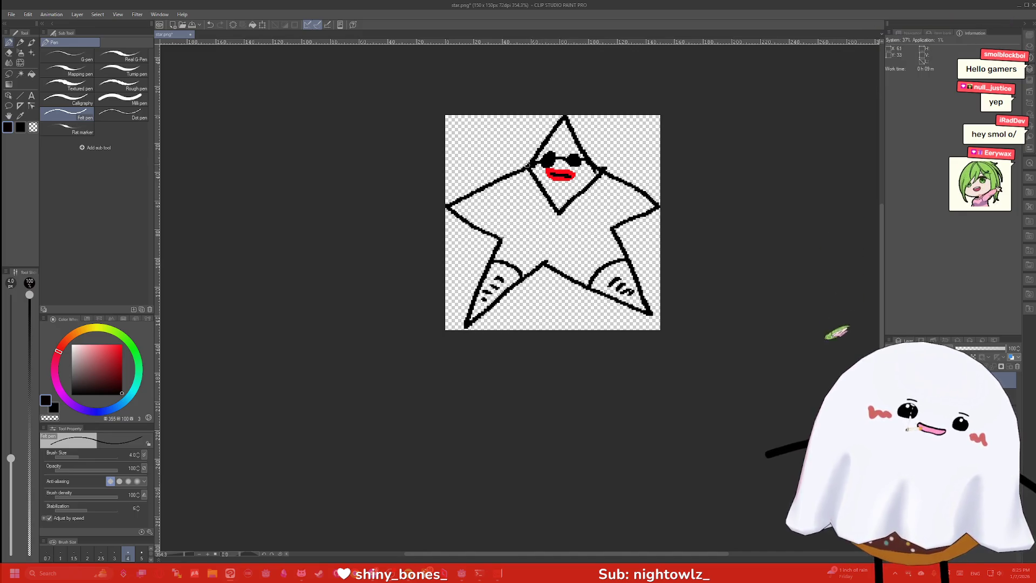
Fill the star's diamond face and both feet with orange
click(77, 332)
click(115, 352)
key(g)
click(568, 192)
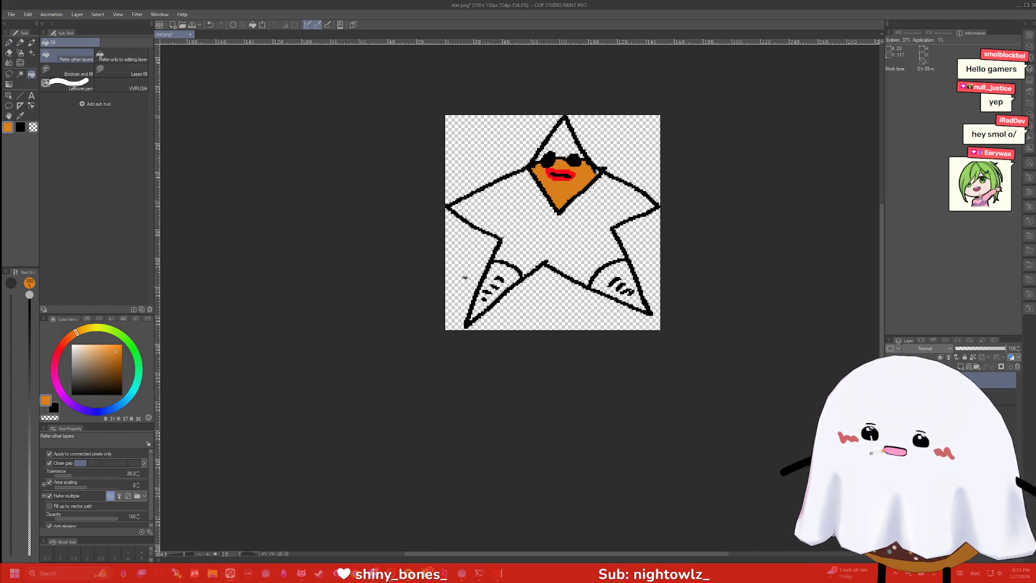
click(563, 137)
click(499, 271)
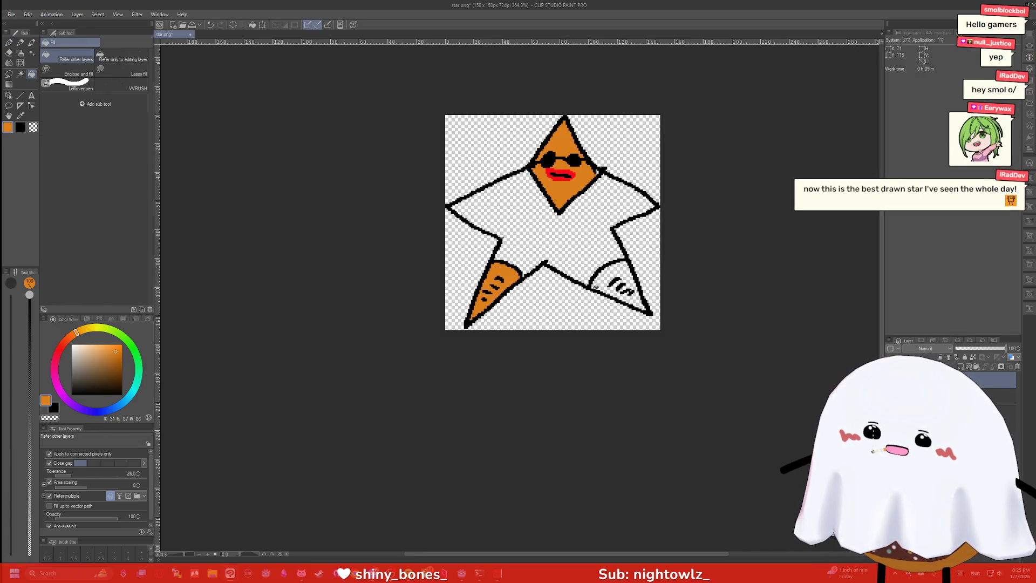
click(614, 278)
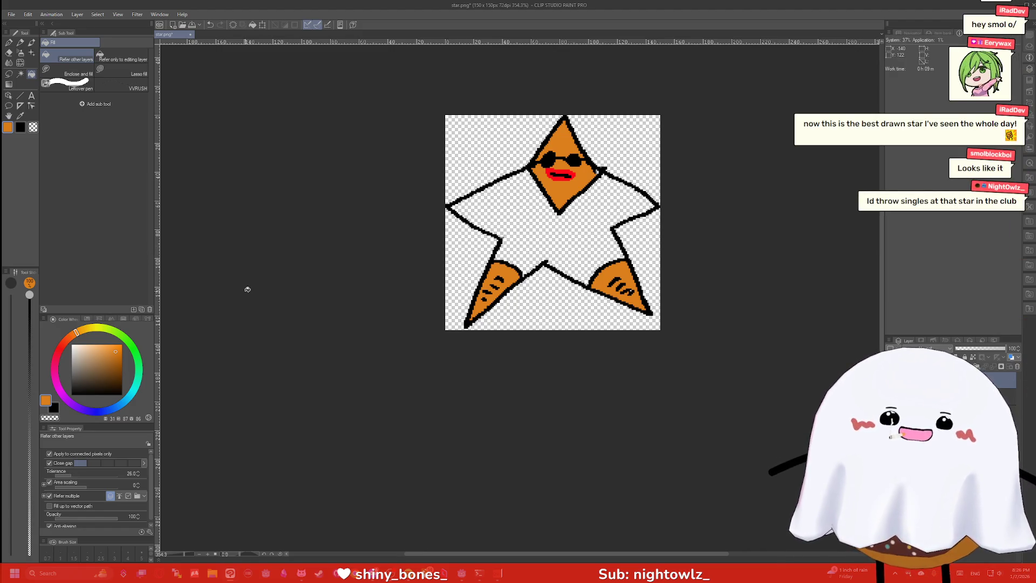
Pick a pinkish red and fill the star's body with it
click(89, 392)
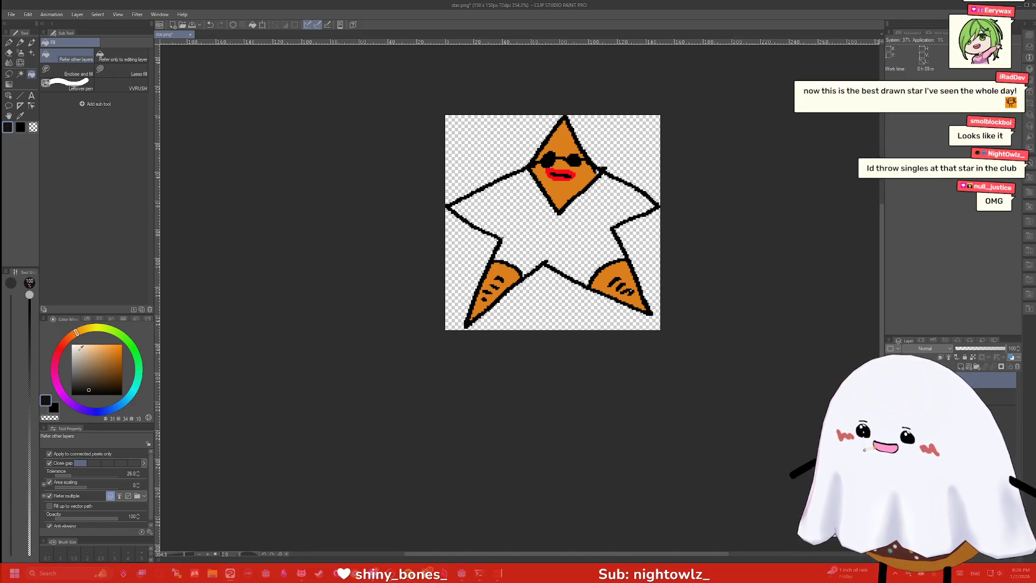
drag(89, 328, 58, 358)
click(110, 357)
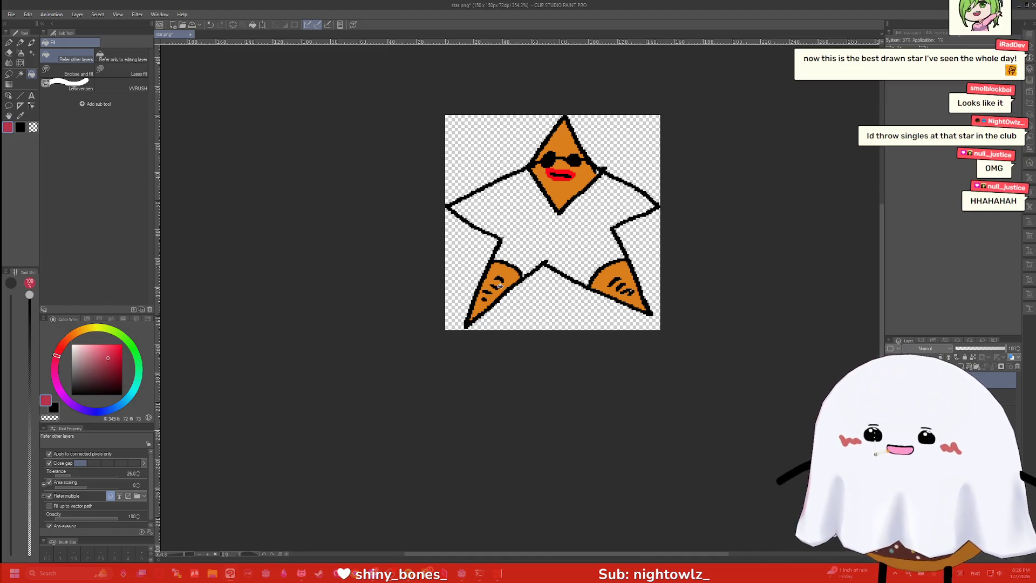
click(538, 238)
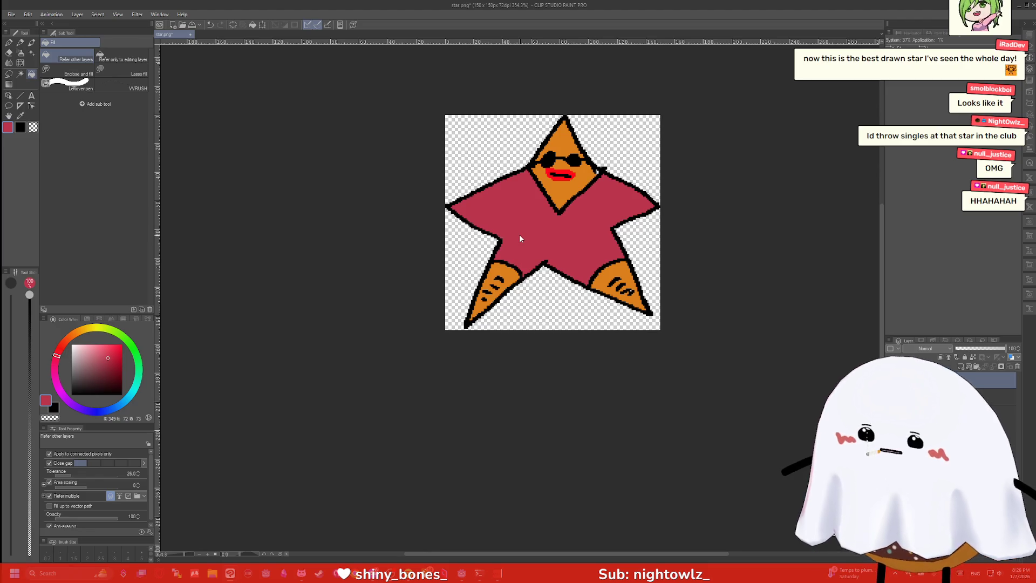
Undo the colour fills, face, sunglasses and foot hatch marks
key(ctrl+z)
key(ctrl+z)
key(ctrl+z)
key(ctrl+z)
key(ctrl+z)
key(ctrl+z)
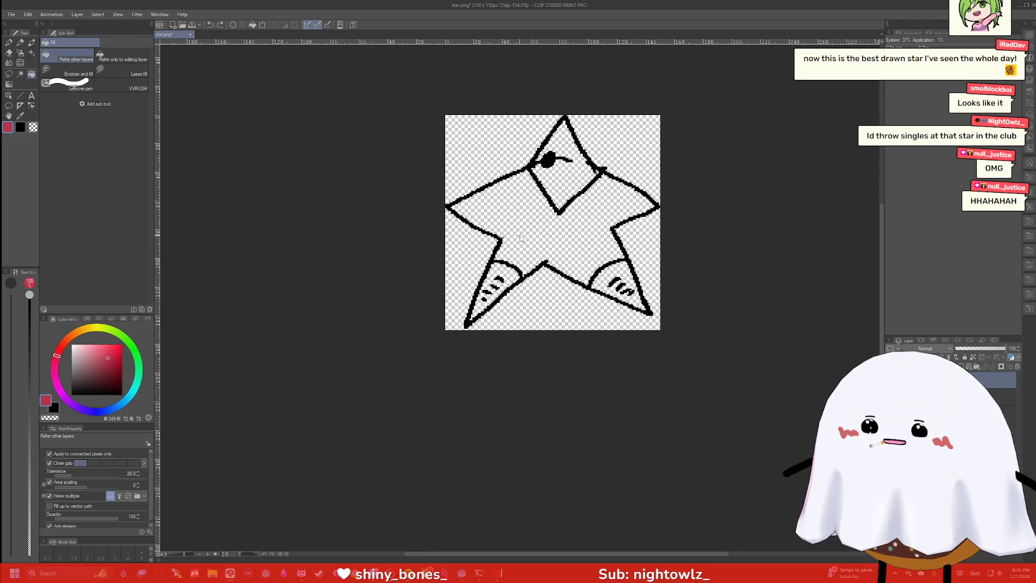
key(ctrl+z)
key(ctrl+z)
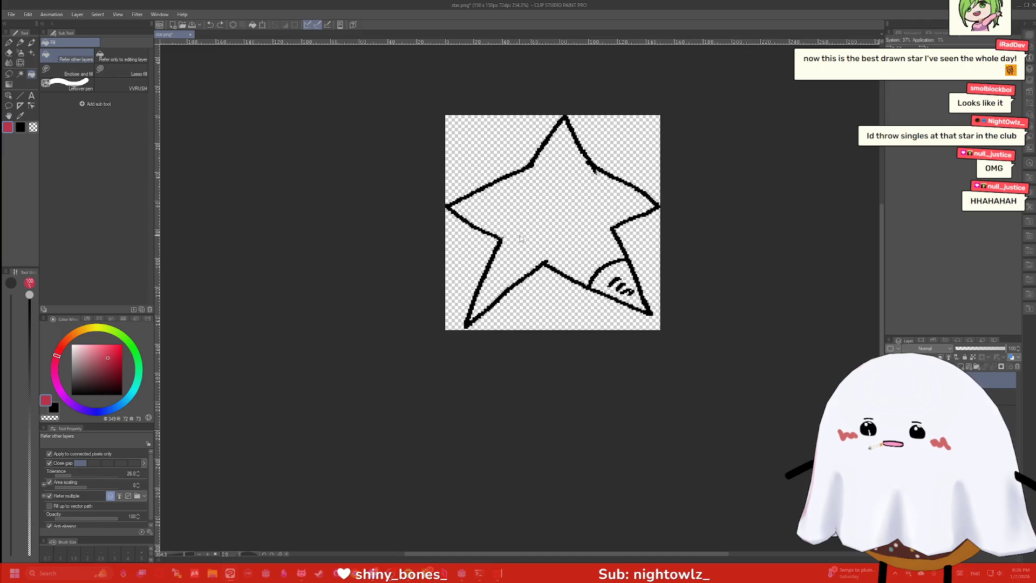
key(ctrl+z)
key(ctrl+z)
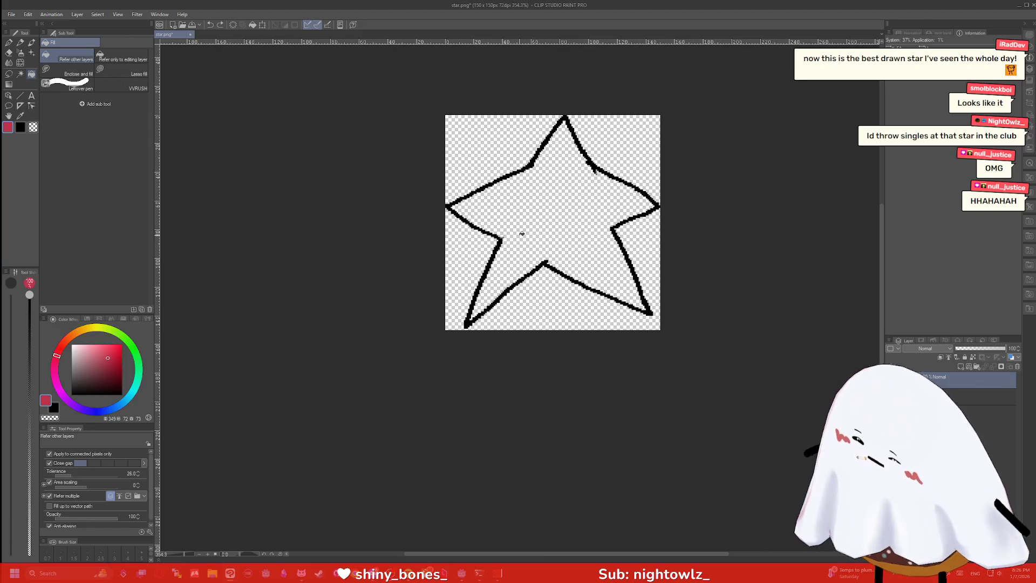
Shorten the inner stroke at the star's bottom and set the pen colour back to black
key(e)
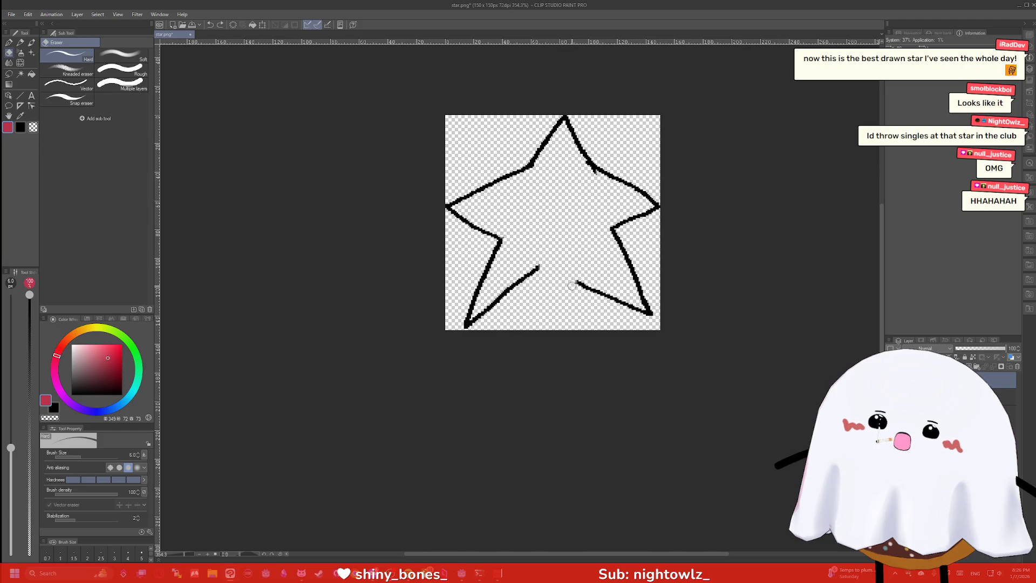
mouse_move(535, 266)
mouse_down()
mouse_move(524, 267)
mouse_move(539, 258)
mouse_up()
key(p)
key(ctrl+z)
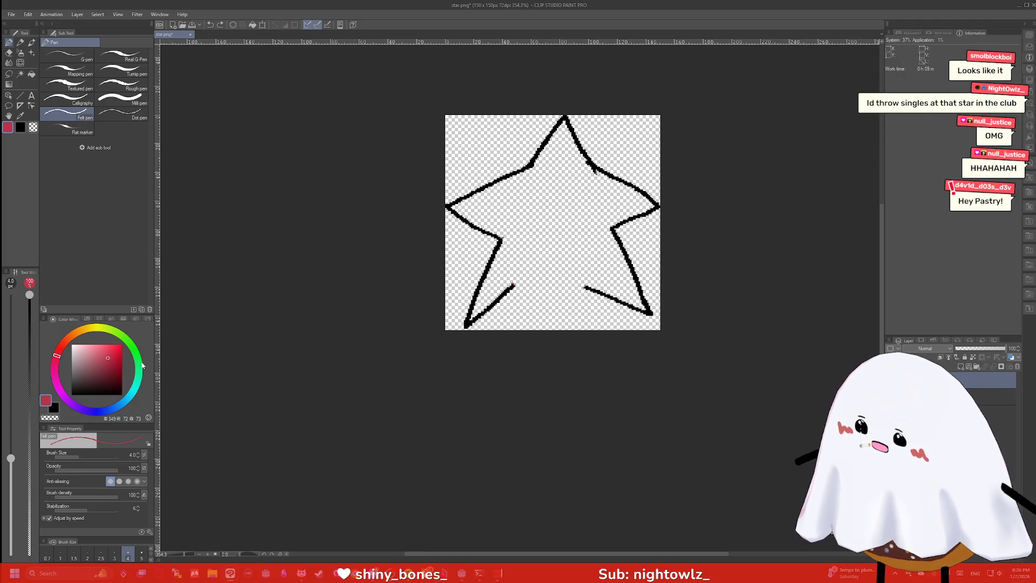
click(122, 395)
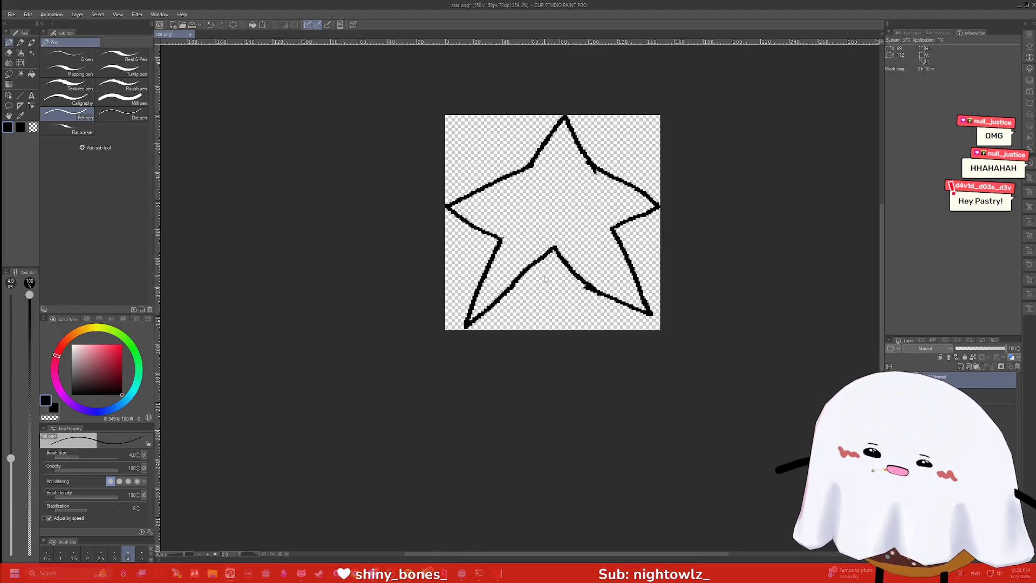
Remove the inner V-shaped bottom stroke and redraw the inner edge from the lower-right point
key(ctrl+z)
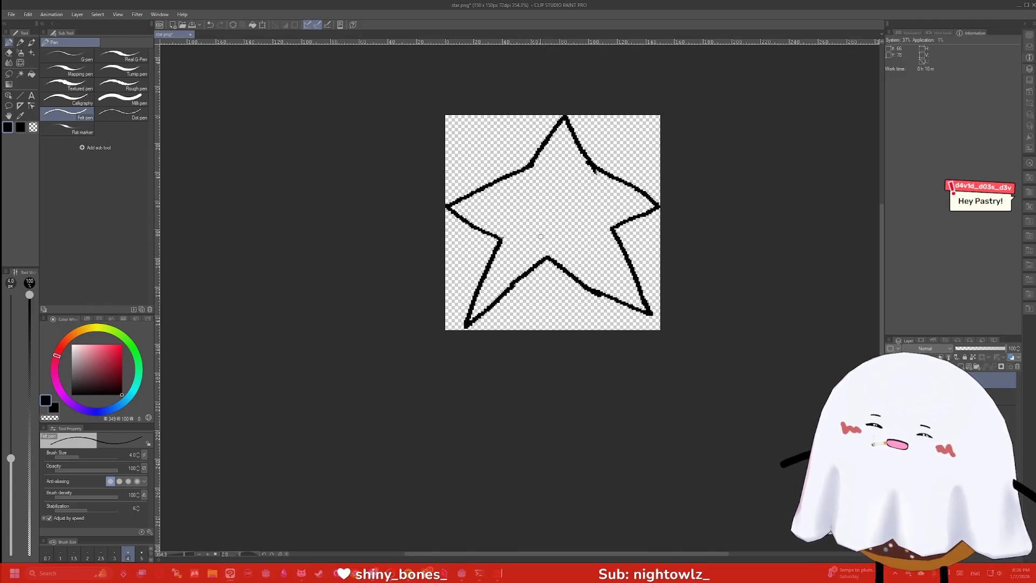
key(ctrl+z)
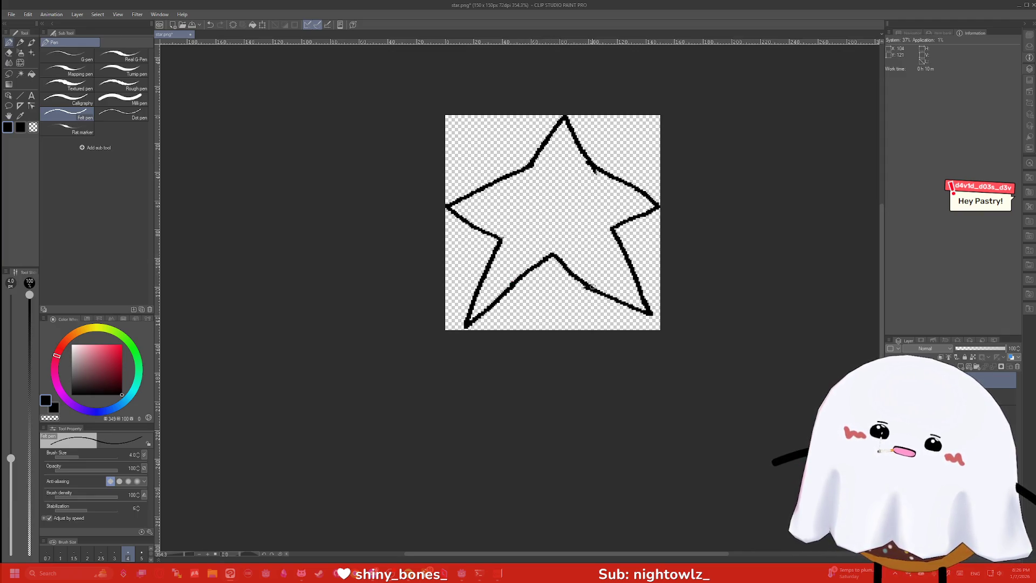
key(e)
drag(600, 288, 558, 258)
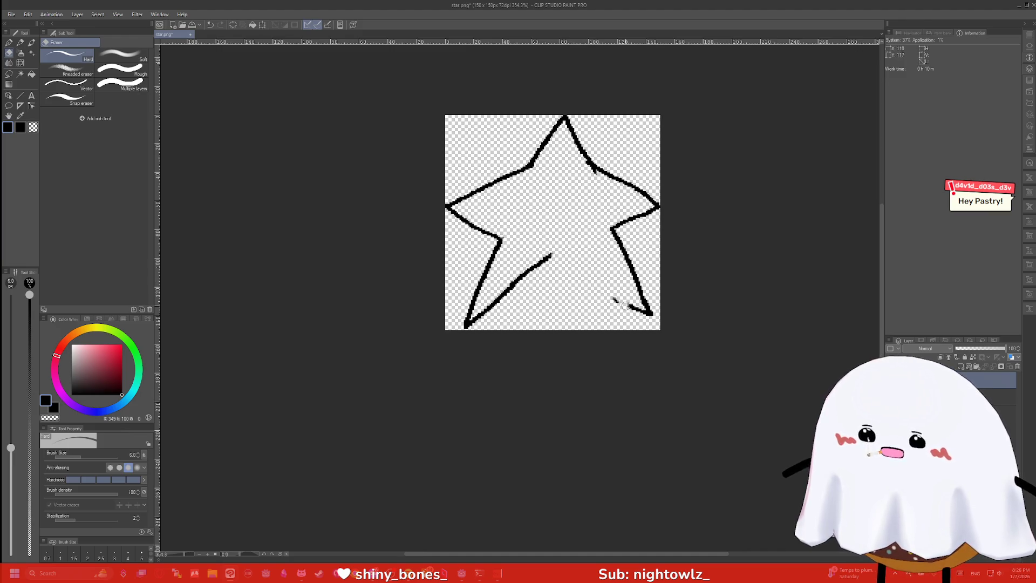
key(p)
drag(627, 298, 545, 249)
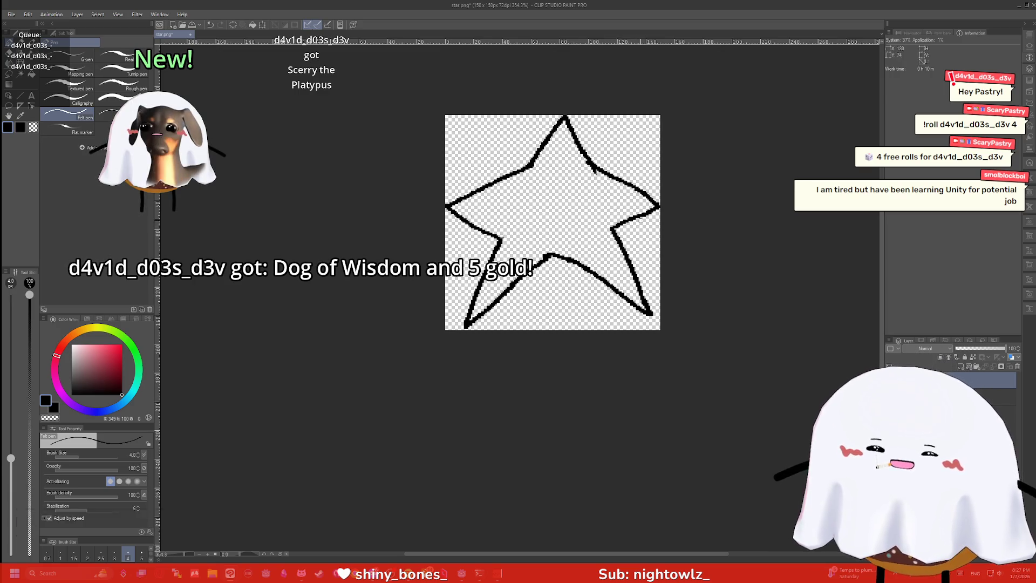
Alternate eraser and pen to fix the star's top arm, right arm and lower-right edge
key(e)
mouse_move(600, 166)
mouse_down()
mouse_move(626, 183)
mouse_move(639, 216)
mouse_move(654, 184)
mouse_up()
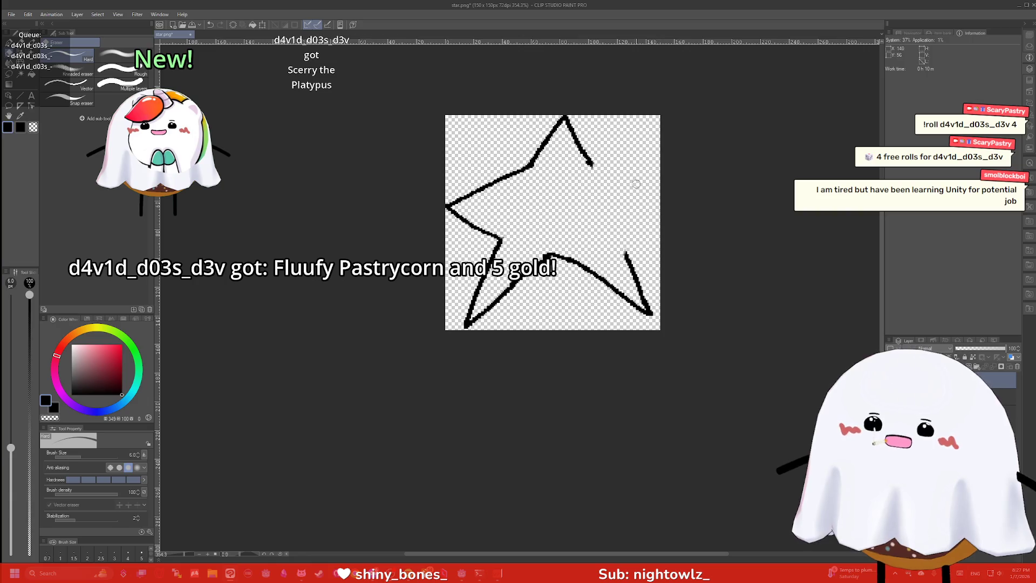
key(p)
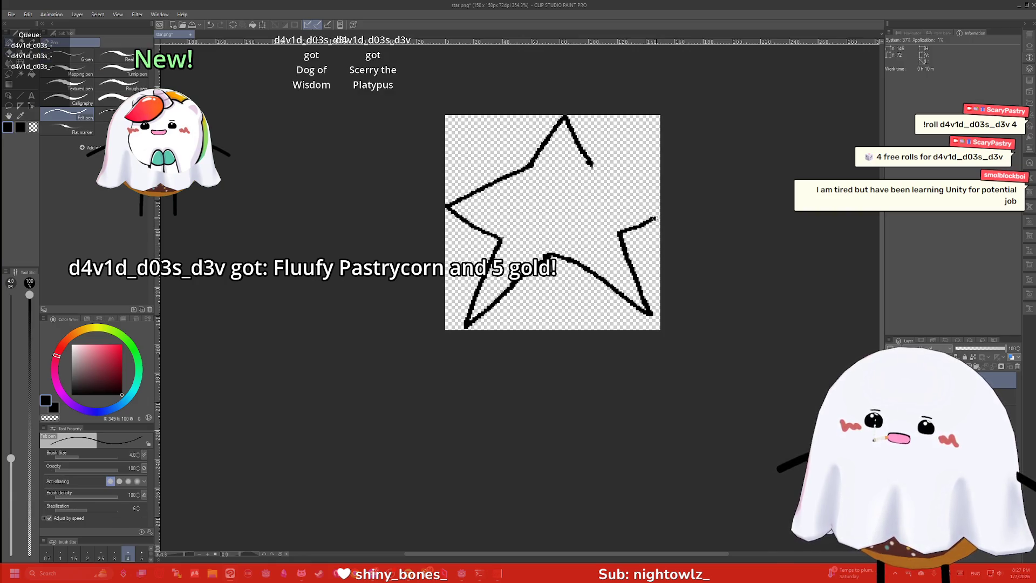
drag(592, 164, 608, 177)
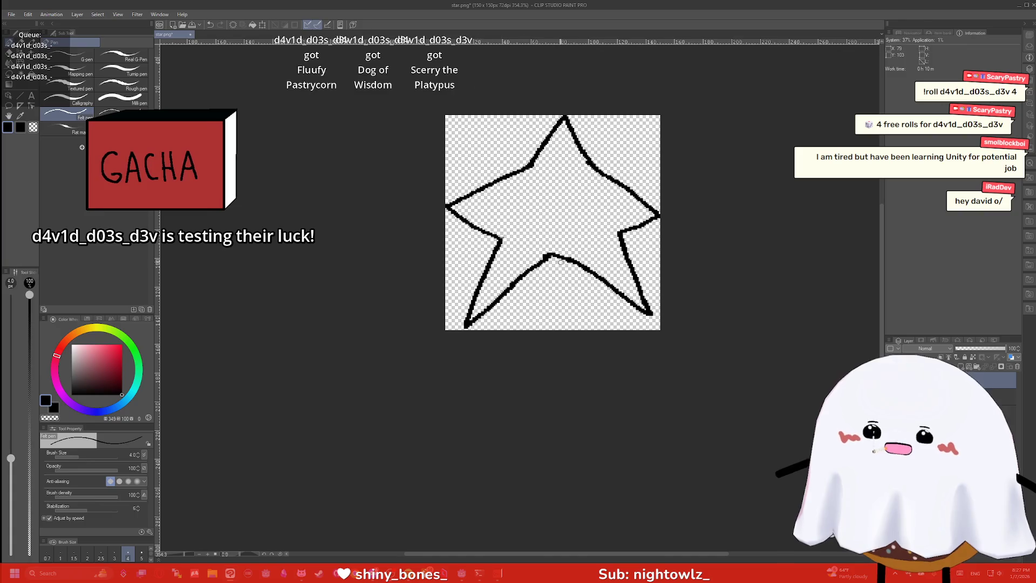
mouse_move(557, 261)
mouse_down()
mouse_move(634, 322)
mouse_move(621, 237)
mouse_up()
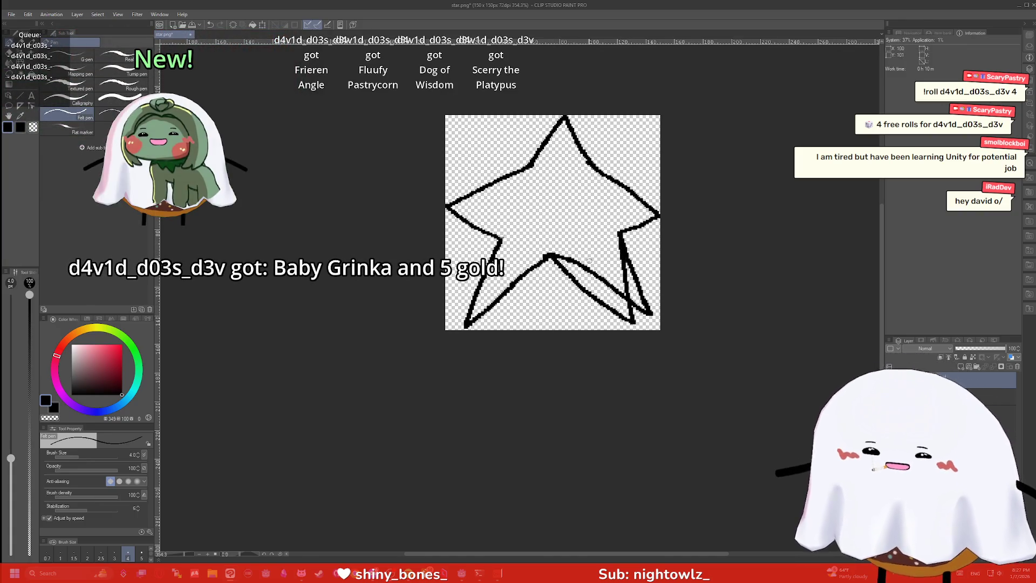
key(e)
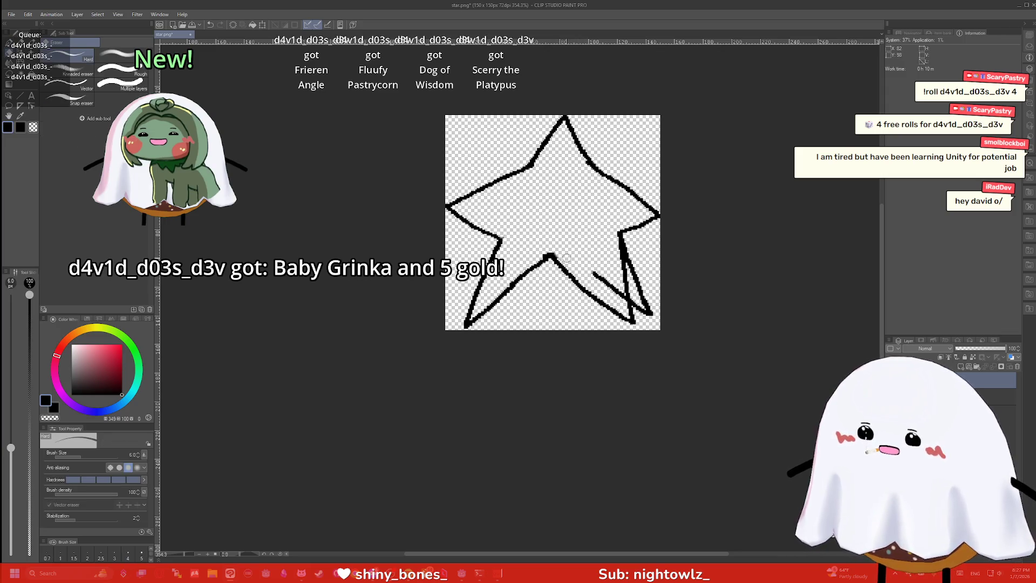
mouse_move(616, 284)
mouse_down()
mouse_move(644, 312)
mouse_move(626, 245)
mouse_up()
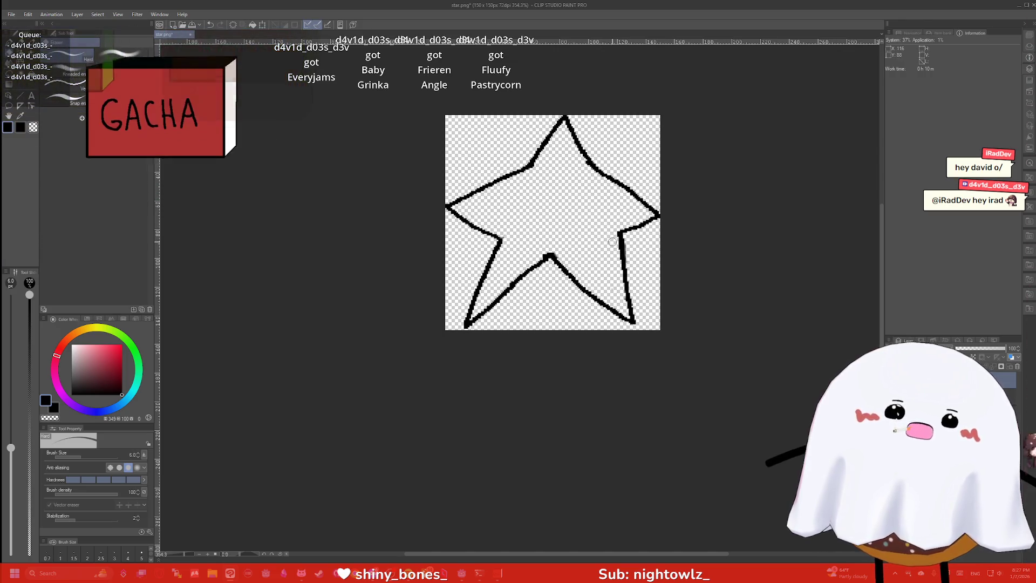
drag(615, 180, 605, 171)
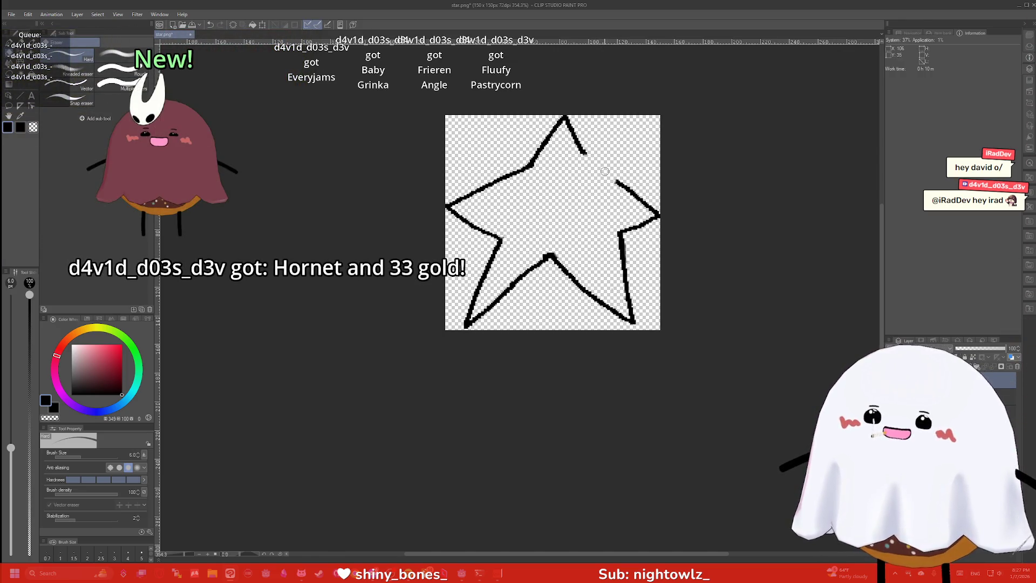
Redraw the upper-right outline to the top point and retrace the lower-right arm to the right tip
key(p)
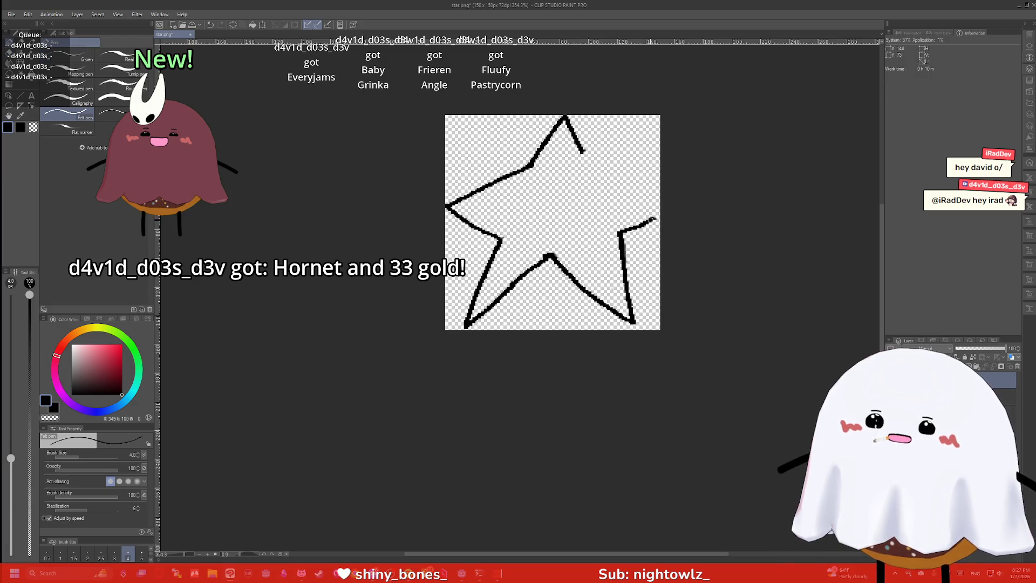
drag(653, 209, 581, 152)
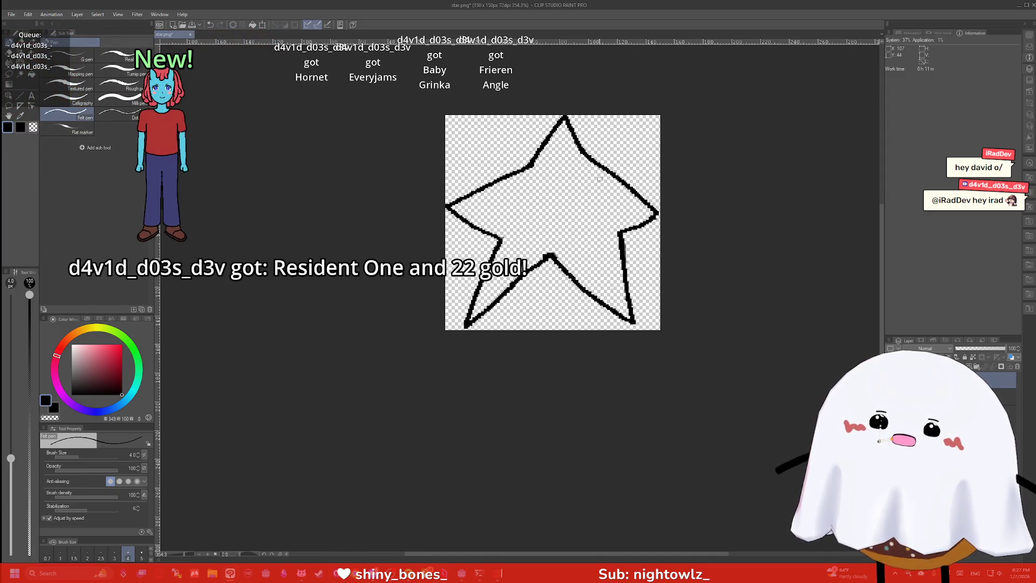
key(e)
mouse_move(620, 232)
mouse_down()
mouse_move(622, 278)
mouse_move(617, 242)
mouse_move(614, 256)
mouse_move(626, 293)
mouse_up()
key(p)
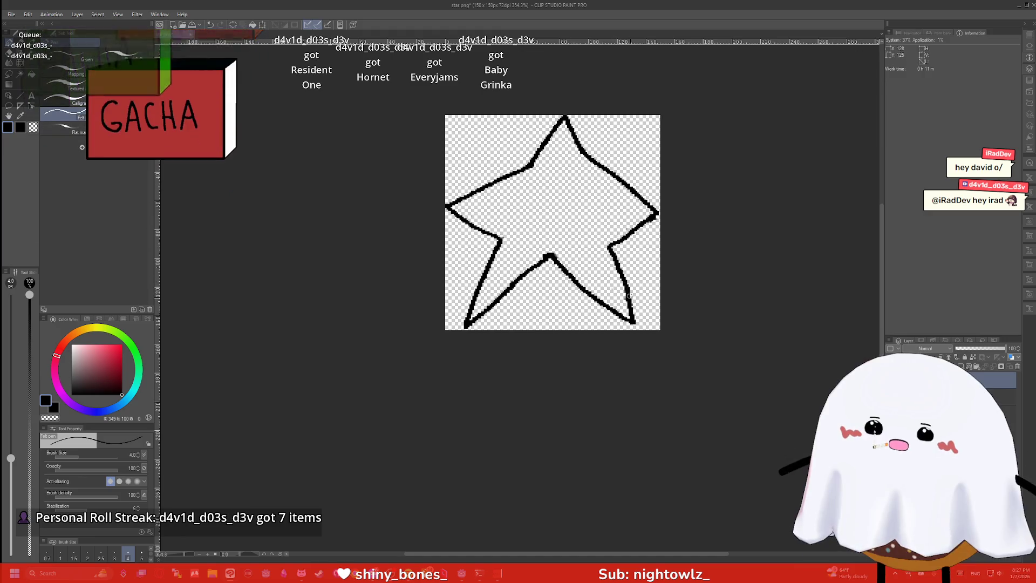
drag(613, 246, 653, 213)
drag(612, 185, 580, 154)
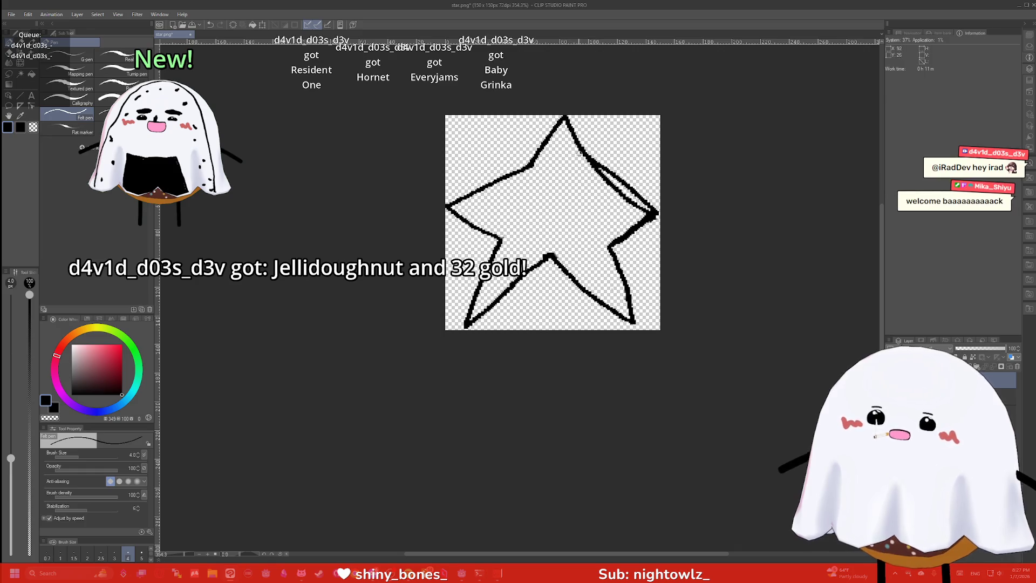
Create a new blank 150 x 150 px Illustration canvas with default settings
key(ctrl+n)
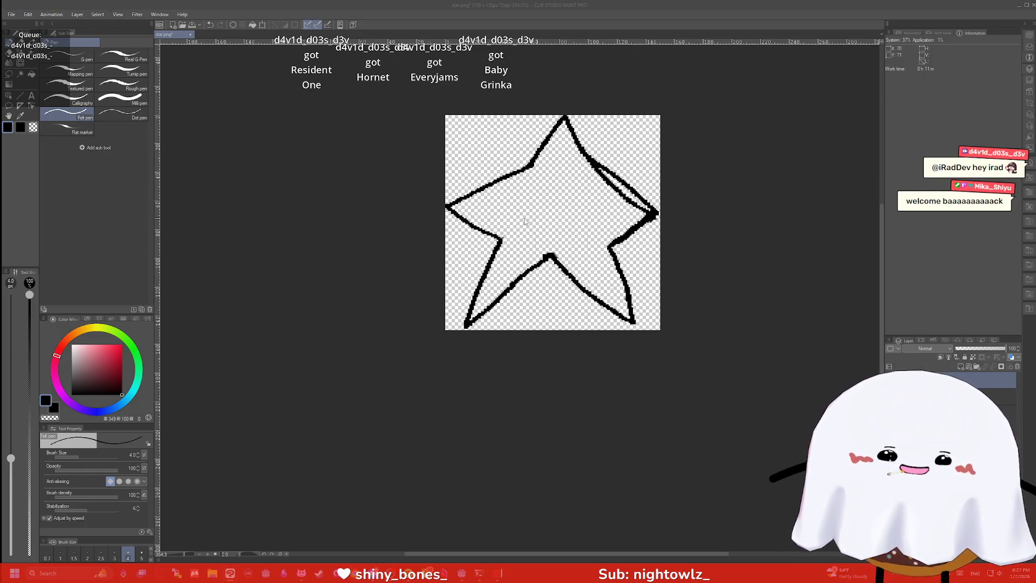
key(Return)
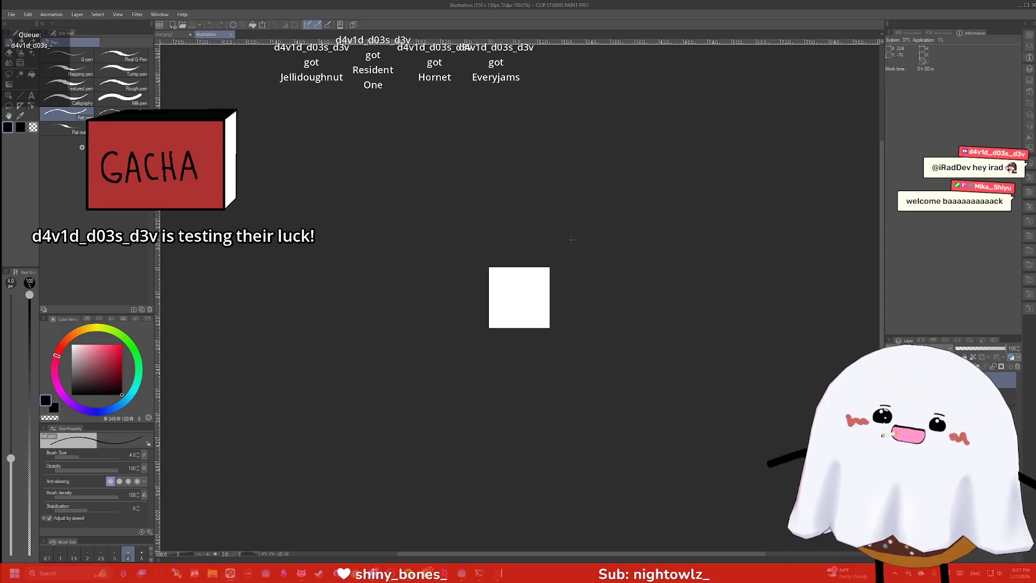
scroll(504, 308, up, 5)
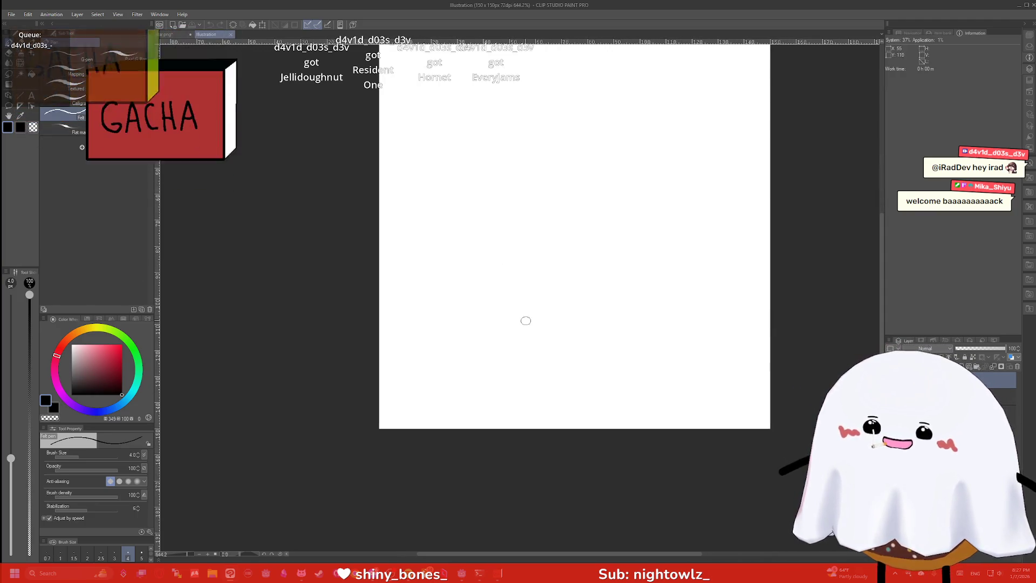
Sketch star outlines on the new canvas, then undo each attempt
mouse_move(550, 323)
mouse_down()
mouse_move(488, 369)
mouse_move(502, 293)
mouse_up()
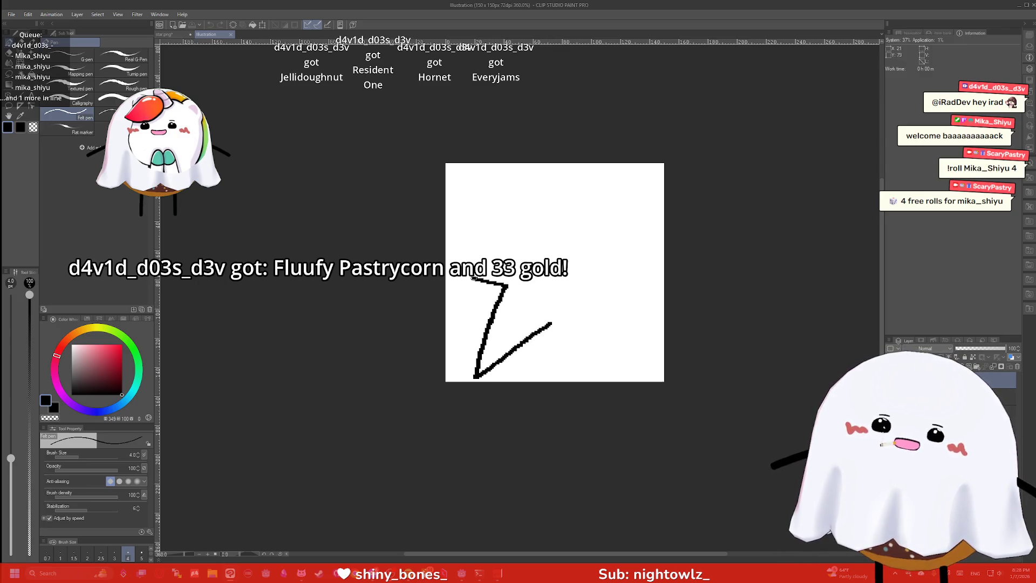
mouse_move(487, 240)
mouse_down()
mouse_move(520, 222)
mouse_move(541, 172)
mouse_move(561, 169)
mouse_move(608, 216)
mouse_move(654, 210)
mouse_move(601, 262)
mouse_move(646, 330)
mouse_move(540, 322)
mouse_up()
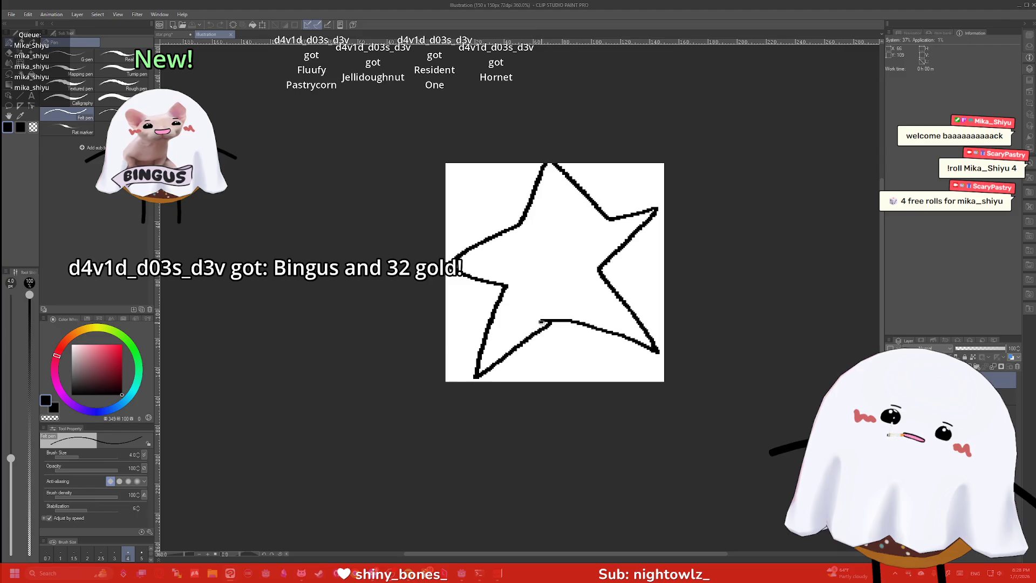
key(super+x)
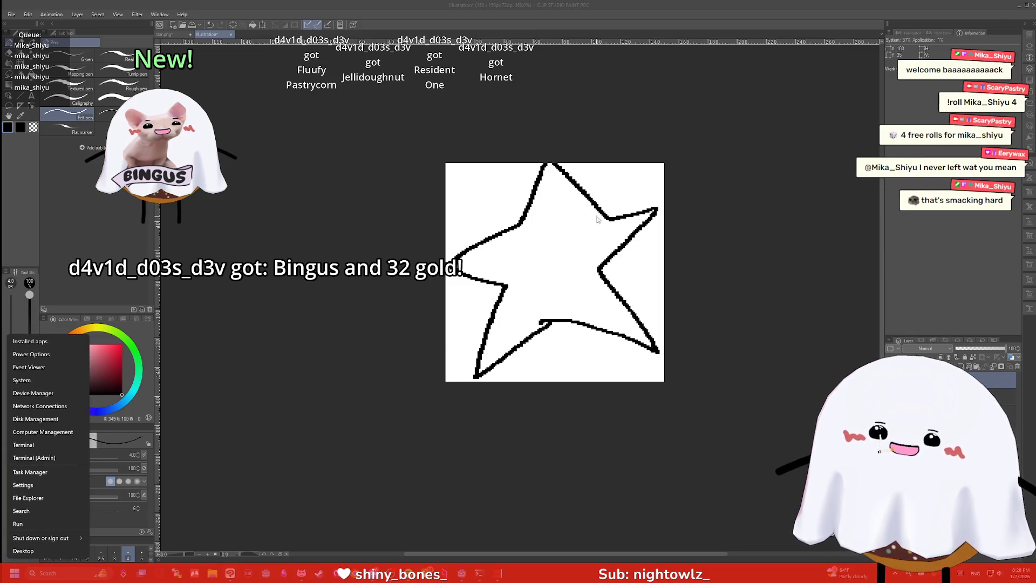
key(Escape)
key(ctrl+z)
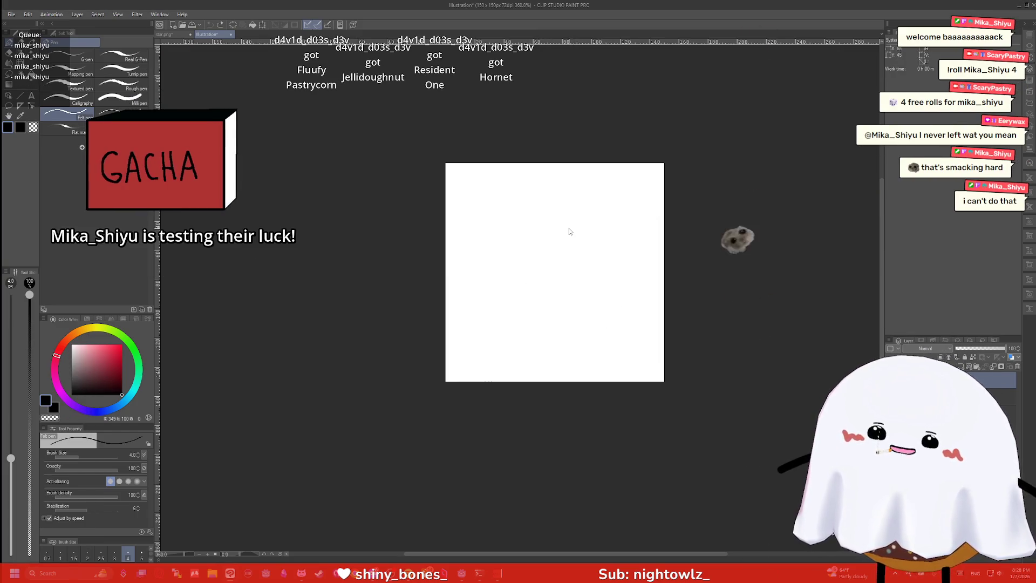
mouse_move(555, 330)
mouse_down()
mouse_move(479, 370)
mouse_move(472, 361)
mouse_move(504, 294)
mouse_move(449, 269)
mouse_move(520, 237)
mouse_move(567, 173)
mouse_up()
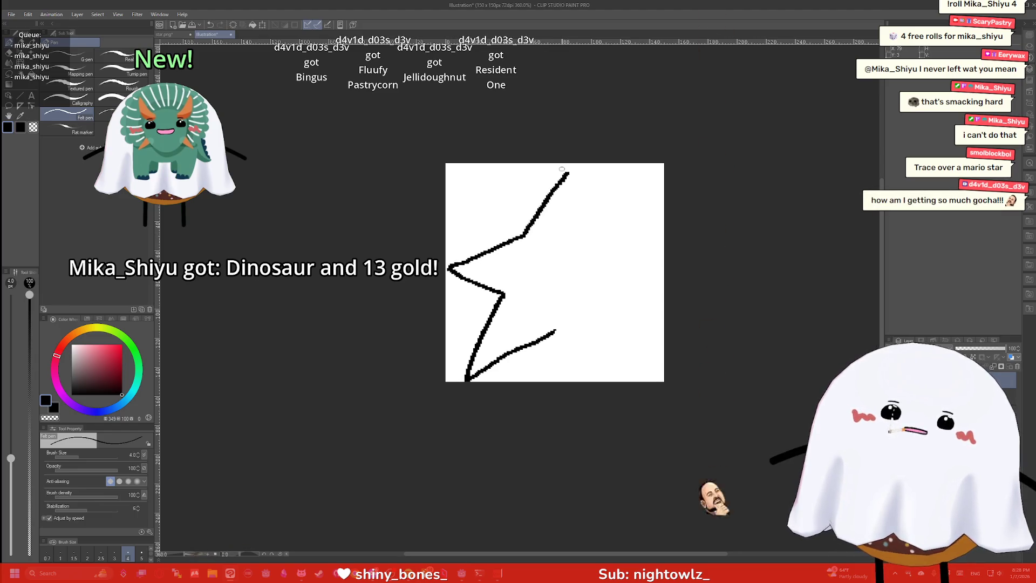
key(ctrl+z)
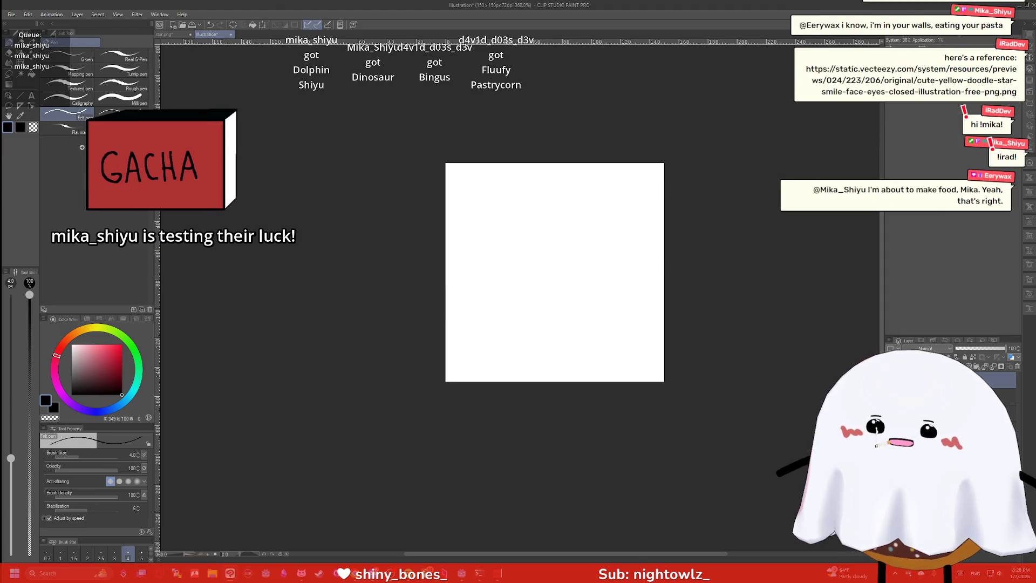
scroll(626, 270, down, 5)
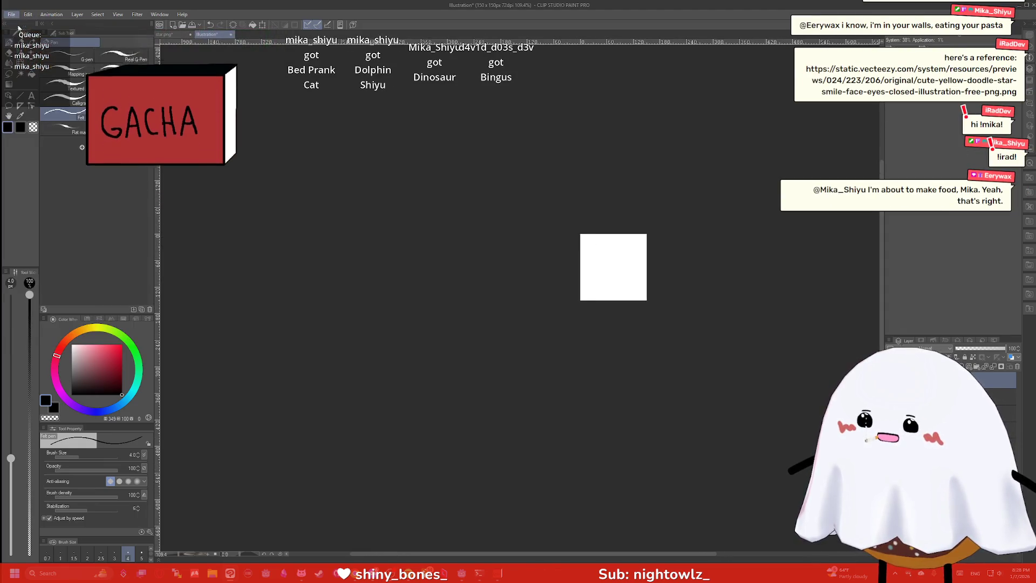
Make a new 1000 x 1000 px canvas, Illustration2, and paste the yellow star onto it
key(ctrl+n)
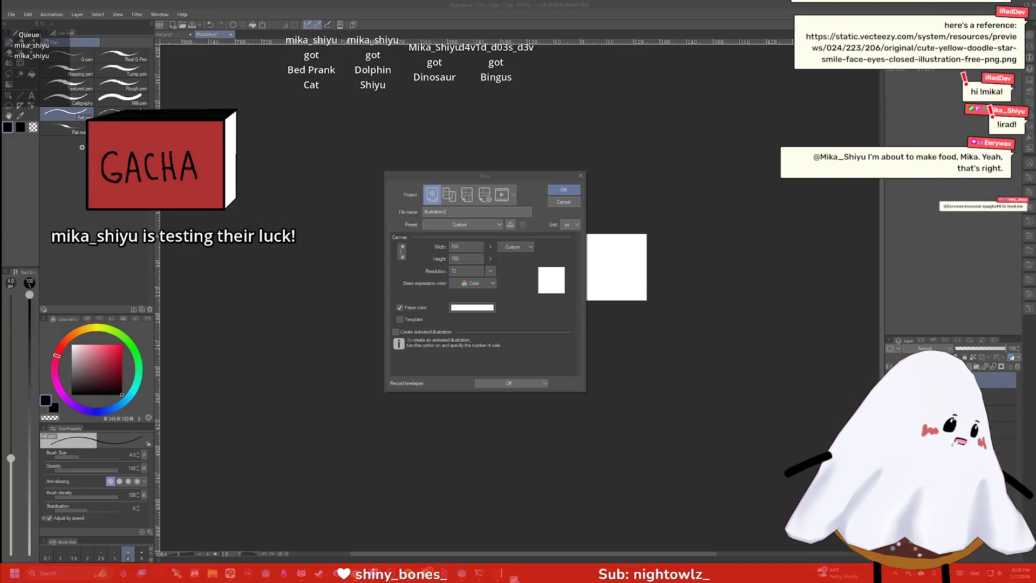
click(580, 175)
scroll(604, 277, down, 1)
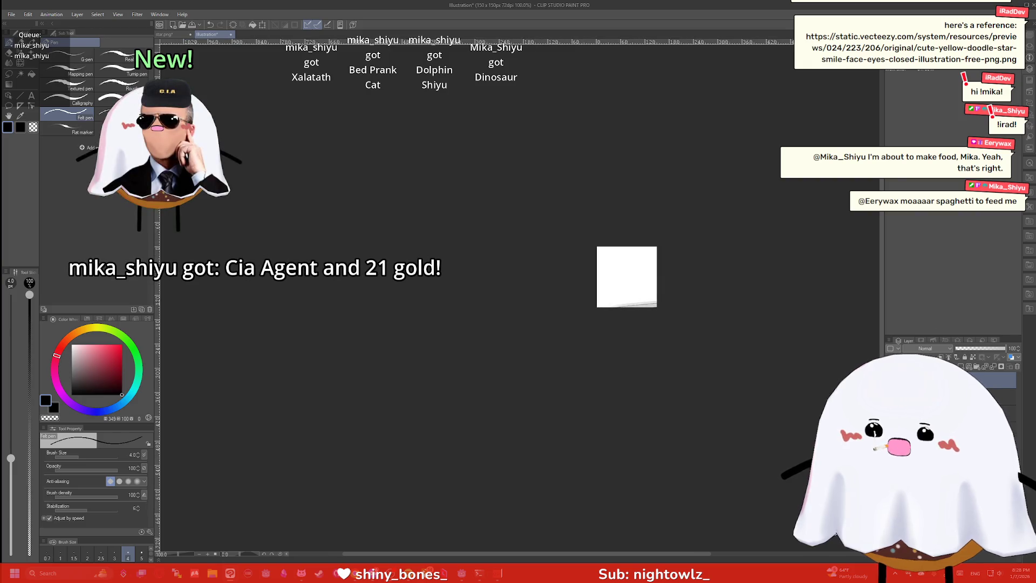
click(11, 14)
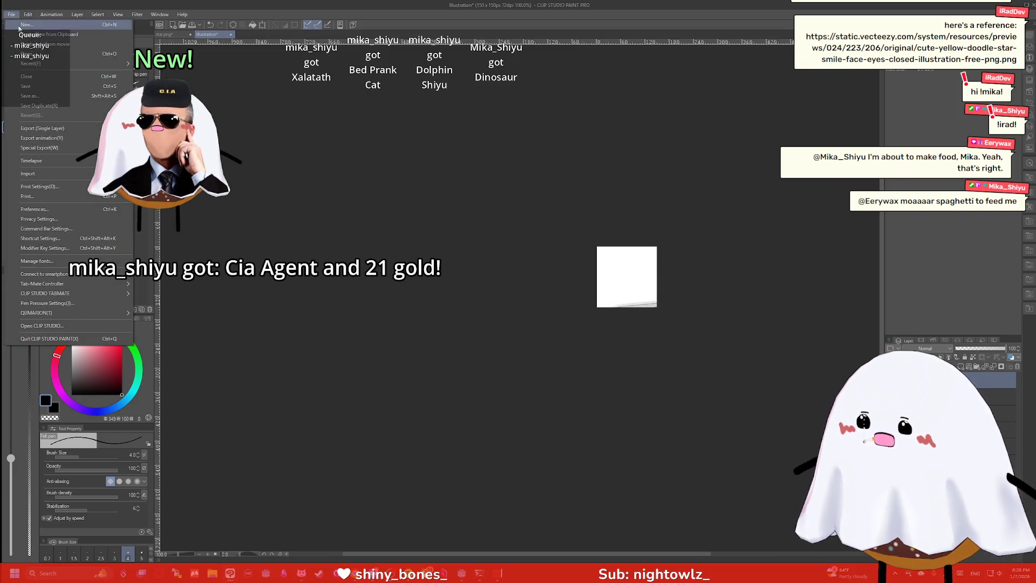
click(22, 23)
double_click(465, 246)
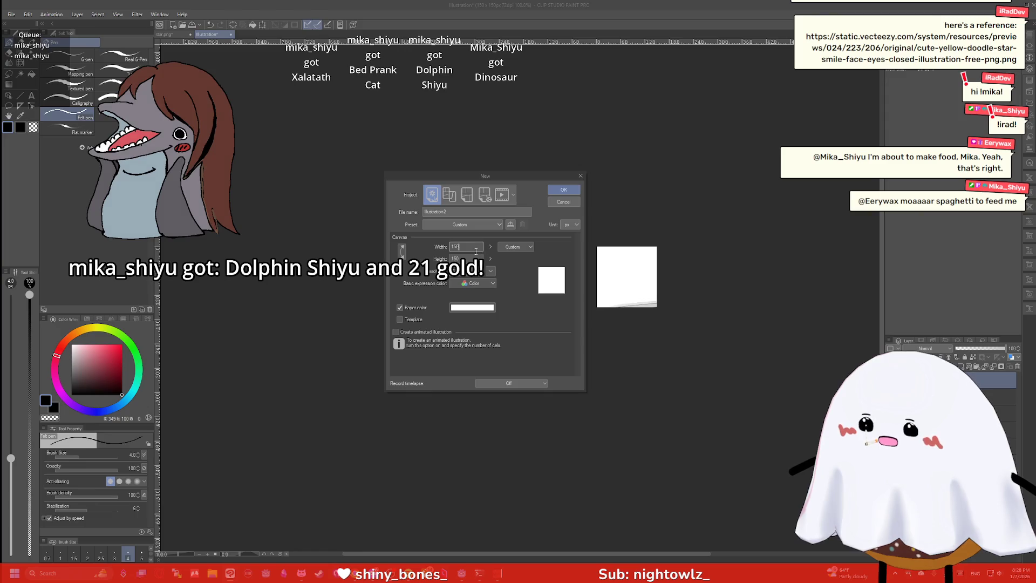
text(15)
key(BackSpace)
text(000)
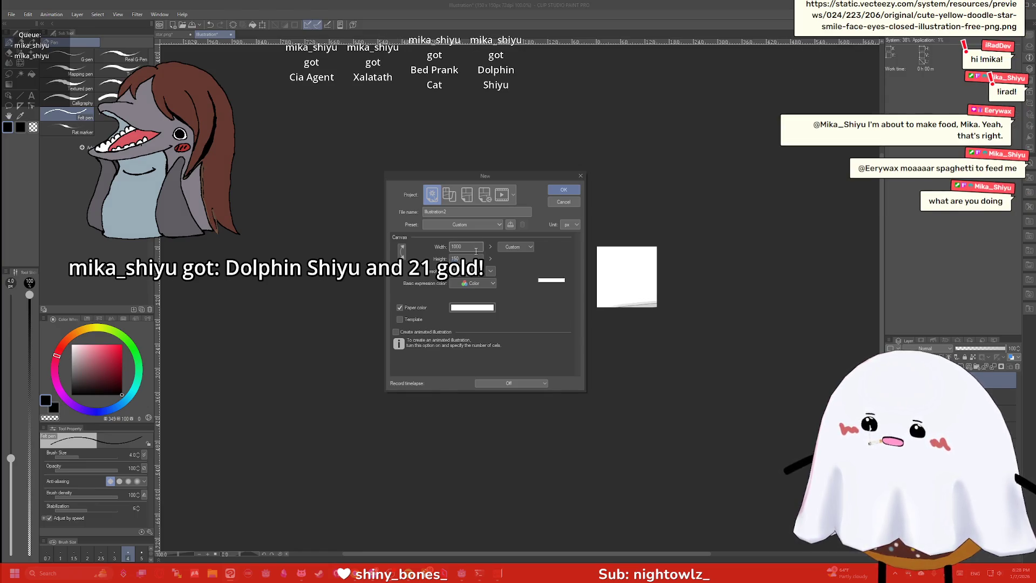
key(Tab)
text(1000)
key(Return)
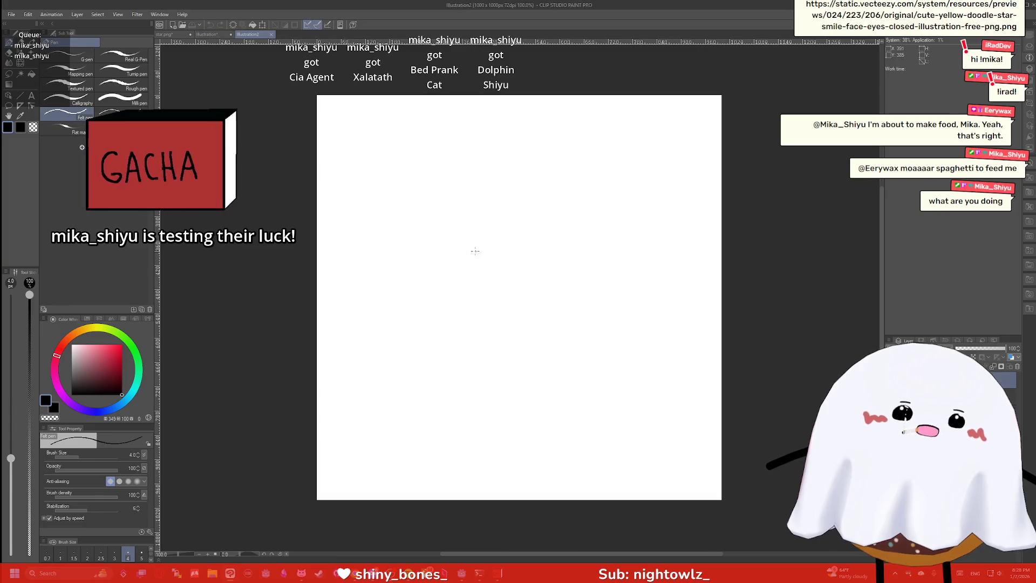
key(ctrl+v)
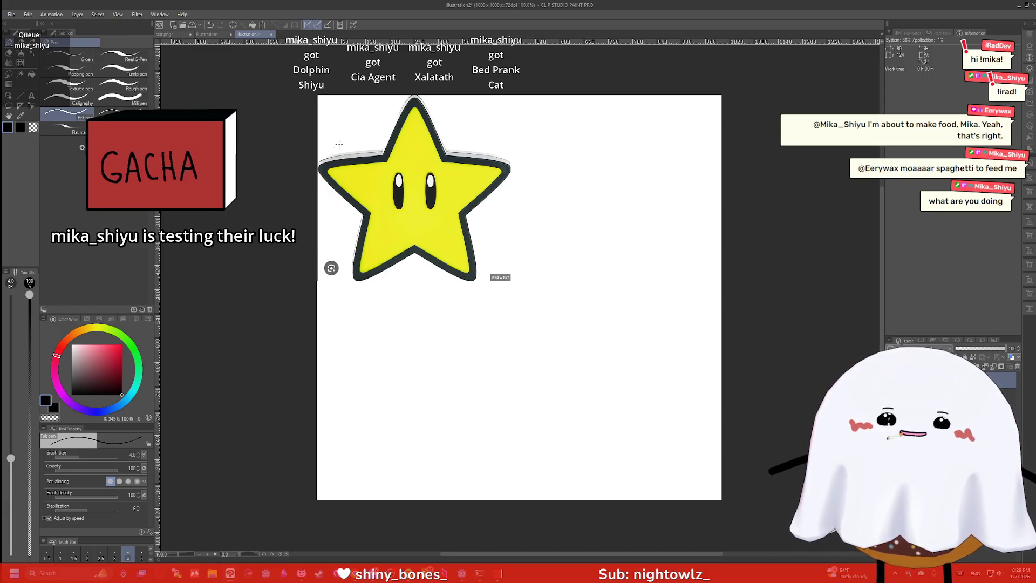
Zoom in on the pasted yellow star and switch to the Eraser
scroll(369, 156, up, 2)
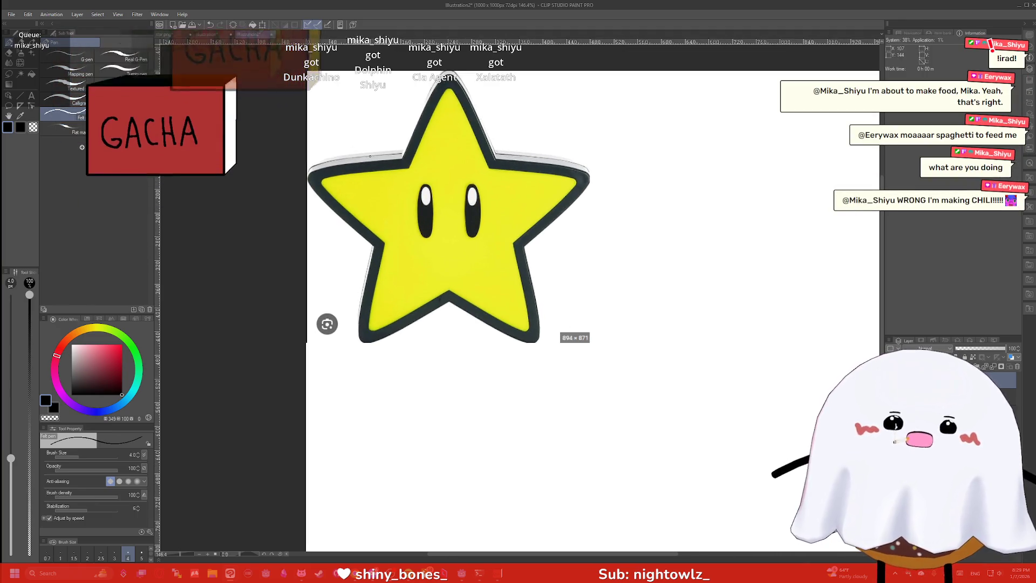
key(e)
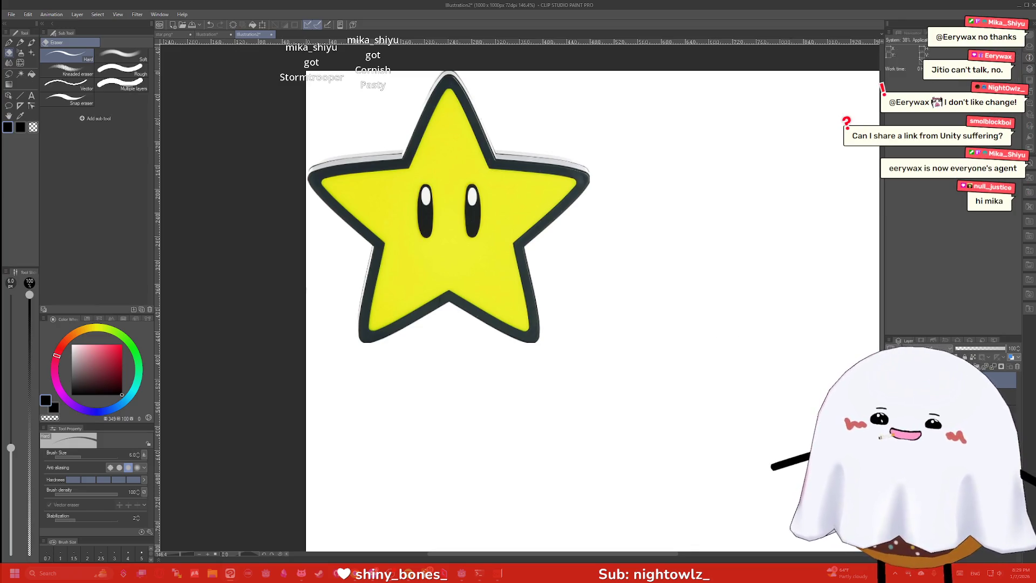
Lower the star layer's opacity to 42%
right_click(953, 380)
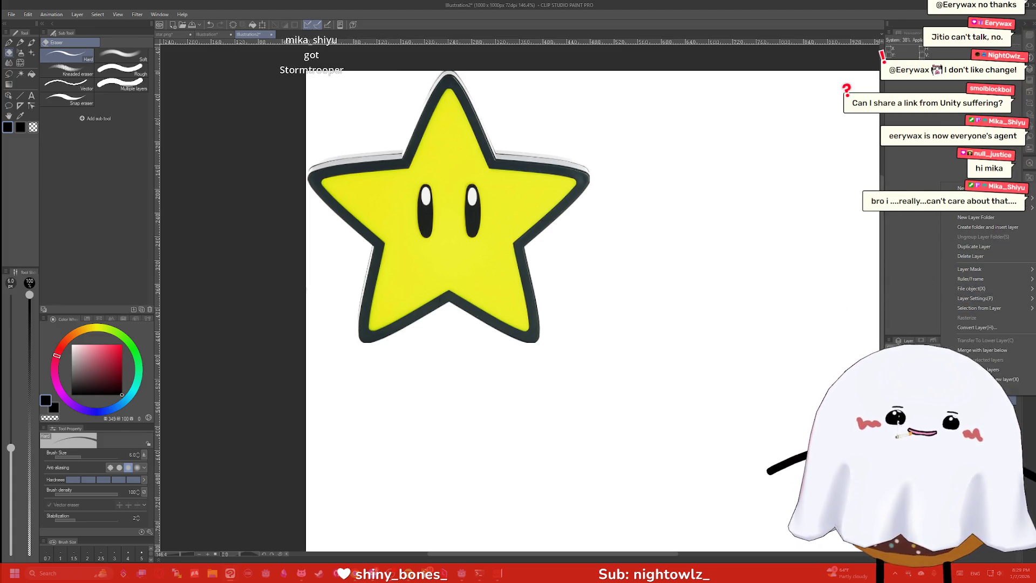
click(1009, 388)
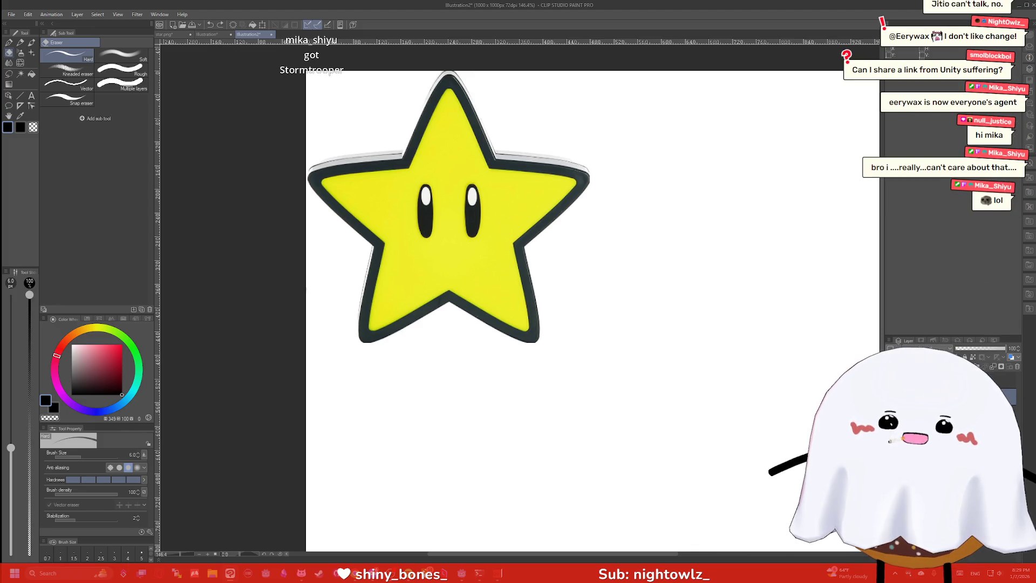
drag(1003, 349, 977, 350)
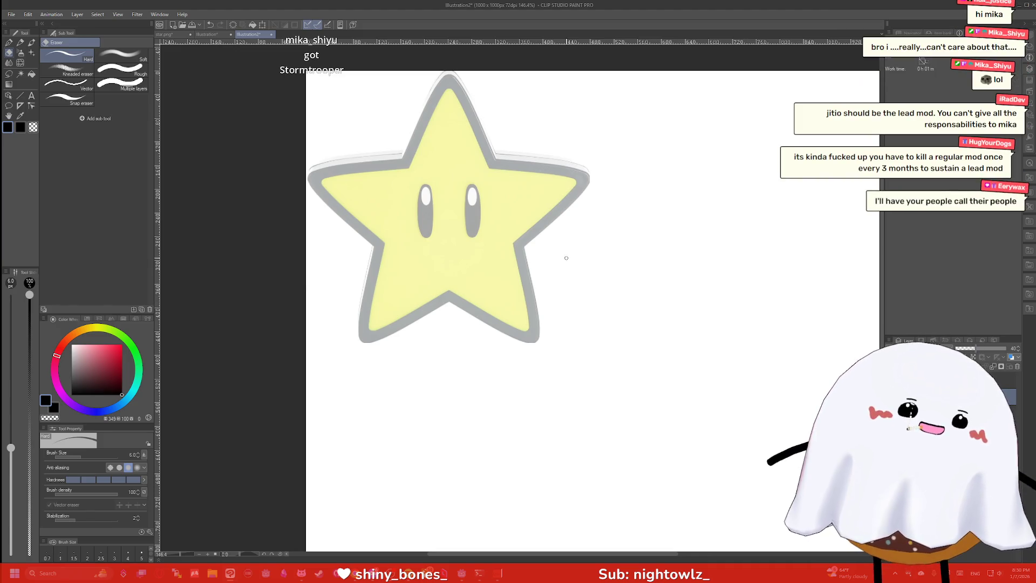
Select the Pen's Polygon figure tool, then bring the Bluesky post browser forward
key(p)
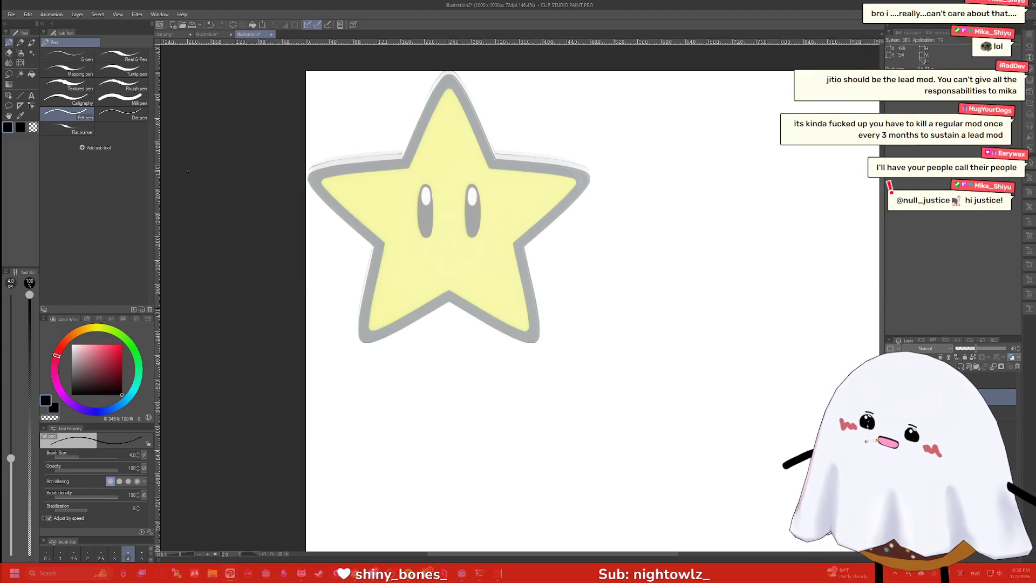
click(34, 107)
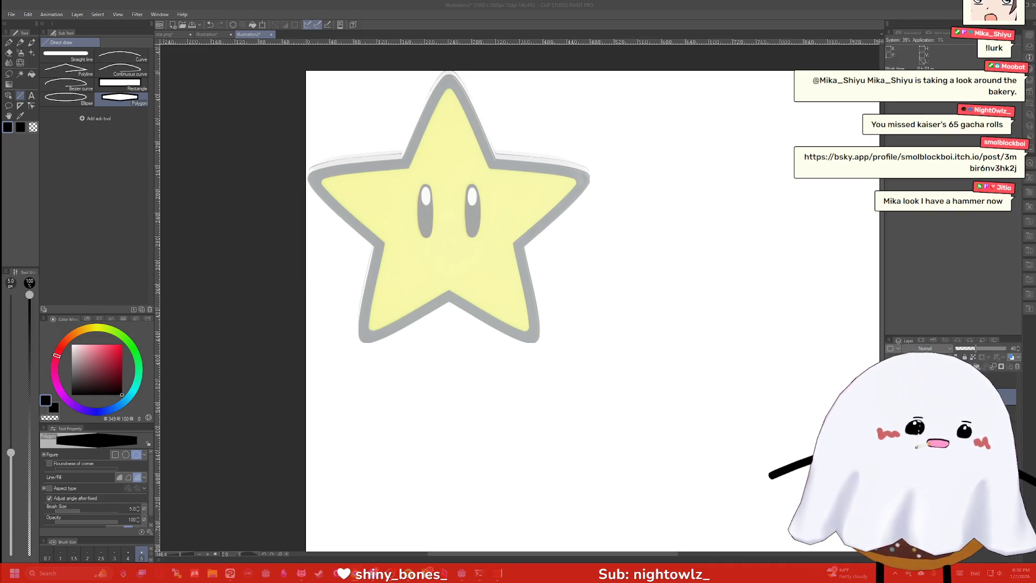
key(alt+Tab)
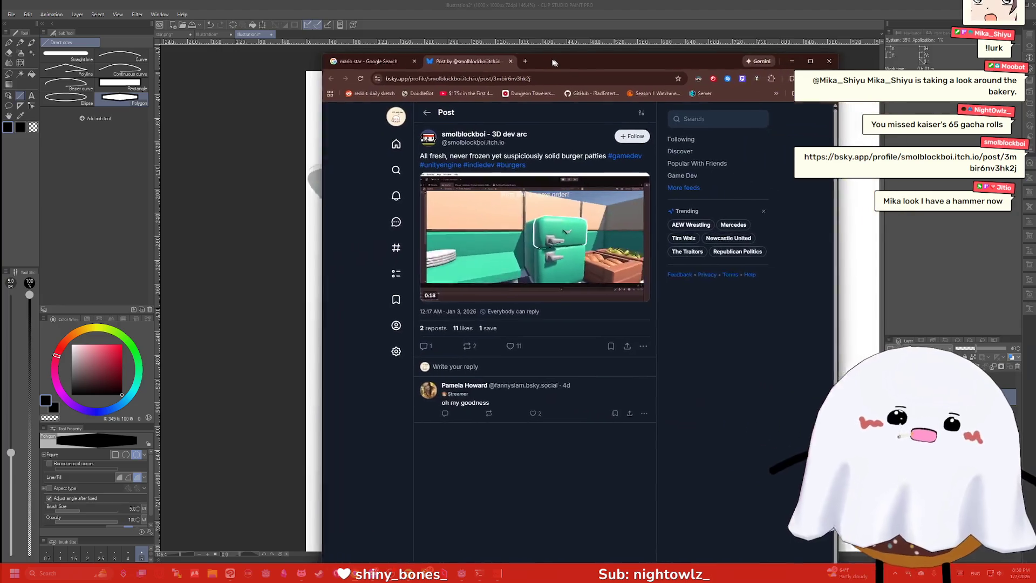
click(623, 352)
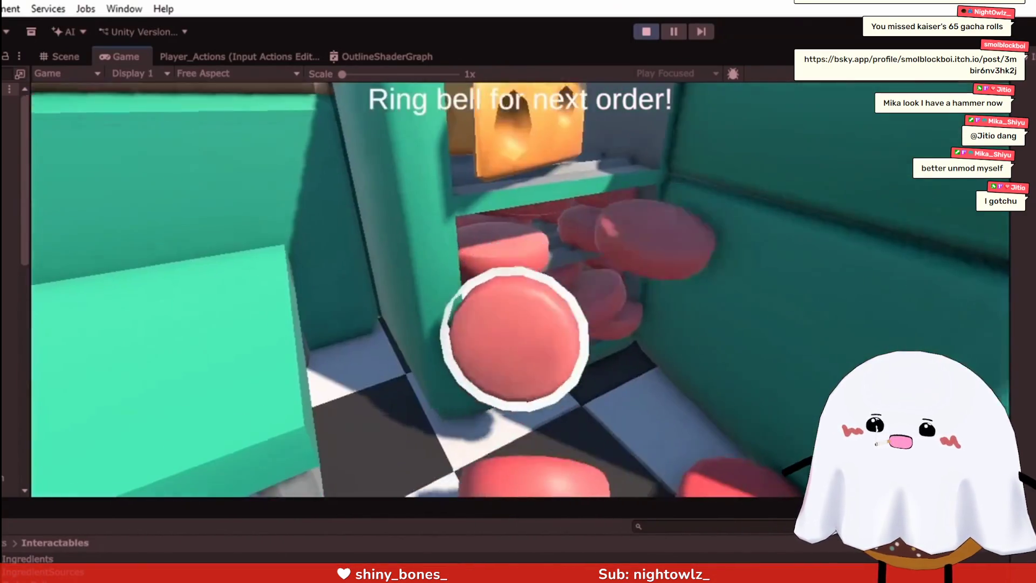
mouse_move(843, 311)
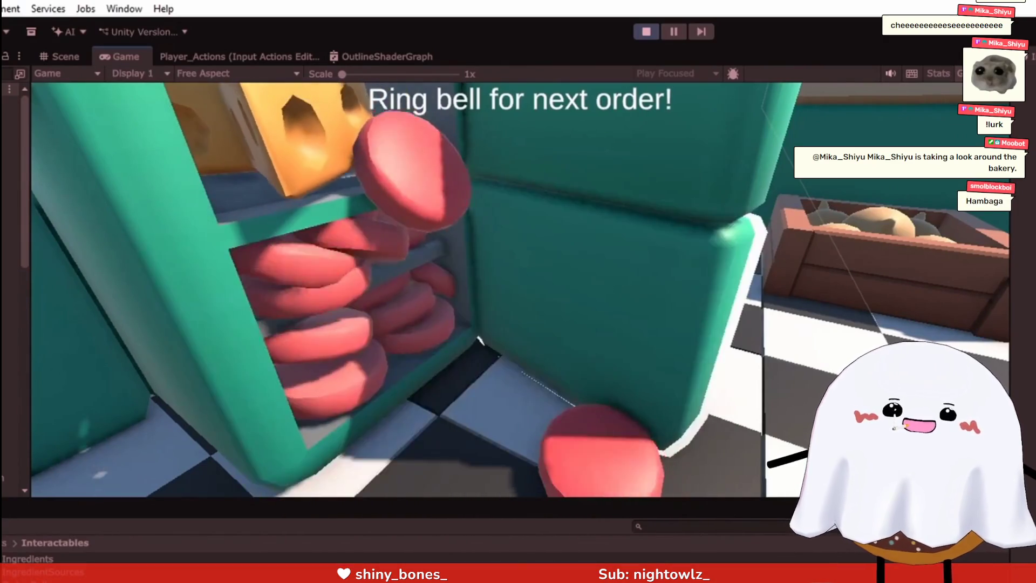
mouse_move(644, 173)
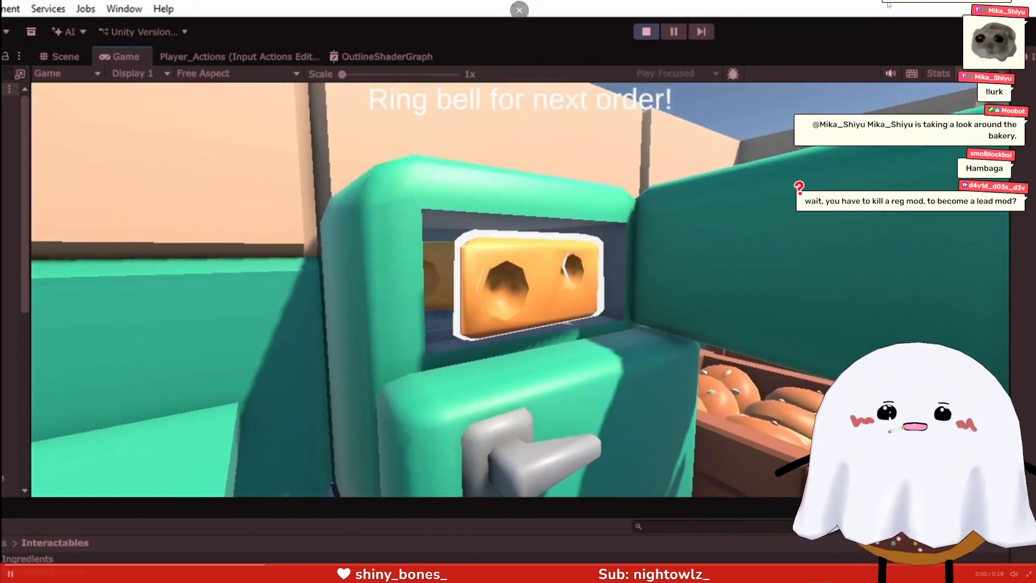
key(Escape)
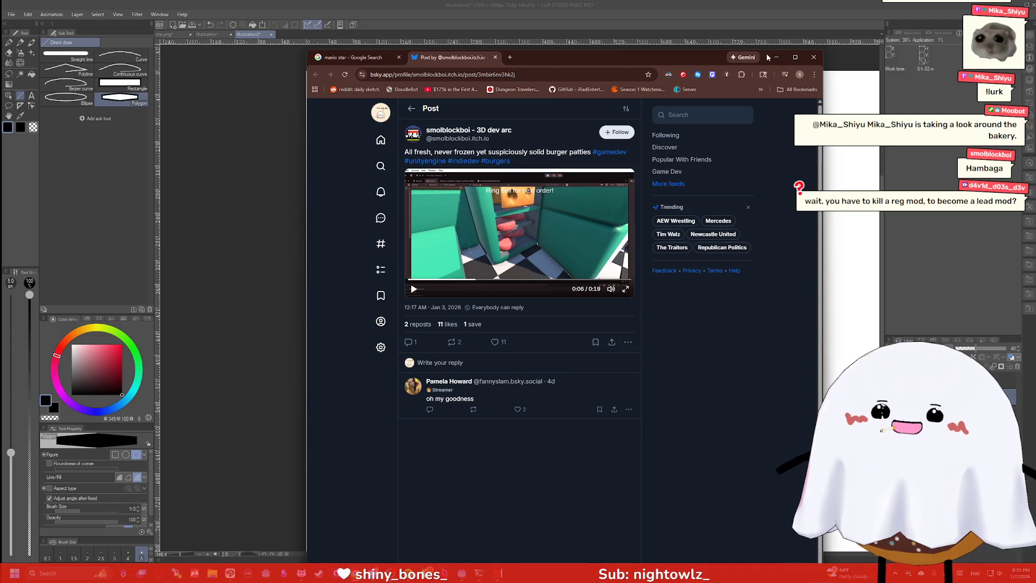
click(813, 56)
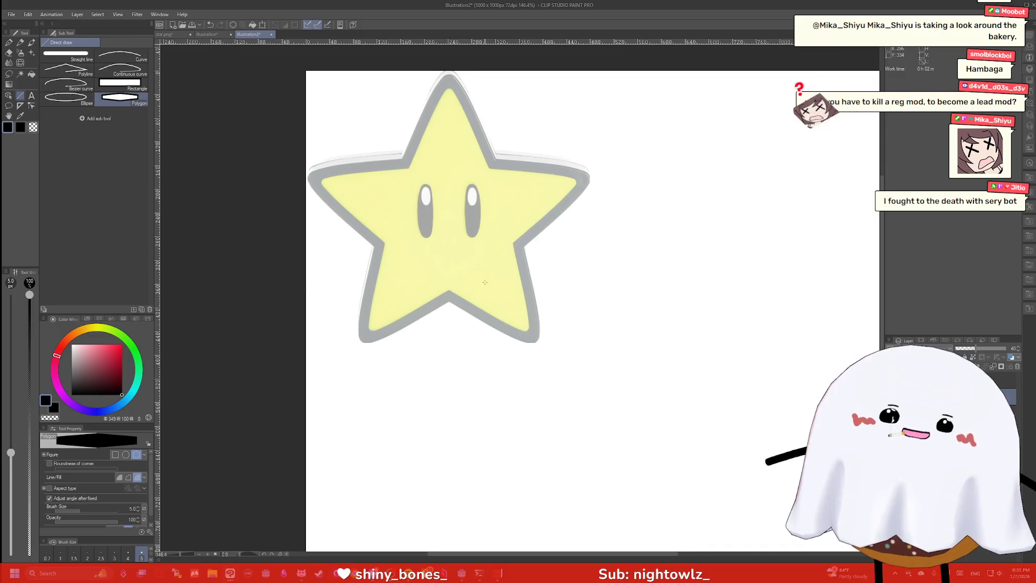
Freehand-trace the star's lower-left, left, upper-left and top edges, then undo all tracing
key(p)
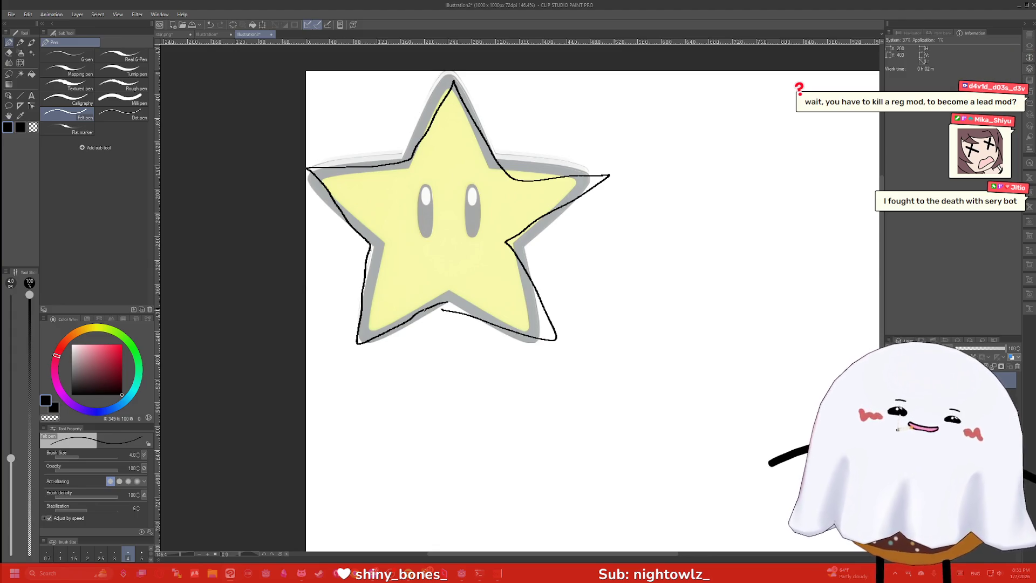
key(ctrl+z)
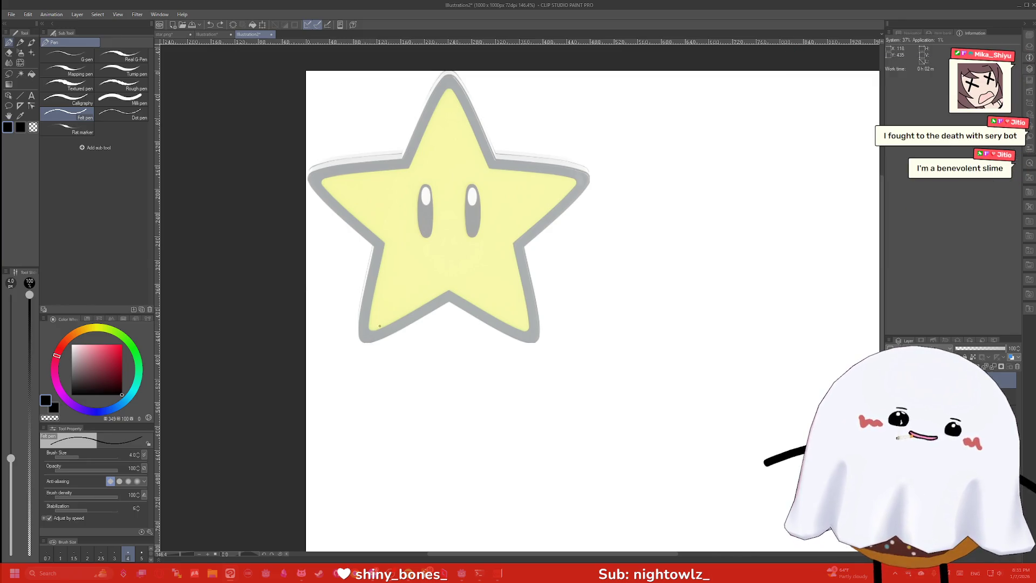
scroll(368, 341, down, 5)
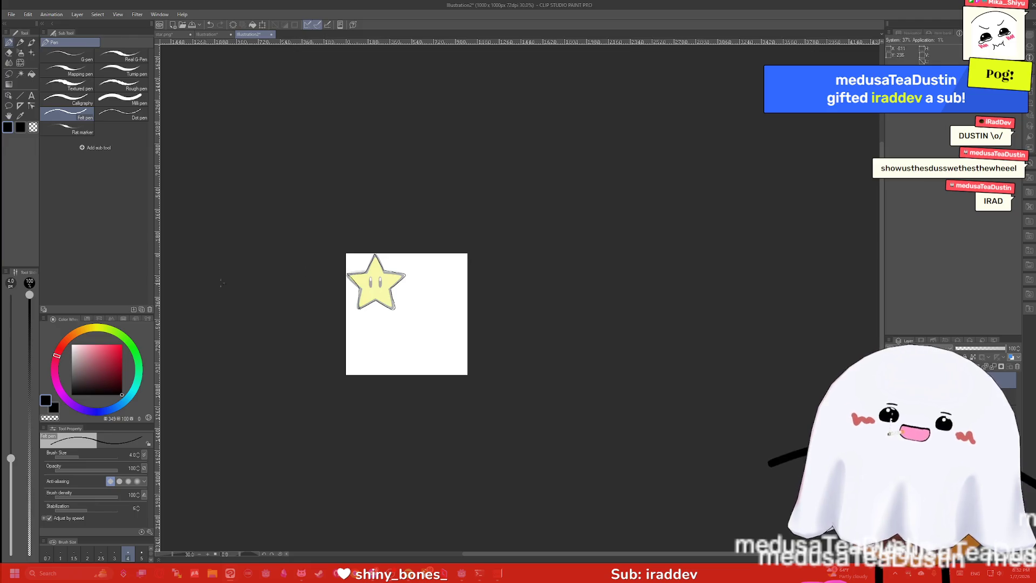
scroll(356, 283, up, 10)
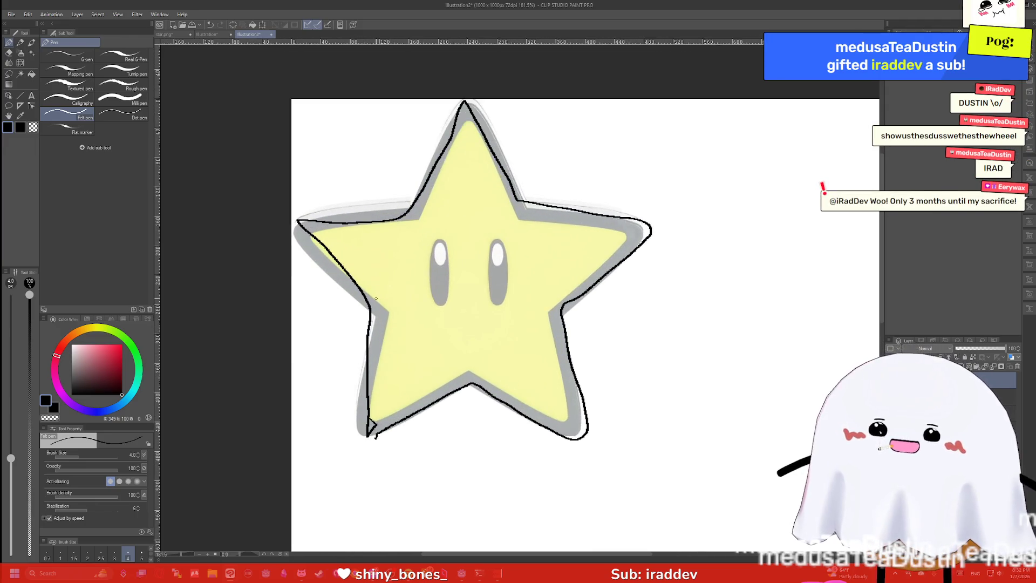
mouse_move(370, 434)
mouse_down()
mouse_move(357, 427)
mouse_move(358, 392)
mouse_up()
drag(369, 357, 371, 315)
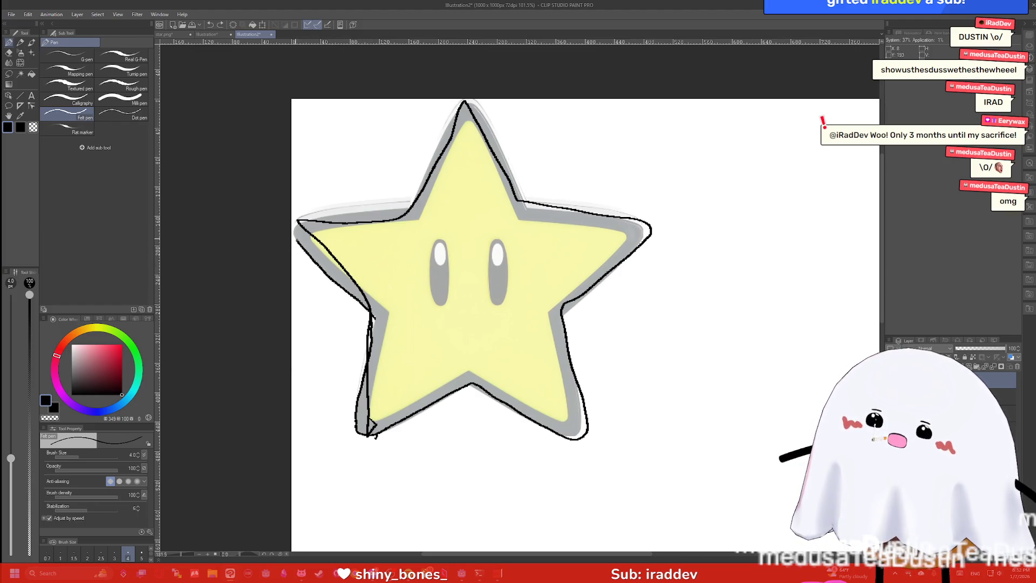
drag(298, 221, 415, 201)
mouse_move(437, 155)
mouse_down()
mouse_move(453, 121)
mouse_move(480, 103)
mouse_move(521, 187)
mouse_move(567, 213)
mouse_move(611, 217)
mouse_move(620, 263)
mouse_up()
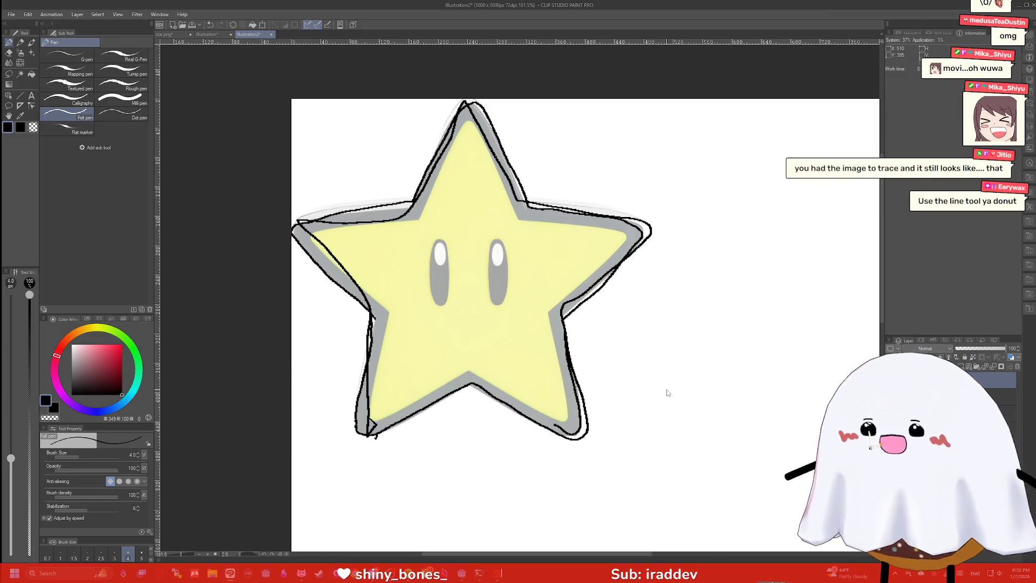
key(ctrl+z)
key(ctrl+z)
key(ctrl+z)
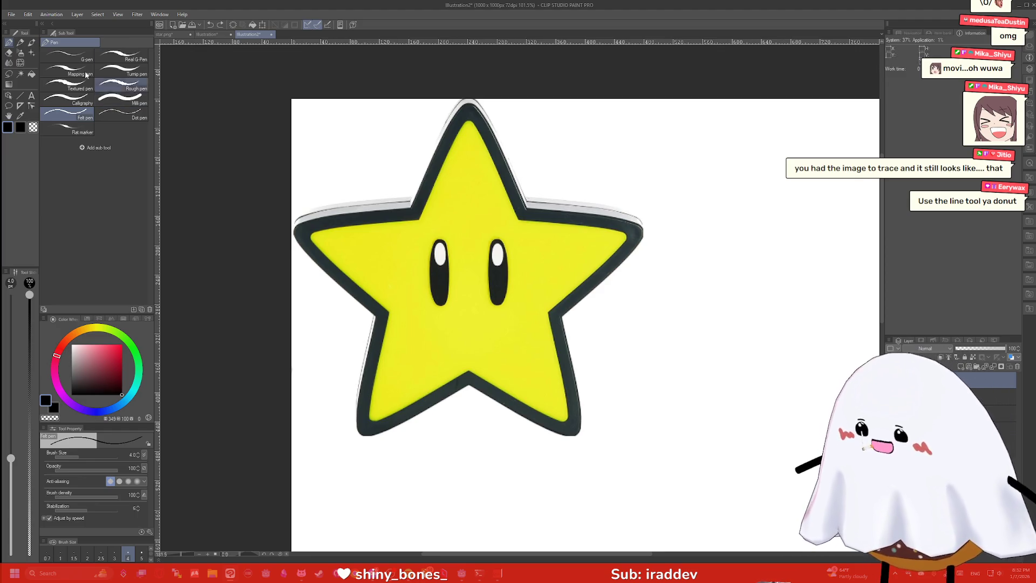
Draw a polygon shape over the star, then undo the black hexagon
click(19, 96)
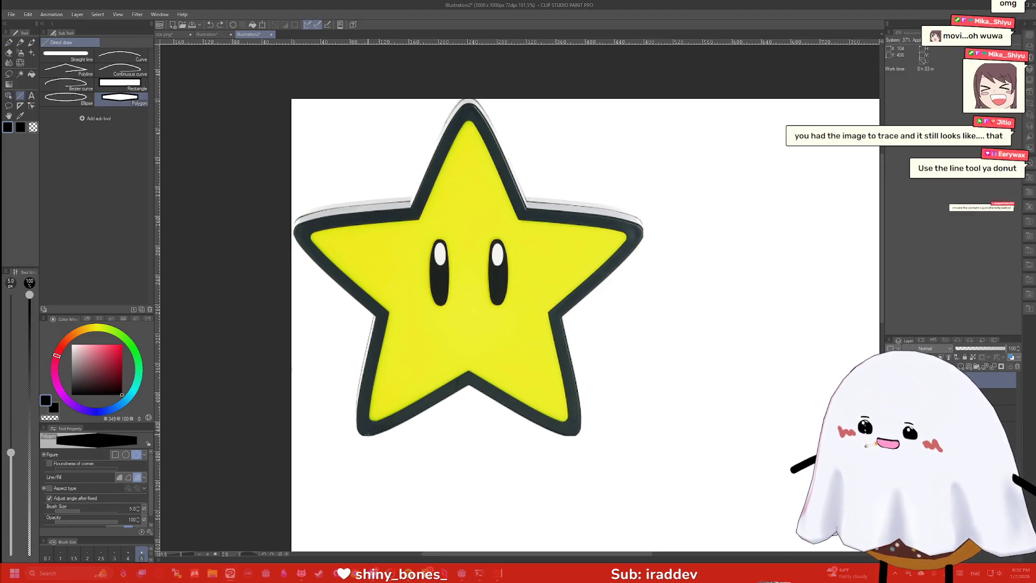
mouse_move(367, 436)
mouse_down()
mouse_move(410, 404)
mouse_move(539, 248)
mouse_up()
mouse_move(726, 236)
mouse_down()
mouse_move(647, 232)
mouse_move(624, 243)
mouse_up()
click(499, 238)
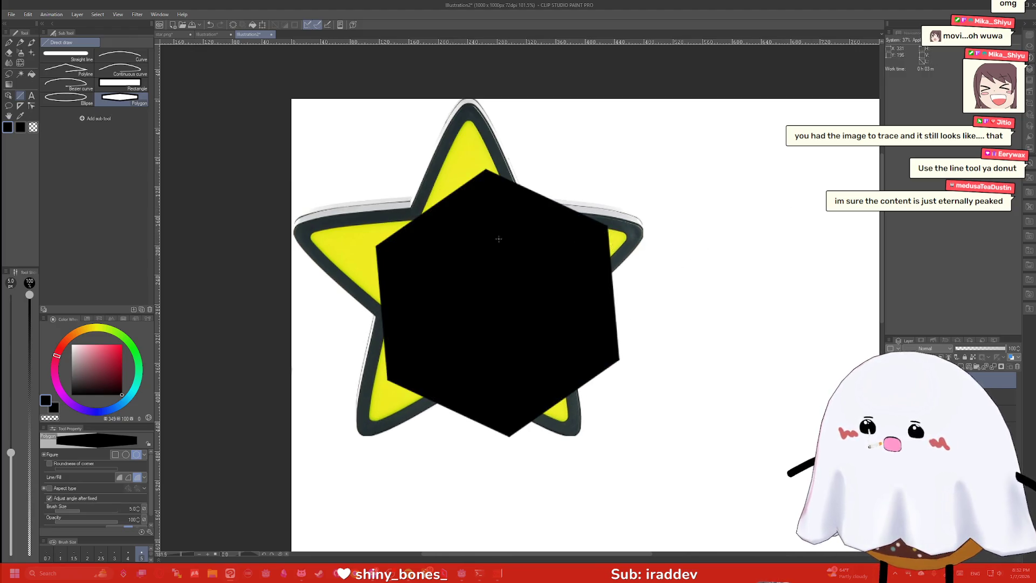
key(ctrl+z)
Draw straight-line star edges and hide the yellow reference layer
click(59, 62)
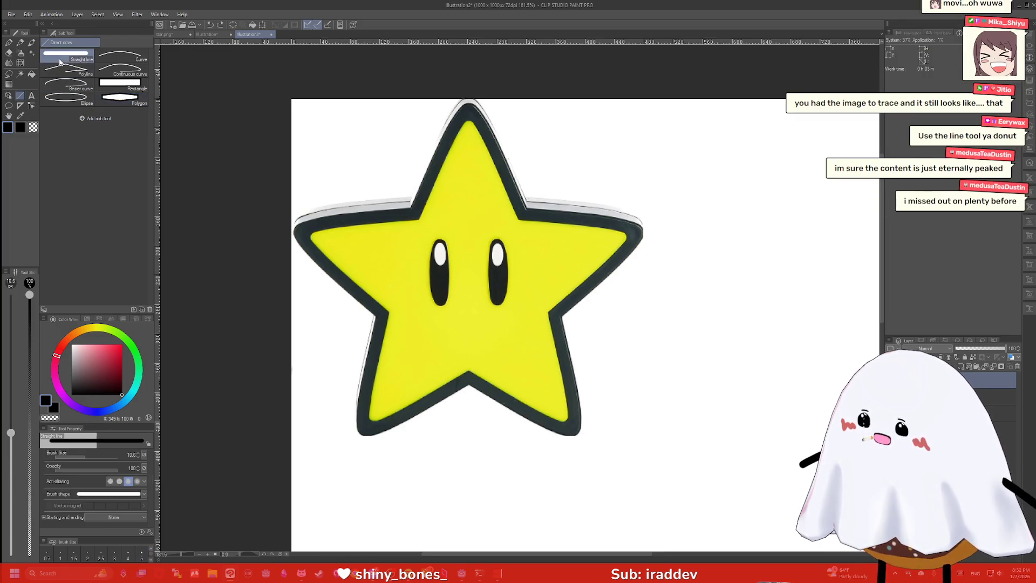
mouse_move(398, 434)
mouse_down()
mouse_move(451, 370)
mouse_move(564, 436)
mouse_move(560, 298)
mouse_move(628, 271)
mouse_move(641, 235)
mouse_move(526, 208)
mouse_move(473, 101)
mouse_up()
mouse_move(425, 187)
mouse_down()
mouse_move(416, 212)
mouse_move(298, 232)
mouse_move(383, 315)
mouse_move(367, 434)
mouse_up()
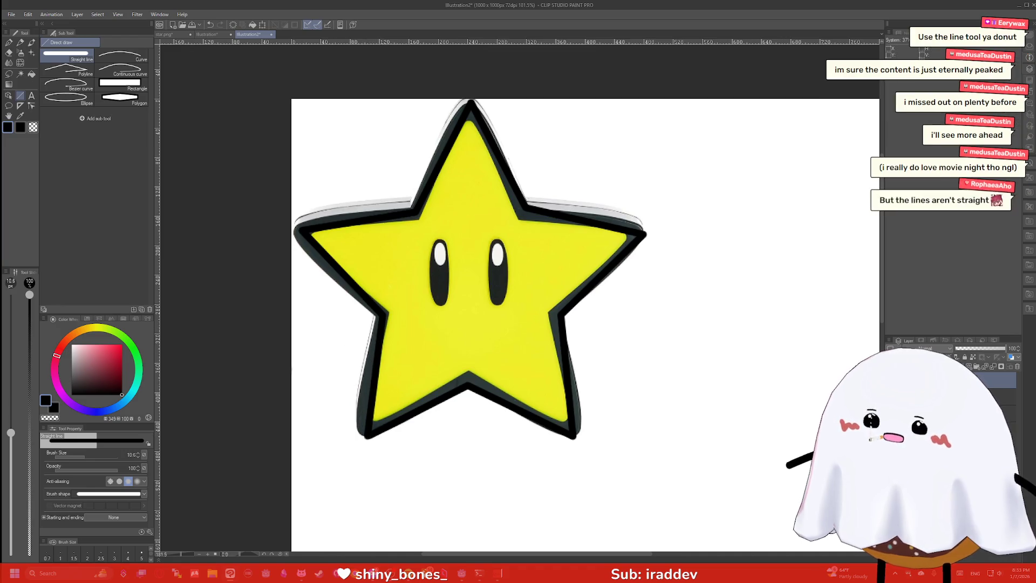
click(891, 381)
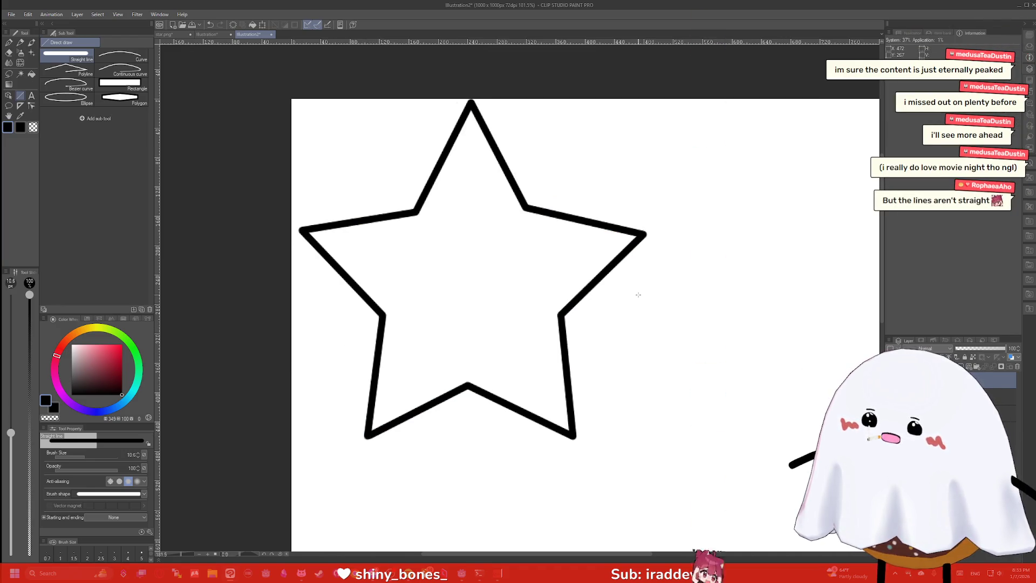
scroll(593, 267, down, 1)
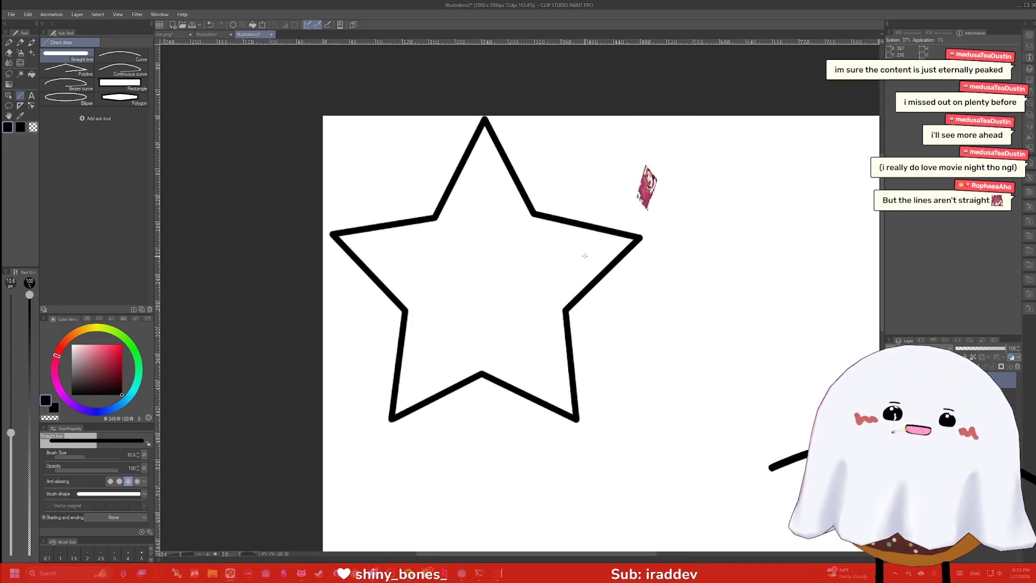
scroll(488, 250, down, 1)
scroll(416, 369, up, 1)
mouse_move(409, 312)
mouse_down()
mouse_move(521, 291)
mouse_move(643, 238)
mouse_up()
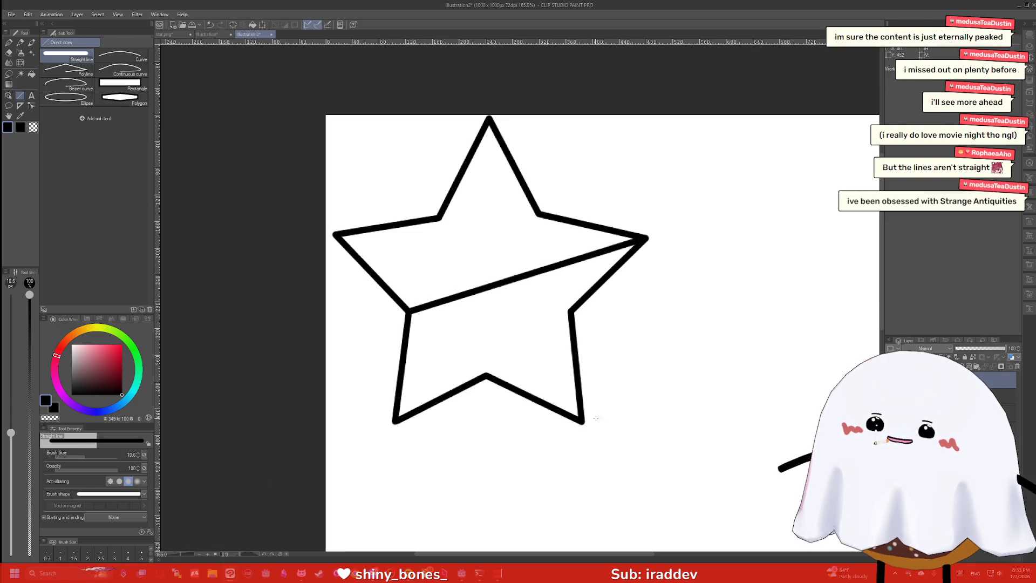
mouse_move(580, 420)
mouse_down()
mouse_move(503, 287)
mouse_move(395, 421)
mouse_up()
drag(500, 284, 340, 236)
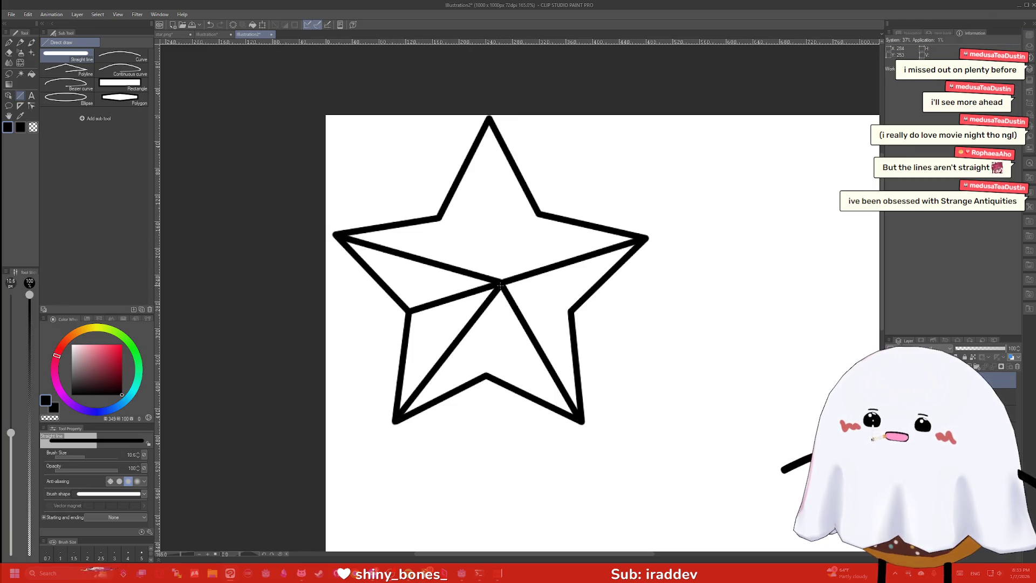
drag(501, 282, 488, 118)
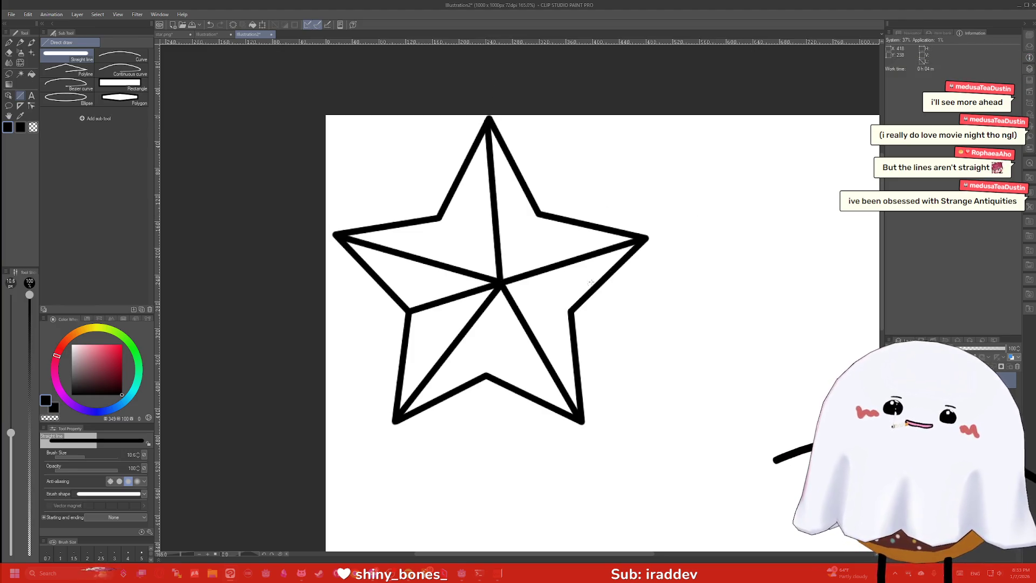
drag(500, 284, 572, 310)
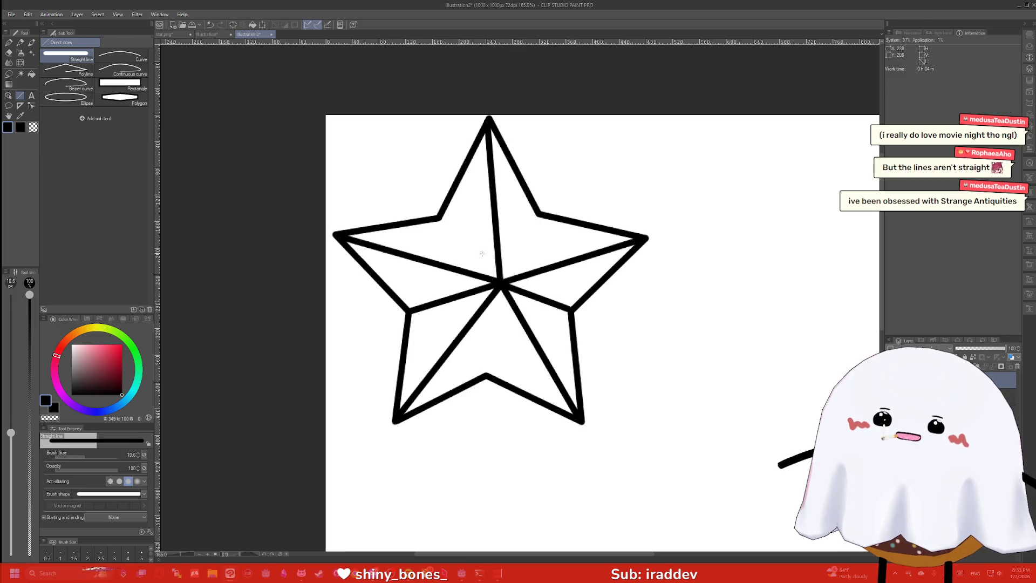
drag(500, 280, 440, 218)
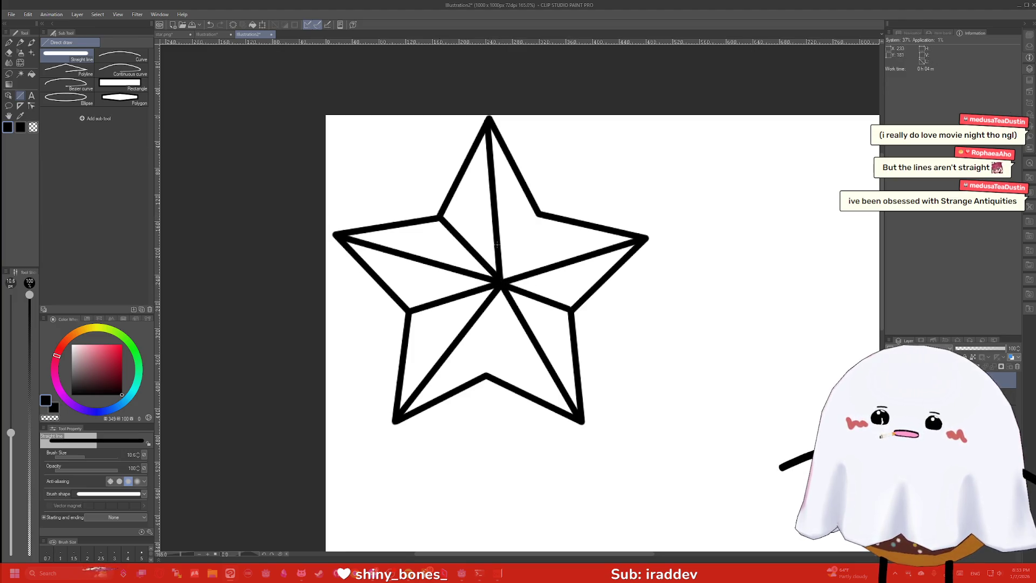
scroll(501, 277, down, 1)
drag(502, 277, 536, 218)
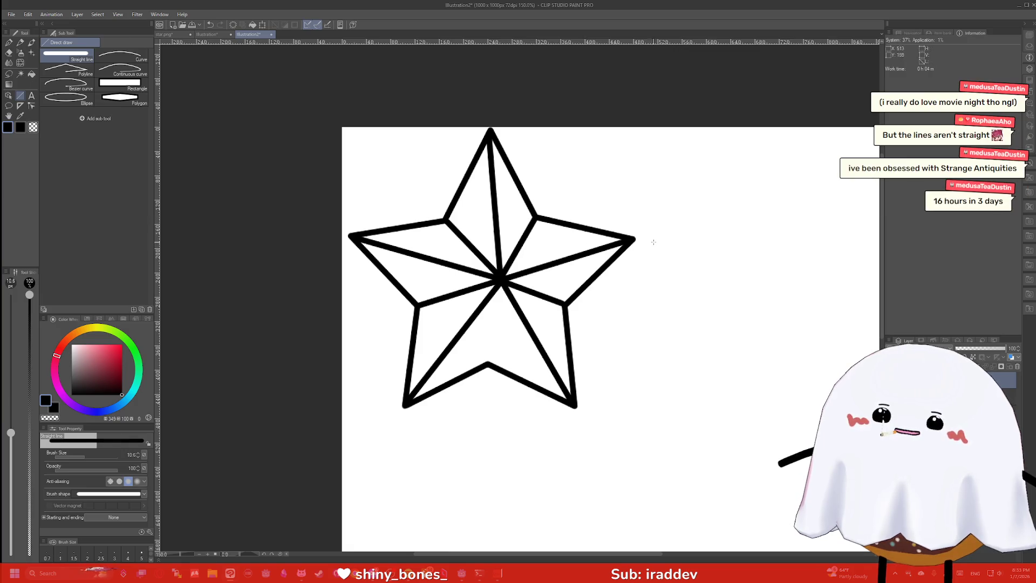
key(ctrl+z)
key(ctrl+z)
key(ctrl+z)
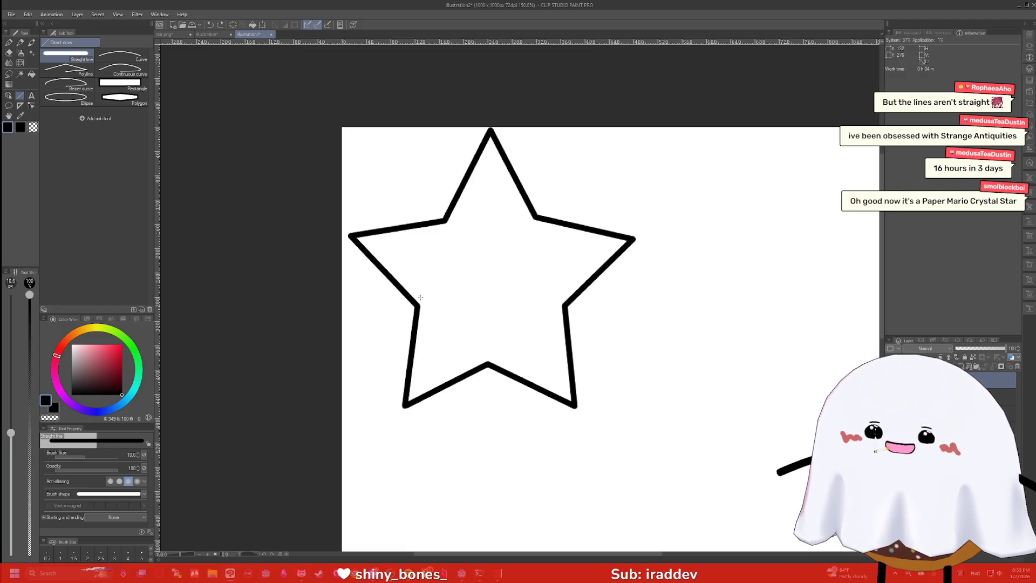
drag(417, 306, 564, 306)
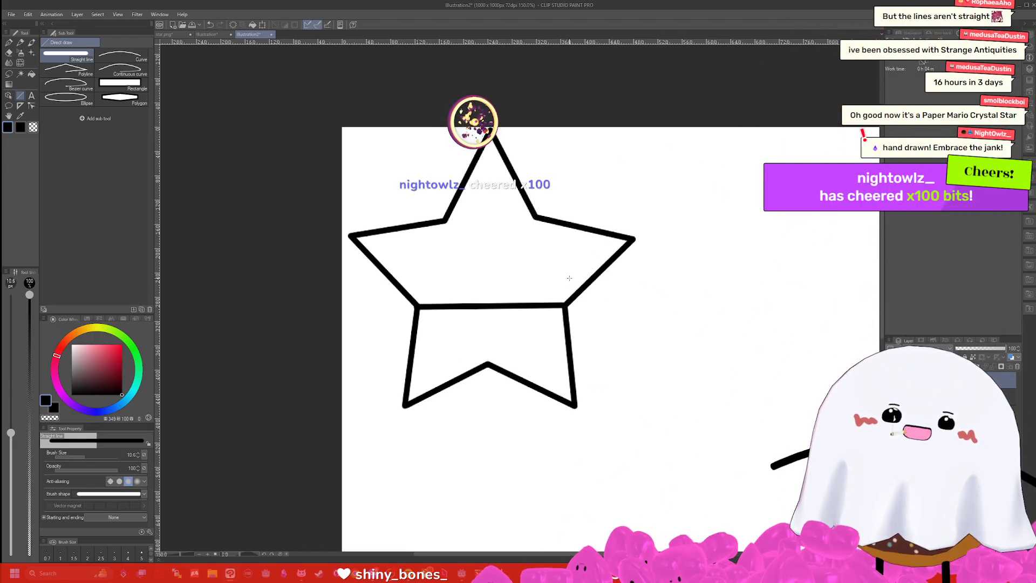
key(ctrl+z)
scroll(667, 292, down, 2)
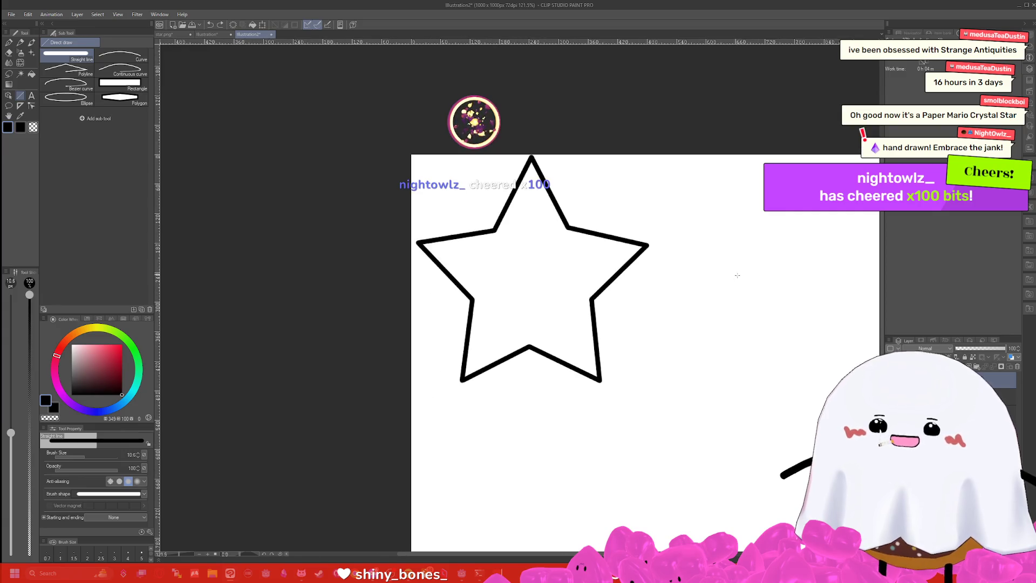
Sketch a rough second star beside the clean one, then undo it
drag(524, 556, 571, 556)
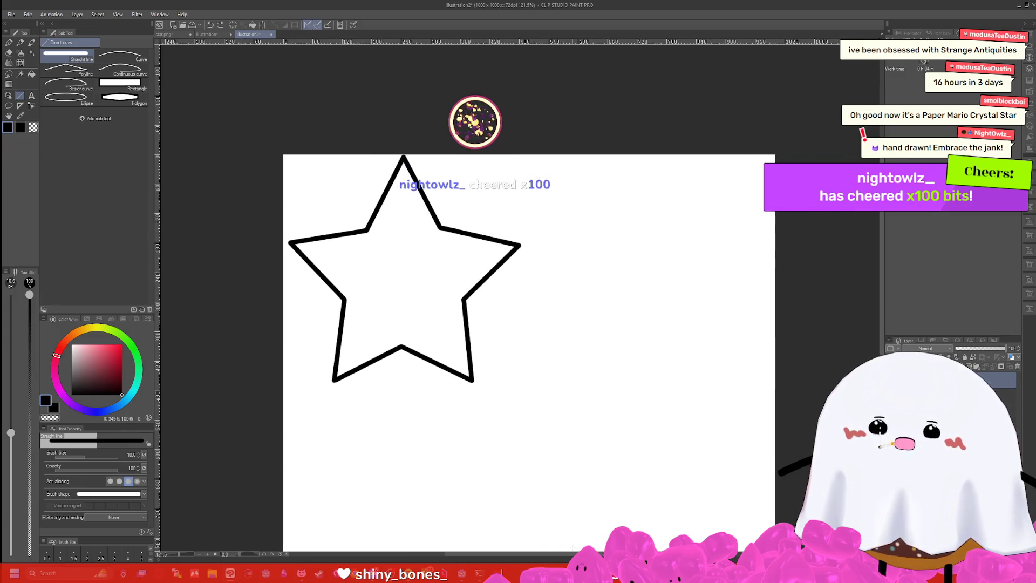
key(p)
mouse_move(660, 339)
mouse_down()
mouse_move(592, 383)
mouse_move(620, 297)
mouse_move(561, 266)
mouse_move(647, 218)
mouse_move(679, 245)
mouse_move(755, 259)
mouse_move(691, 293)
mouse_move(726, 373)
mouse_move(675, 346)
mouse_up()
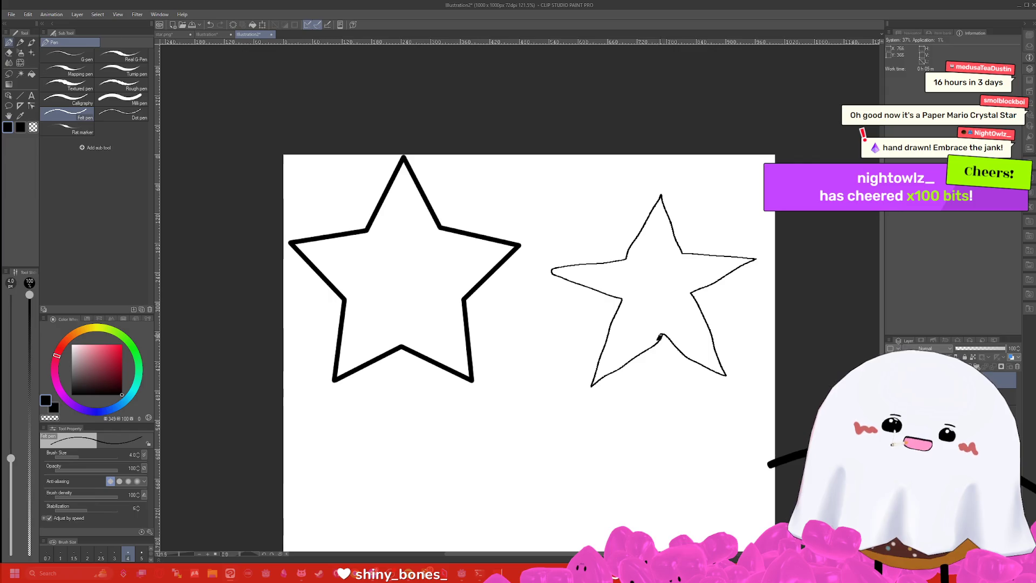
key(ctrl+z)
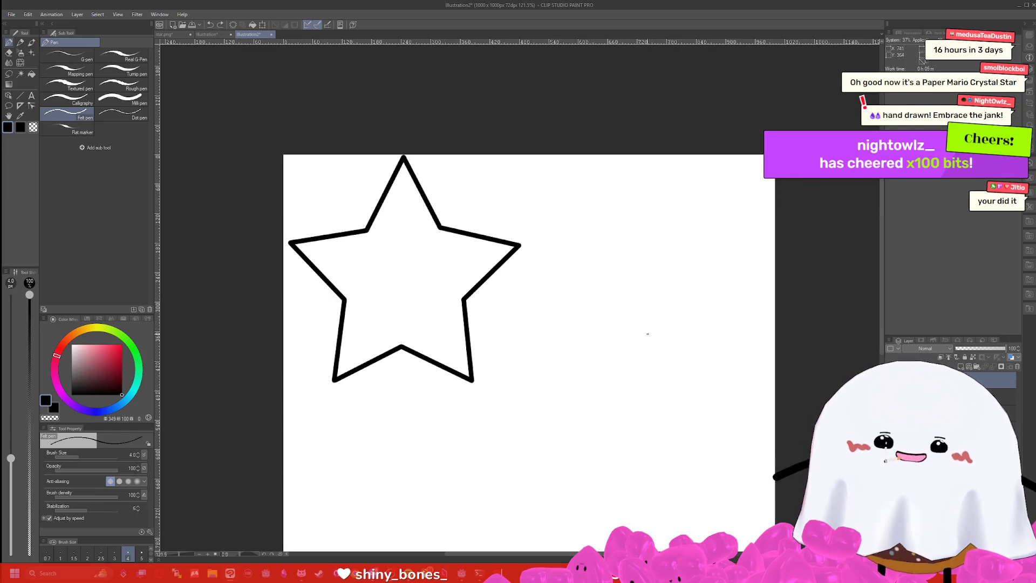
Redraw freehand star edges, undo a handwritten note, and redo the missing outline segment
mouse_move(658, 334)
mouse_down()
mouse_move(610, 370)
mouse_move(614, 300)
mouse_move(550, 264)
mouse_up()
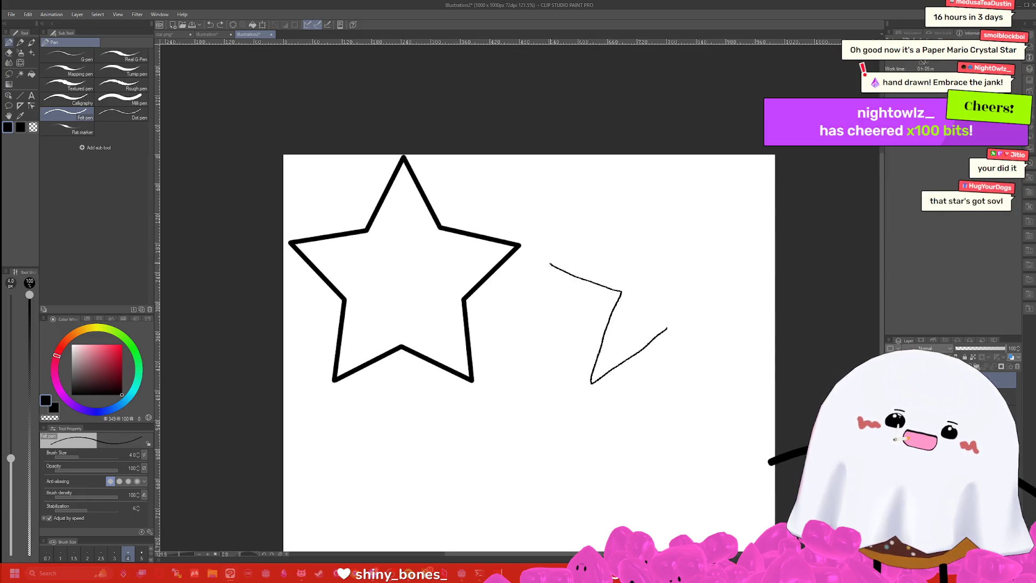
mouse_move(626, 249)
mouse_down()
mouse_move(656, 167)
mouse_move(680, 216)
mouse_move(759, 237)
mouse_move(679, 275)
mouse_move(699, 322)
mouse_move(665, 329)
mouse_up()
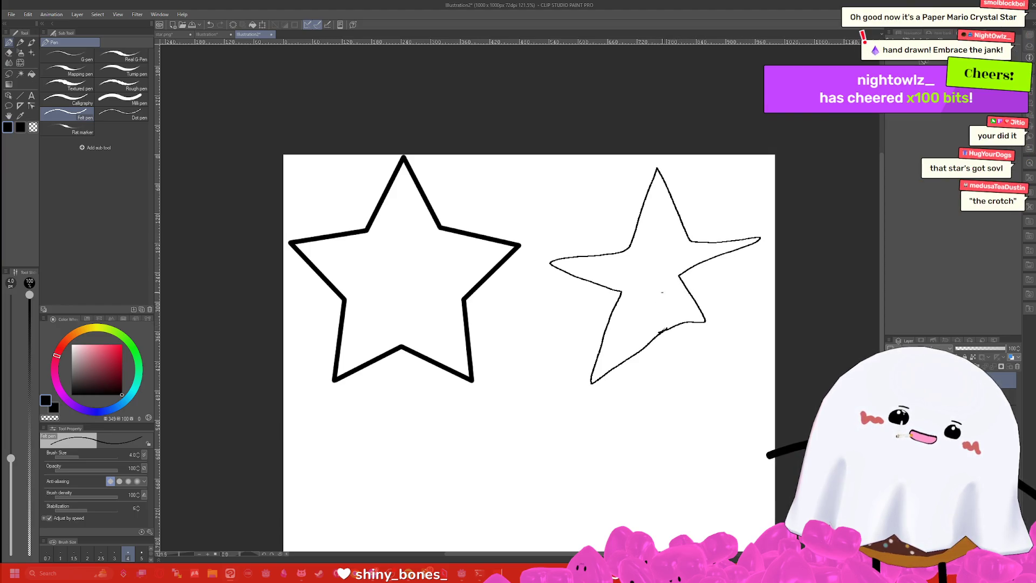
drag(695, 274, 701, 292)
mouse_move(705, 278)
mouse_down()
mouse_move(742, 266)
mouse_move(719, 303)
mouse_up()
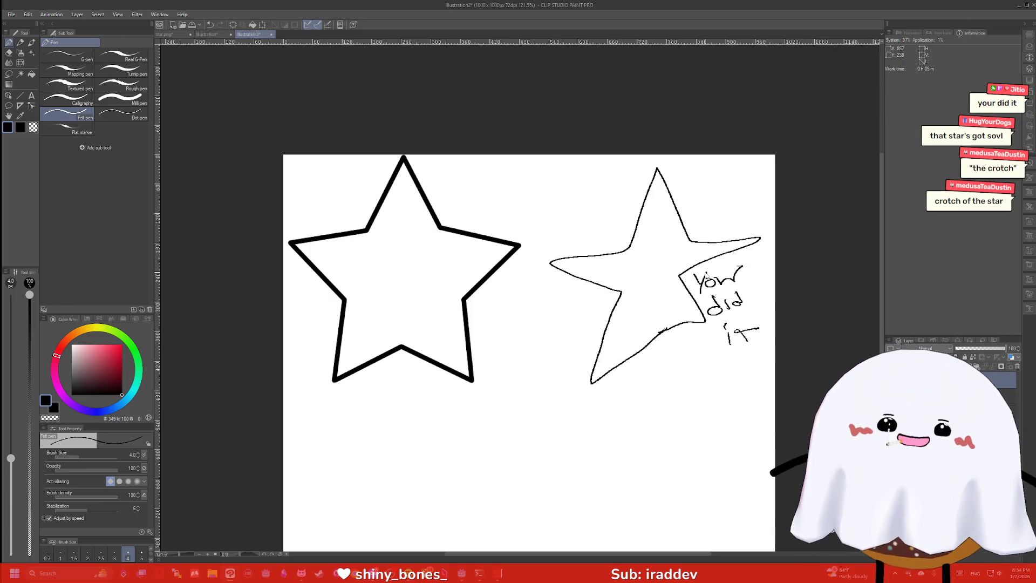
key(ctrl+z)
key(ctrl+z)
key(ctrl+z)
key(ctrl+z)
key(ctrl+z)
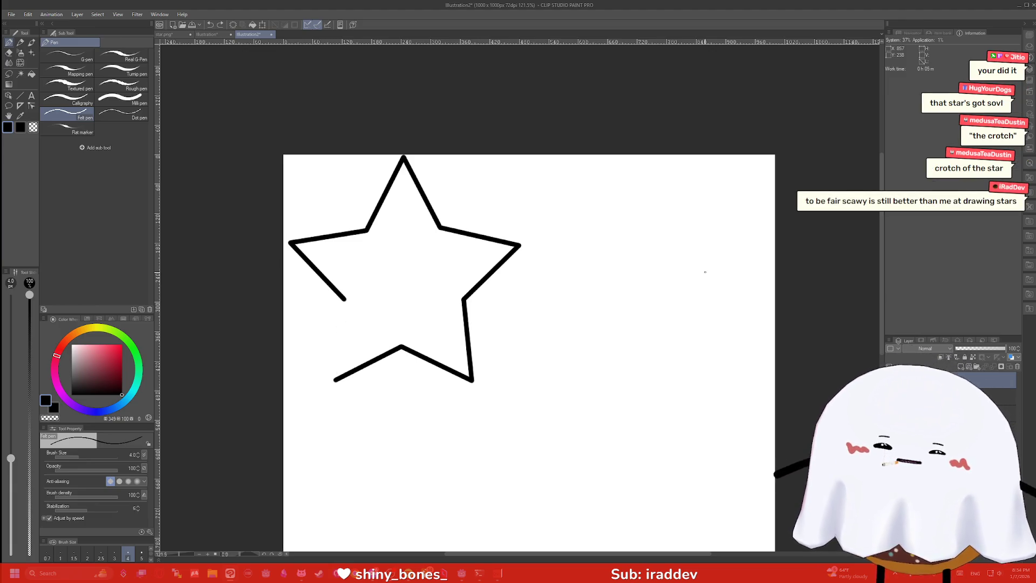
key(ctrl+y)
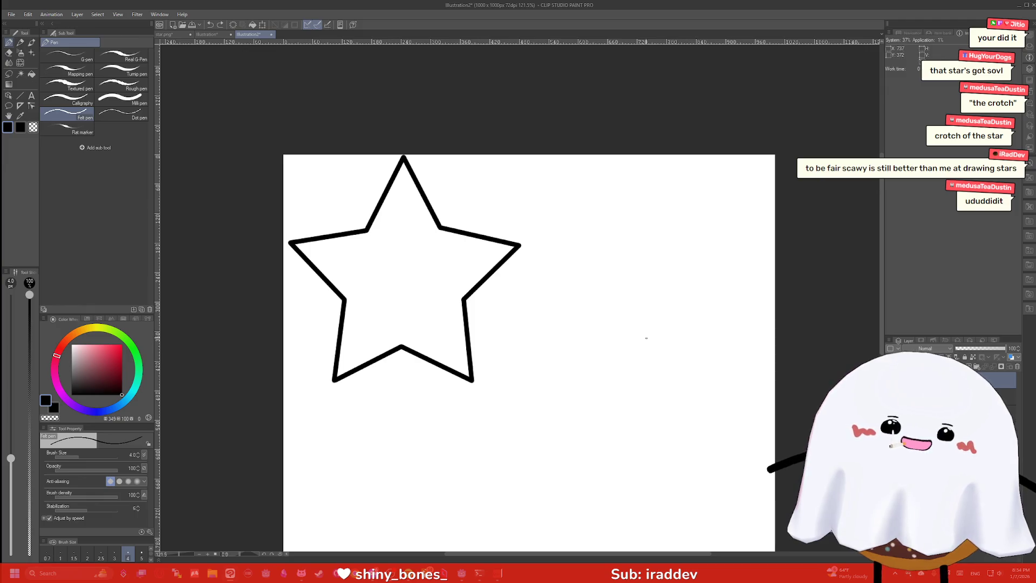
Redraw the rough star's lower-left edge, left point and right point freehand
drag(582, 389, 603, 316)
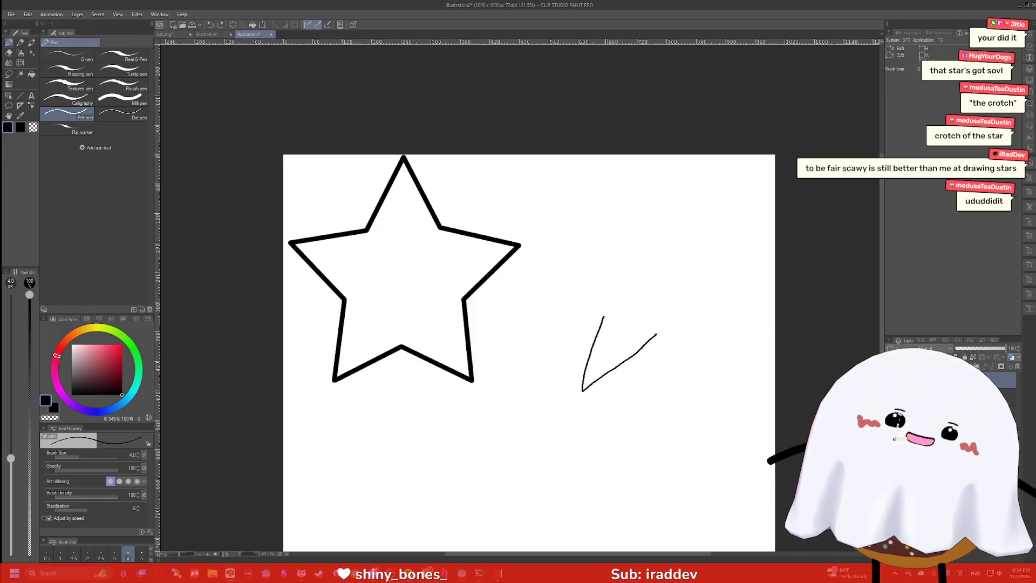
drag(553, 262, 612, 244)
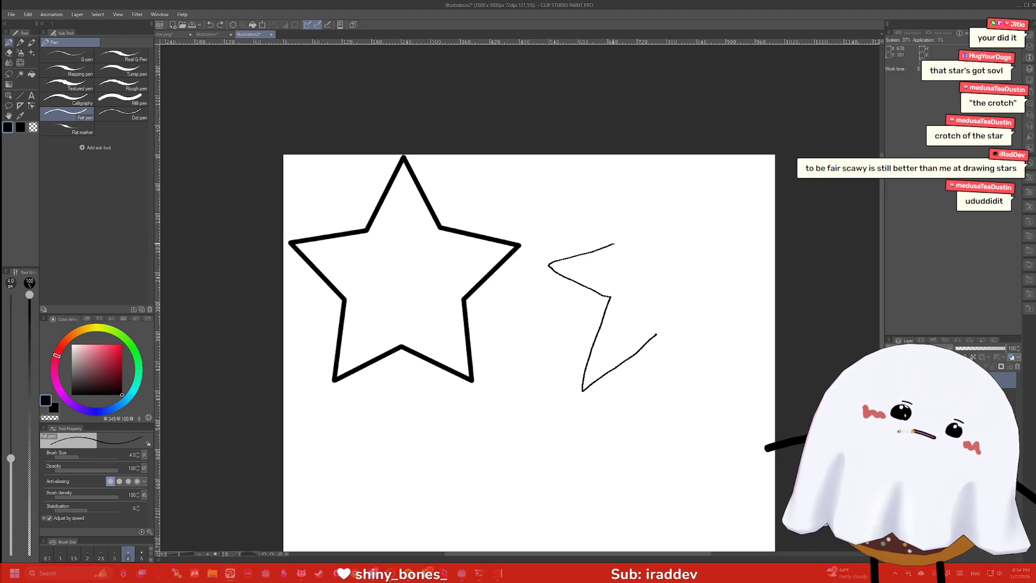
mouse_move(698, 233)
mouse_down()
mouse_move(758, 230)
mouse_move(726, 261)
mouse_move(725, 329)
mouse_move(742, 381)
mouse_move(655, 334)
mouse_up()
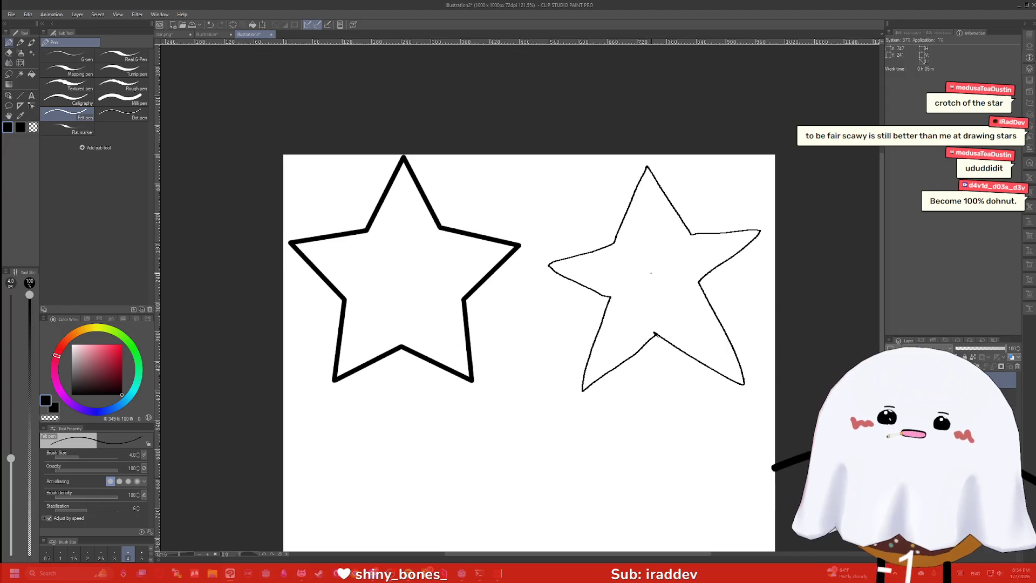
Pick yellow on the colour wheel as the drawing colour
scroll(669, 275, up, 1)
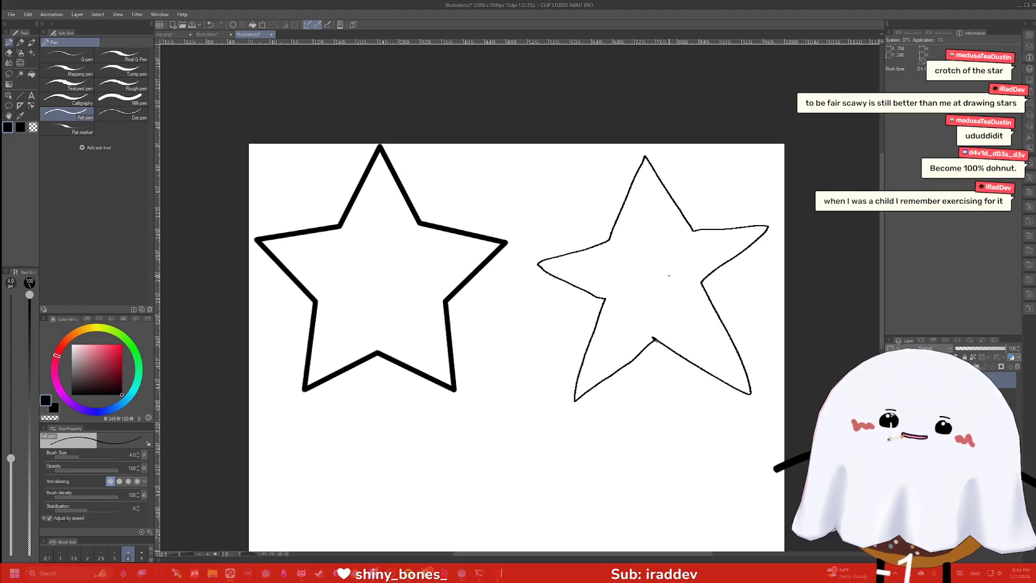
drag(106, 331, 96, 328)
click(120, 354)
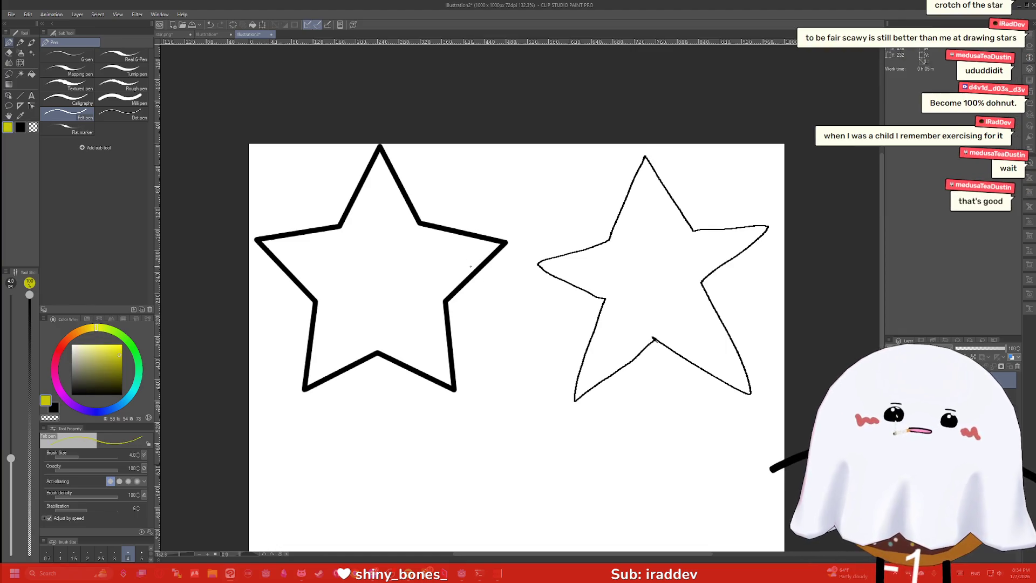
Fill the wobbly hand-drawn star with yellow using the Fill tool, briefly checking Godot
key(g)
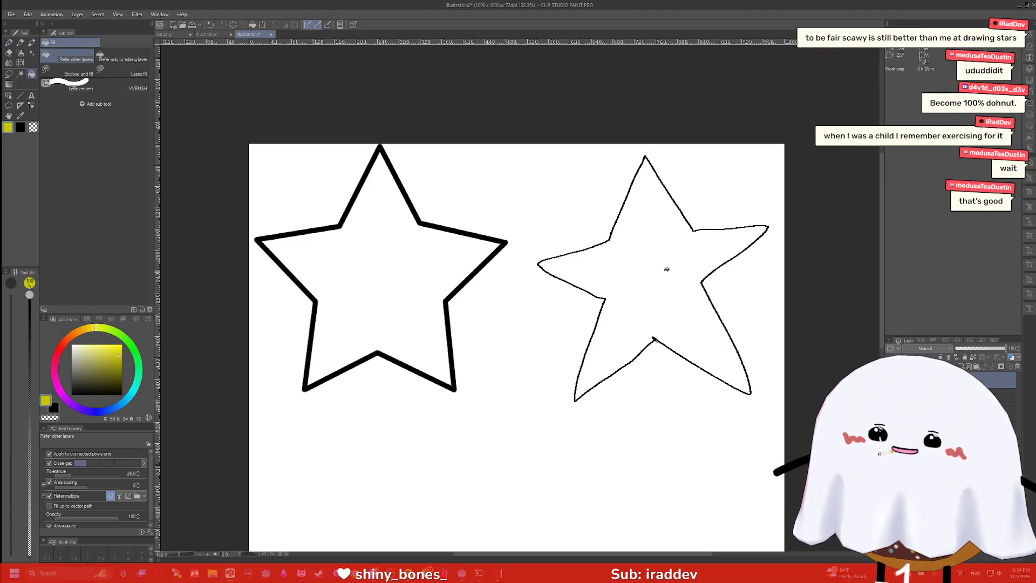
click(639, 275)
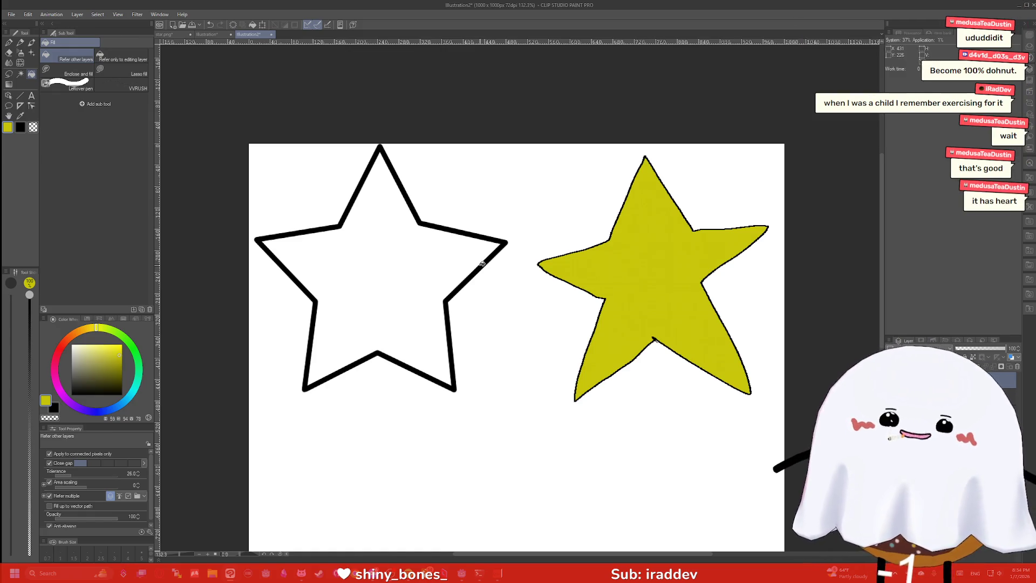
scroll(531, 226, down, 2)
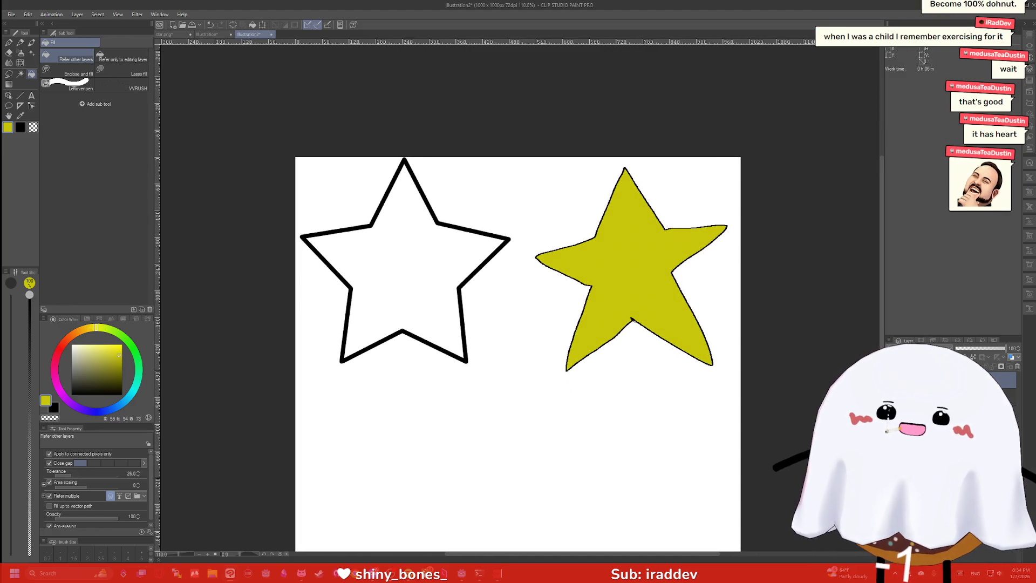
key(alt+Tab)
scroll(710, 167, up, 5)
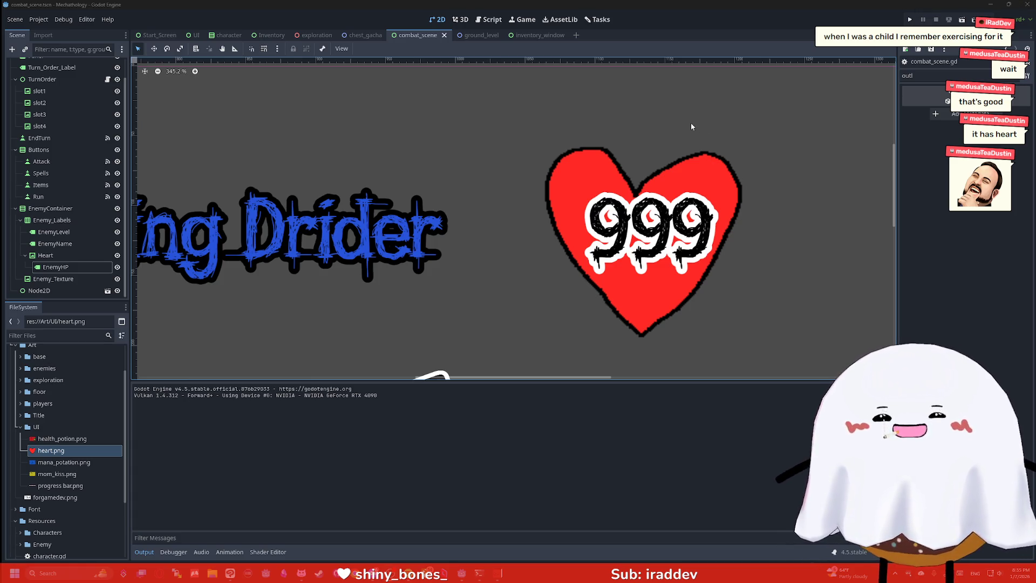
scroll(691, 126, down, 2)
key(alt+Tab)
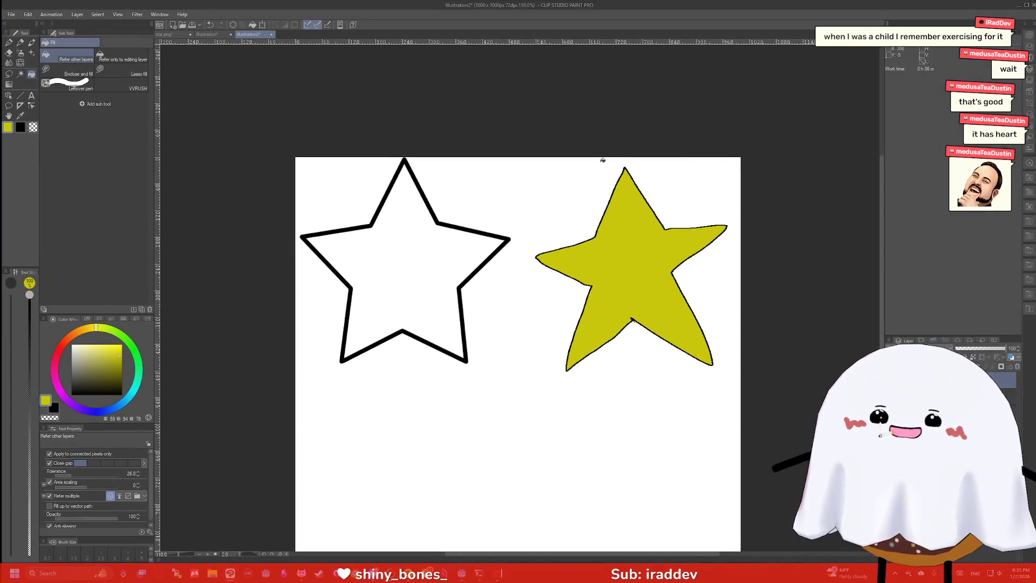
scroll(691, 228, up, 1)
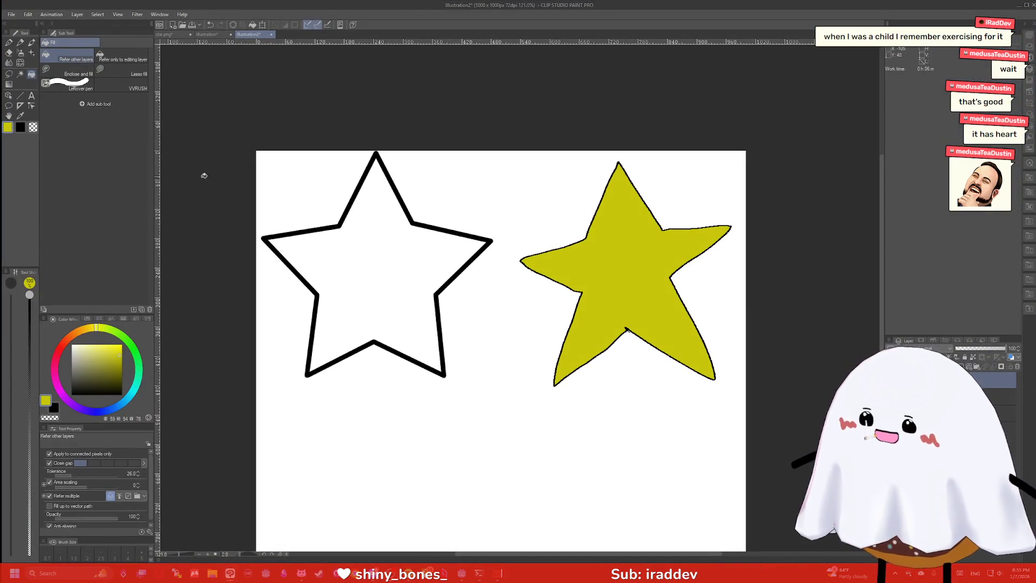
Crop the canvas with Change Canvas Size to 496 x 489 px around the yellow star
scroll(208, 183, down, 1)
click(57, 15)
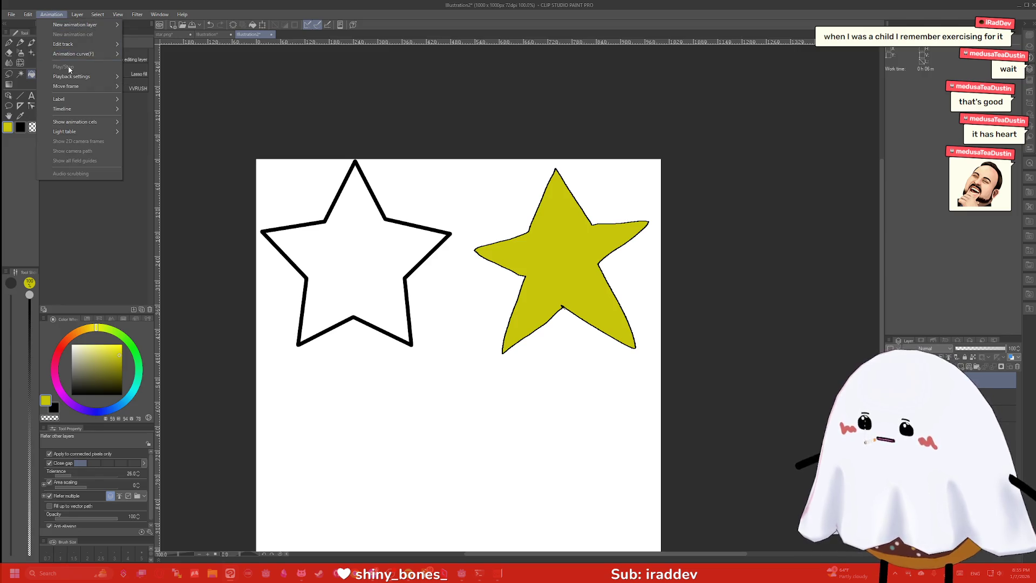
mouse_move(78, 15)
mouse_move(97, 115)
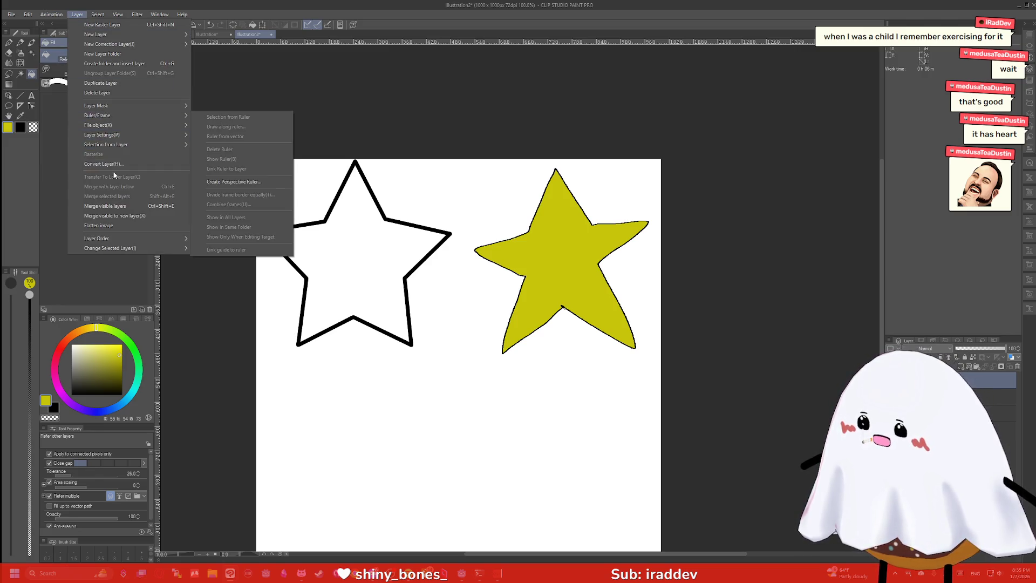
mouse_move(27, 14)
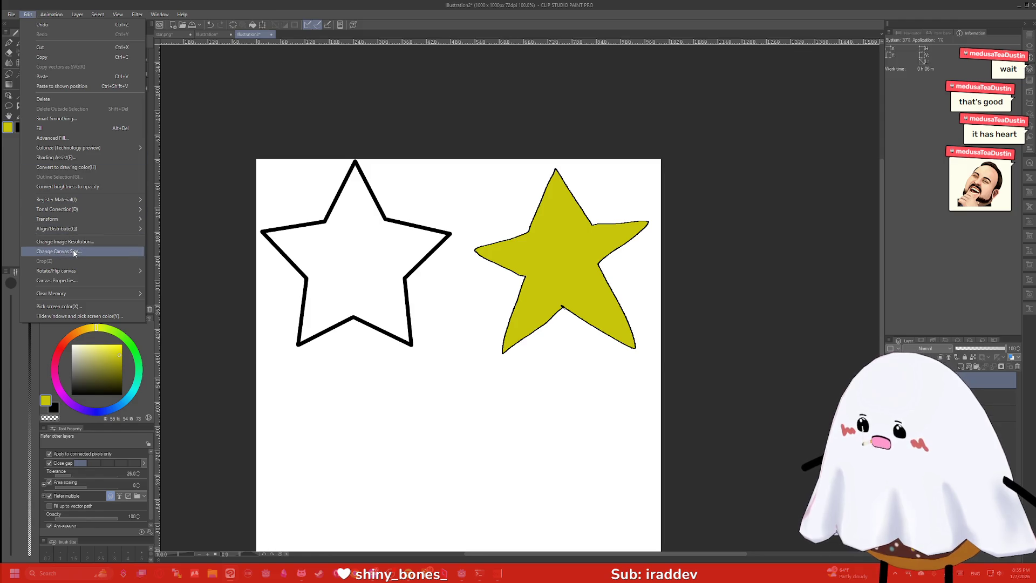
click(74, 253)
drag(328, 272, 377, 88)
drag(297, 300, 439, 300)
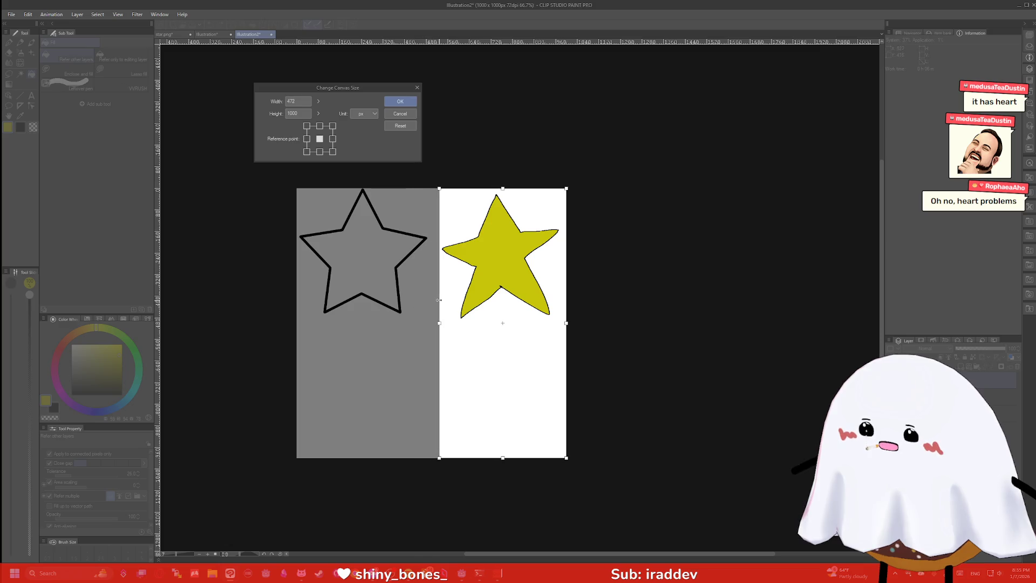
drag(502, 455, 512, 323)
drag(503, 187, 503, 191)
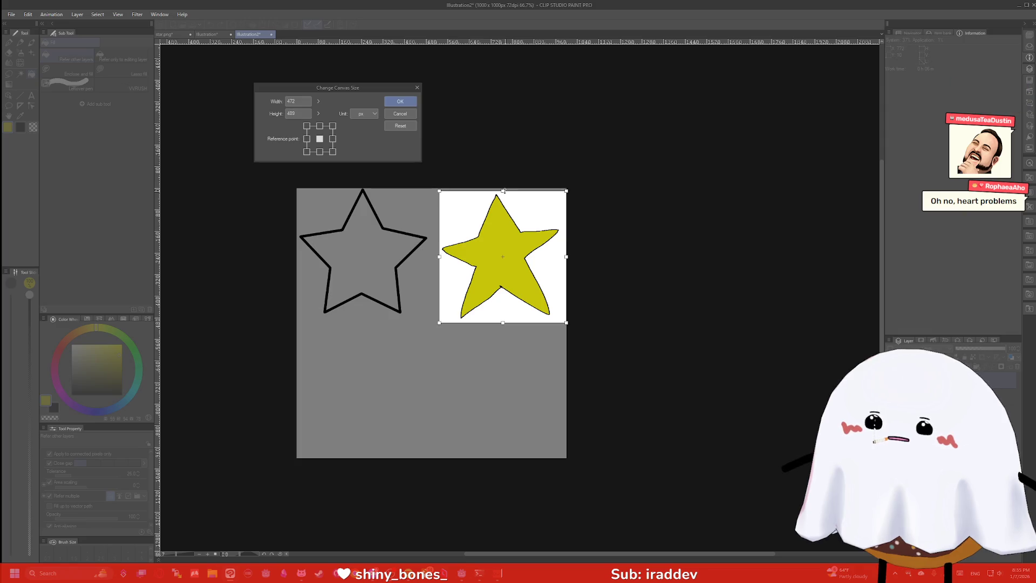
drag(564, 257, 562, 256)
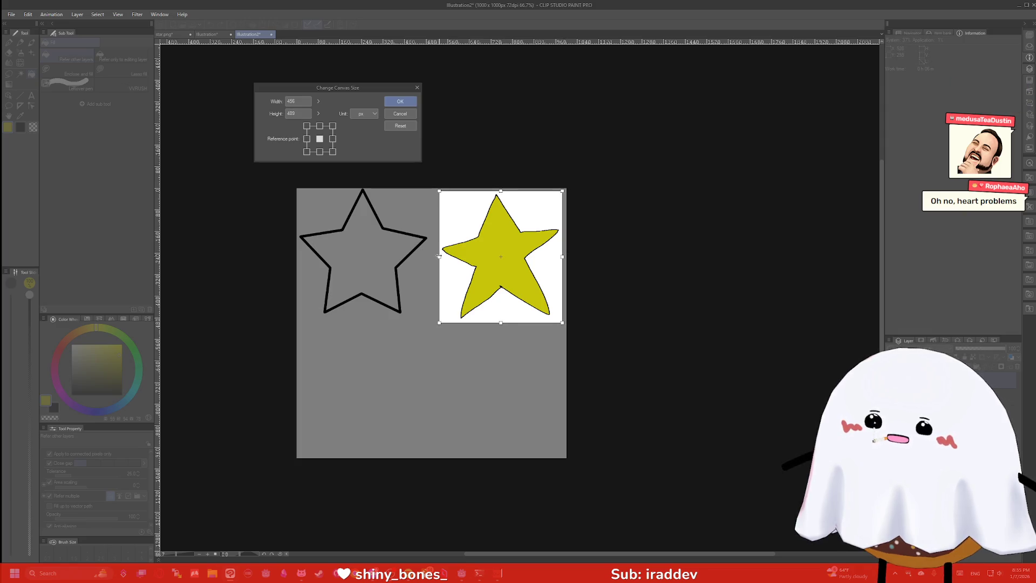
key(Return)
scroll(523, 281, up, 5)
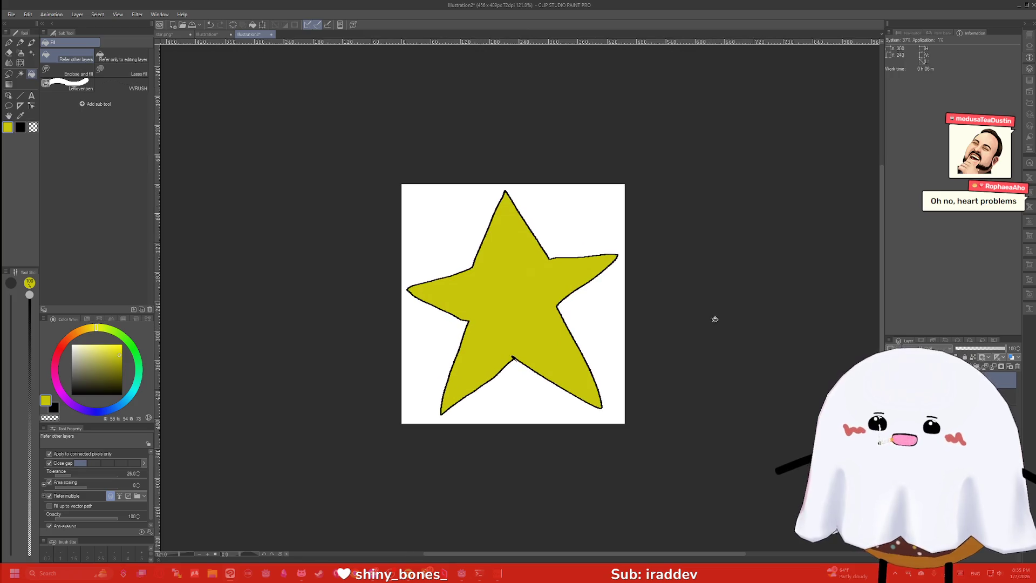
Save As PNG over star.png, confirm the replace, and dismiss the failed-save error
scroll(564, 303, up, 3)
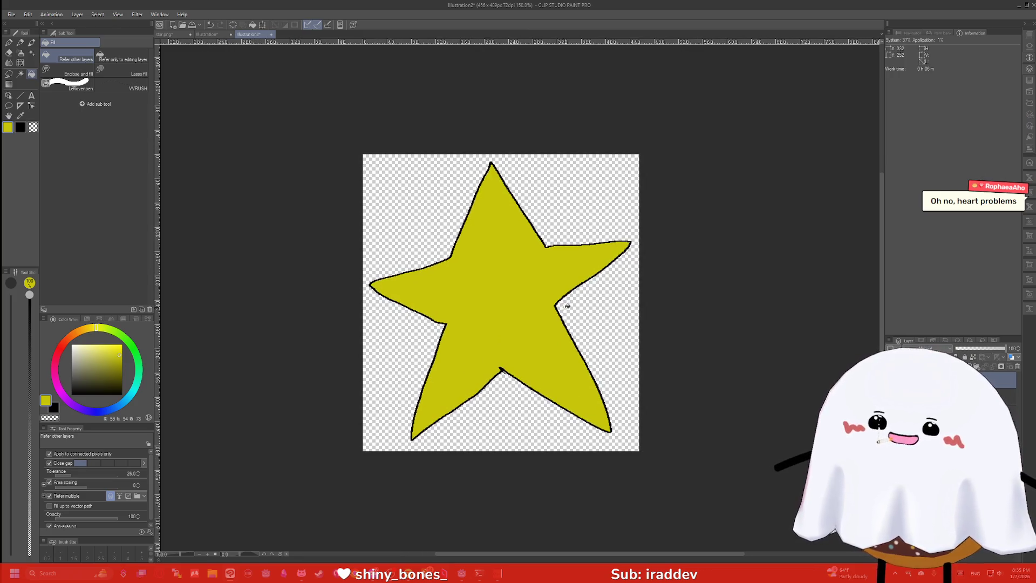
click(19, 14)
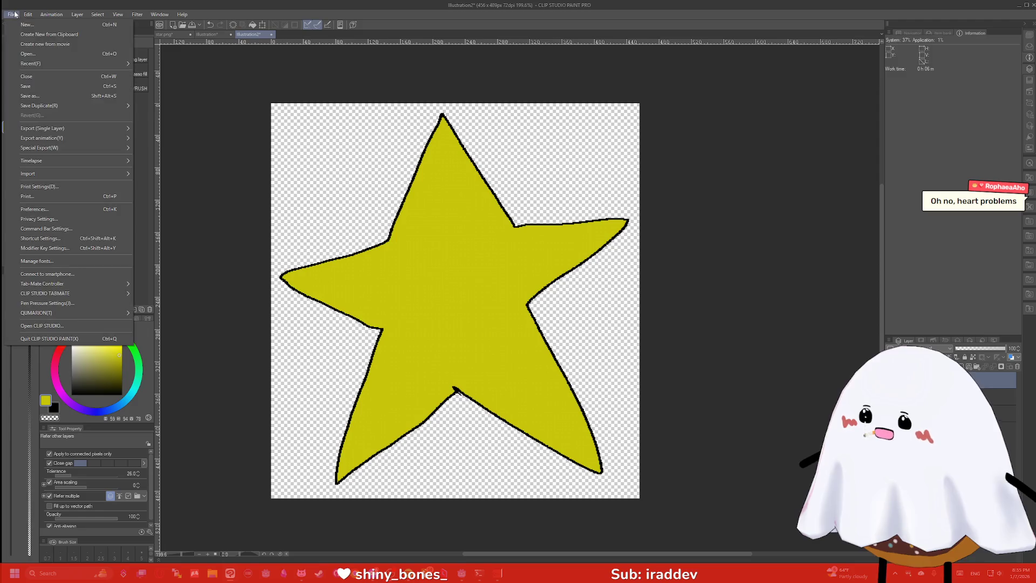
click(48, 97)
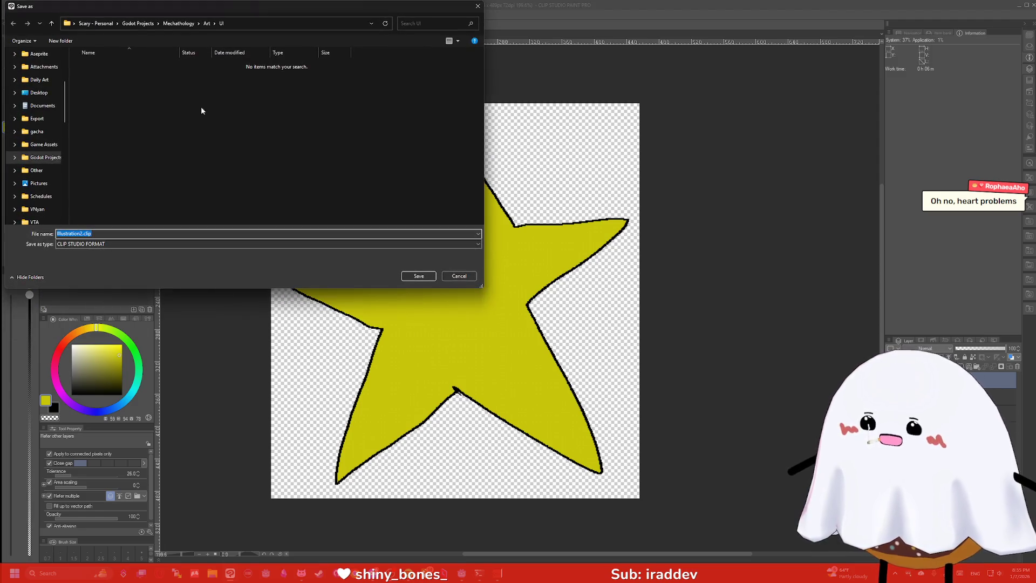
click(99, 246)
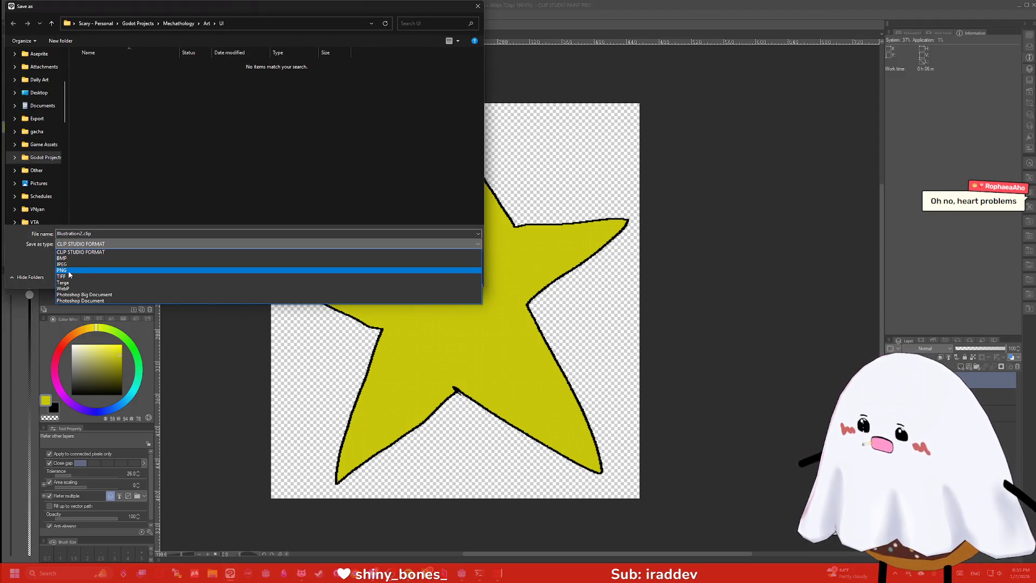
click(76, 276)
click(94, 128)
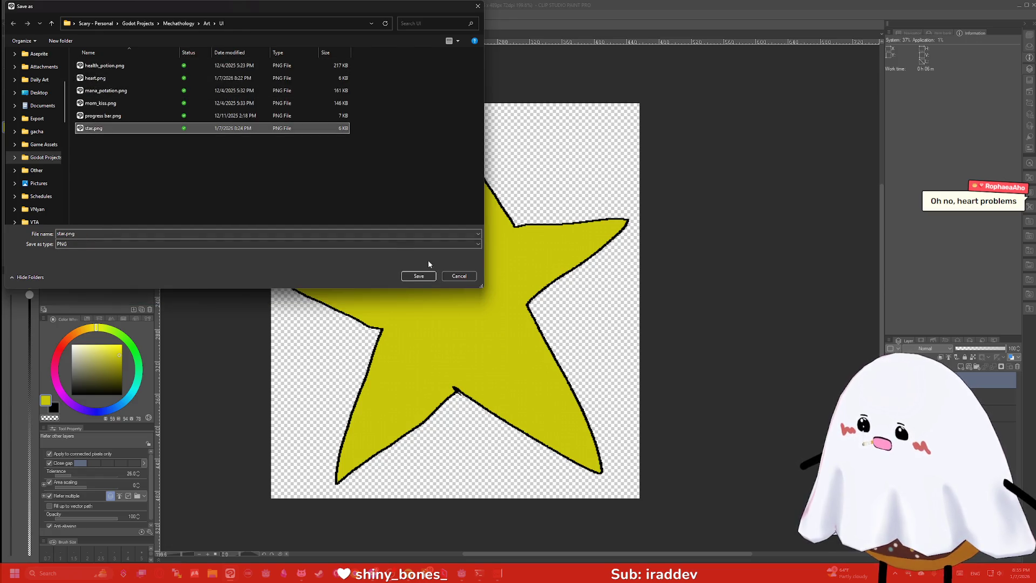
click(419, 276)
click(546, 285)
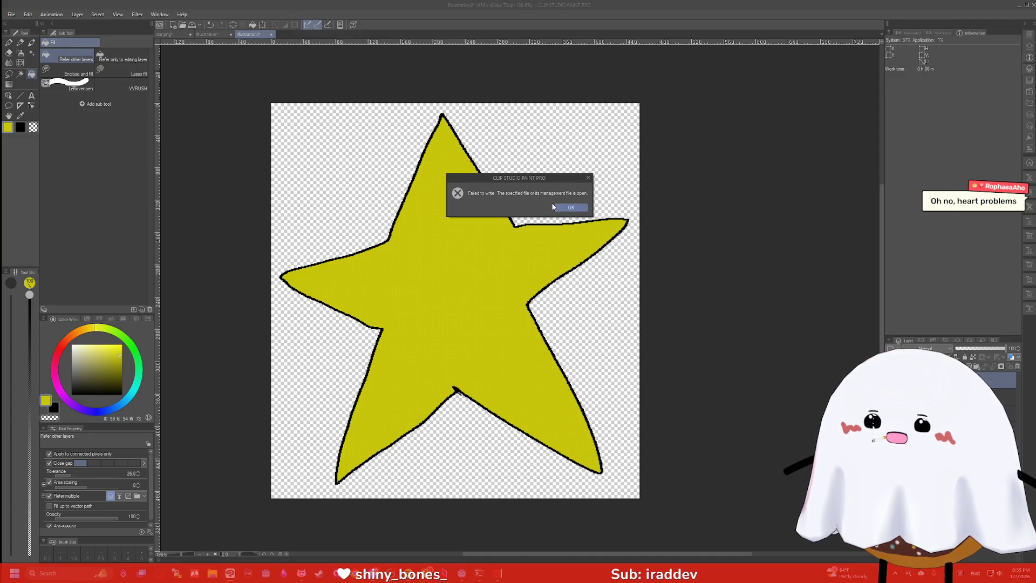
click(570, 208)
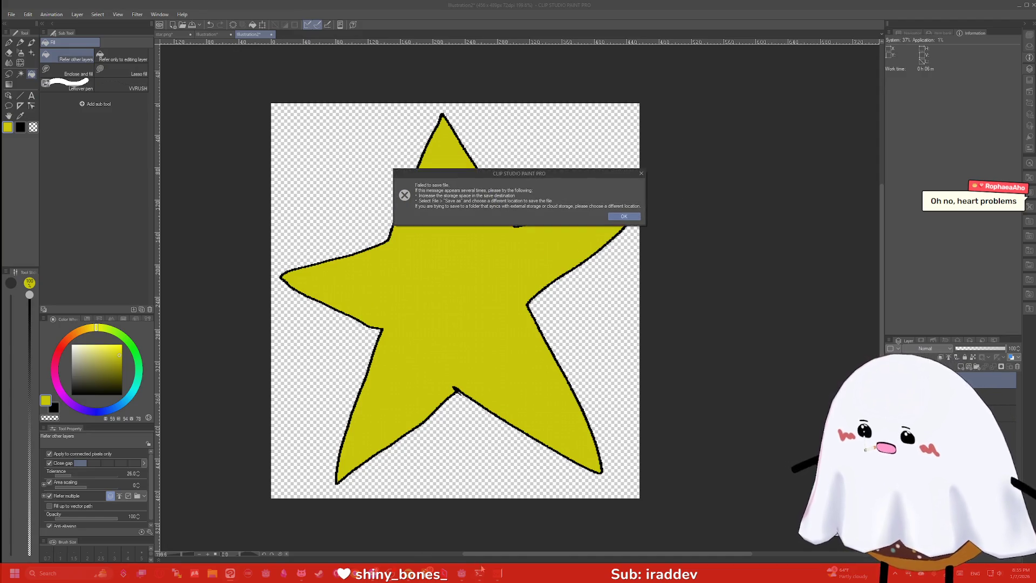
In Godot, add star.png to the combat scene as a sprite, undo it, and return to Clip Studio Paint
click(497, 575)
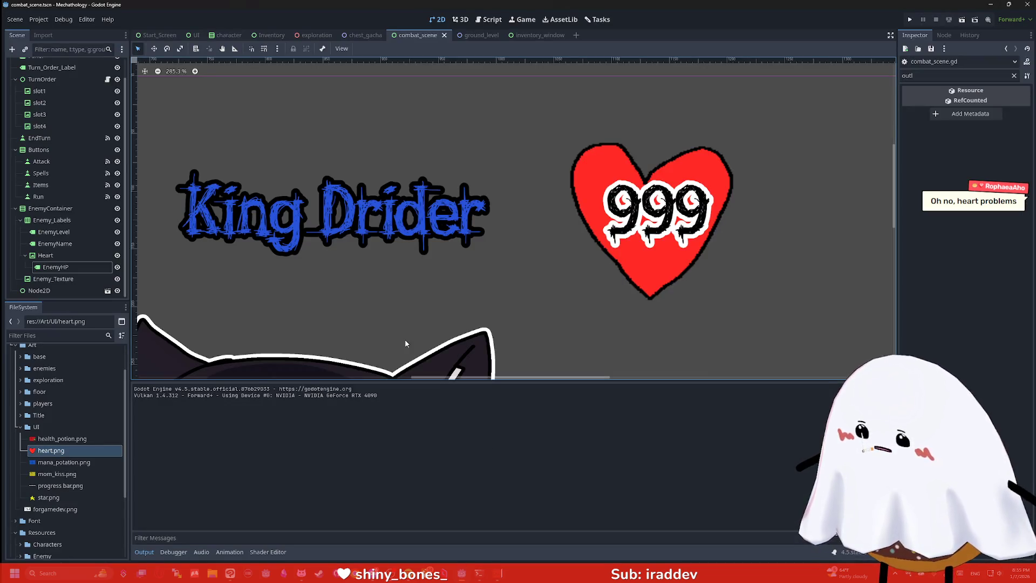
mouse_move(49, 497)
mouse_down()
mouse_move(475, 254)
mouse_move(484, 221)
mouse_up()
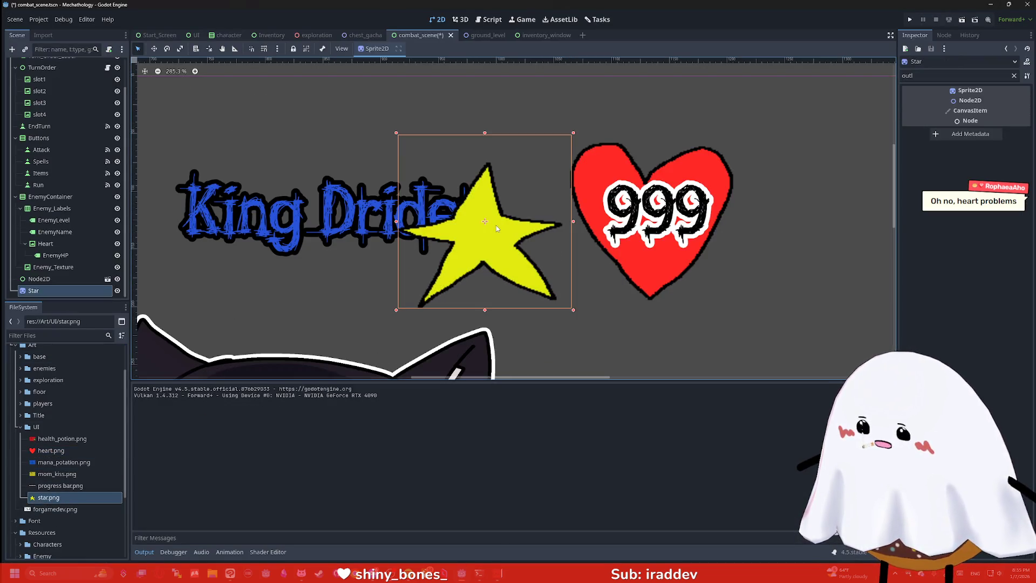
key(ctrl+z)
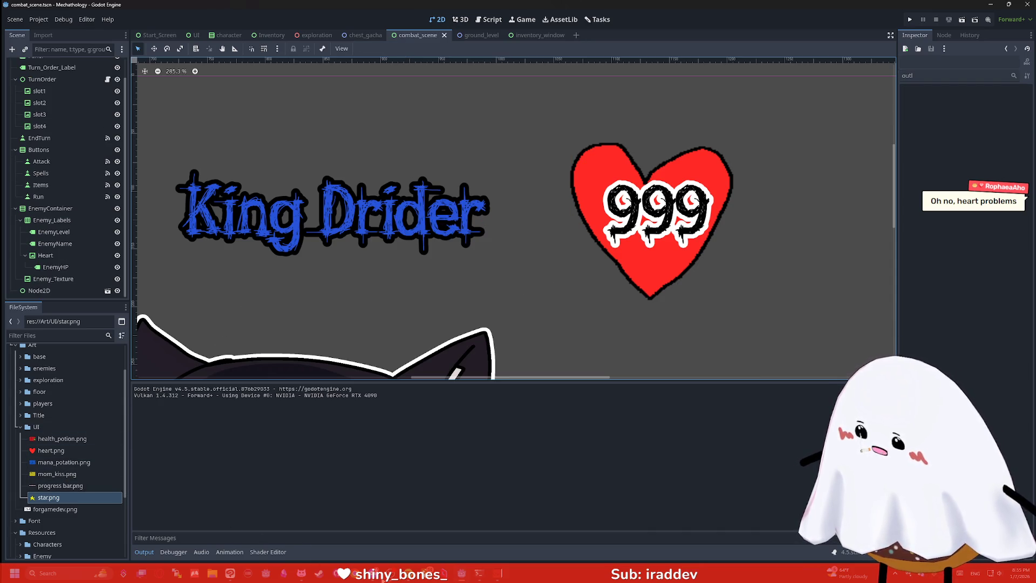
mouse_move(290, 575)
click(301, 528)
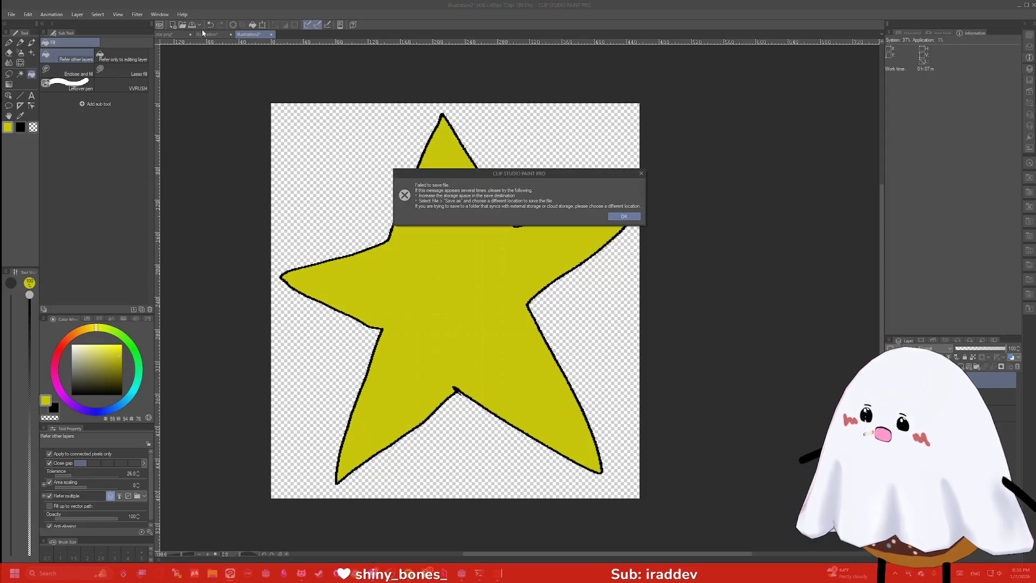
Dismiss the save error and close the blank illustration and the old star.png drawing
click(624, 216)
click(226, 34)
click(228, 35)
click(524, 204)
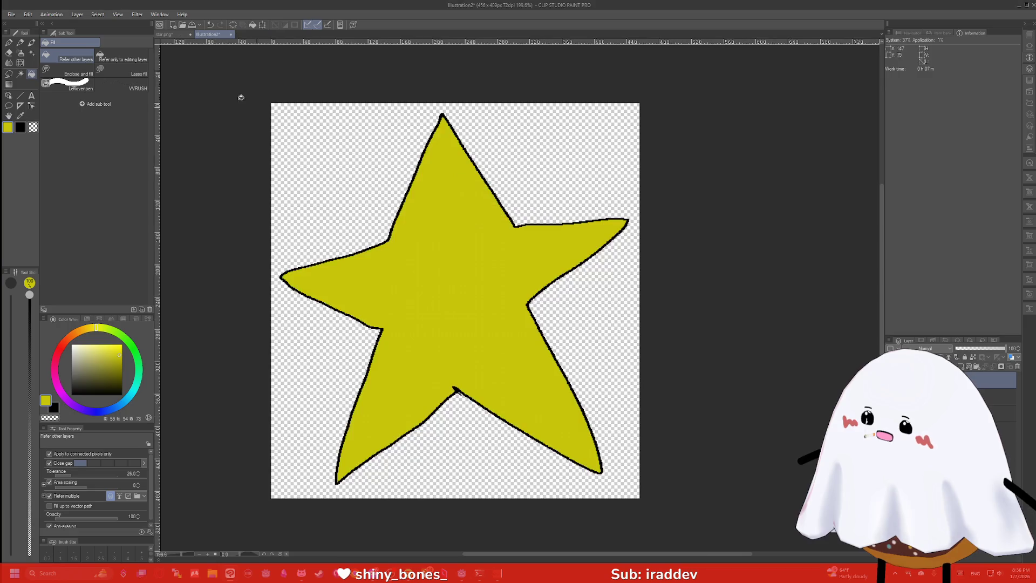
click(167, 34)
click(190, 34)
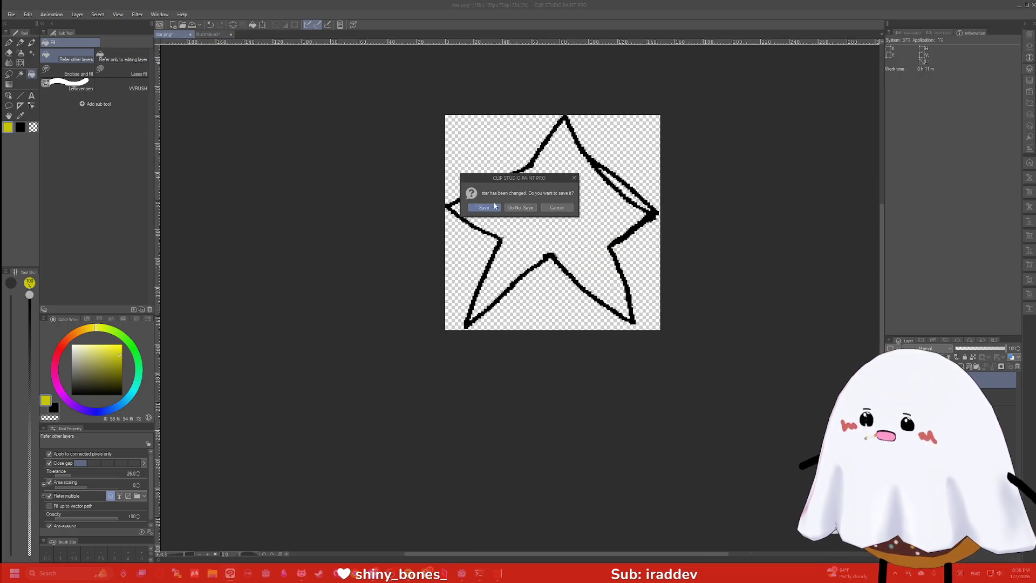
click(520, 205)
Save the star drawing as PNG over star.png, accept the warnings, and minimize Clip Studio Paint
key(ctrl+s)
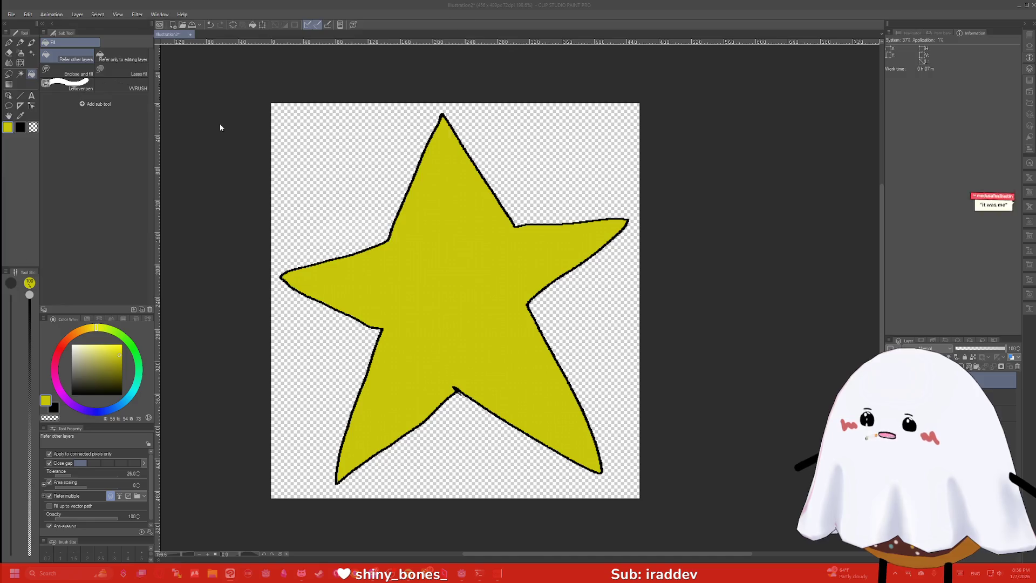
click(90, 244)
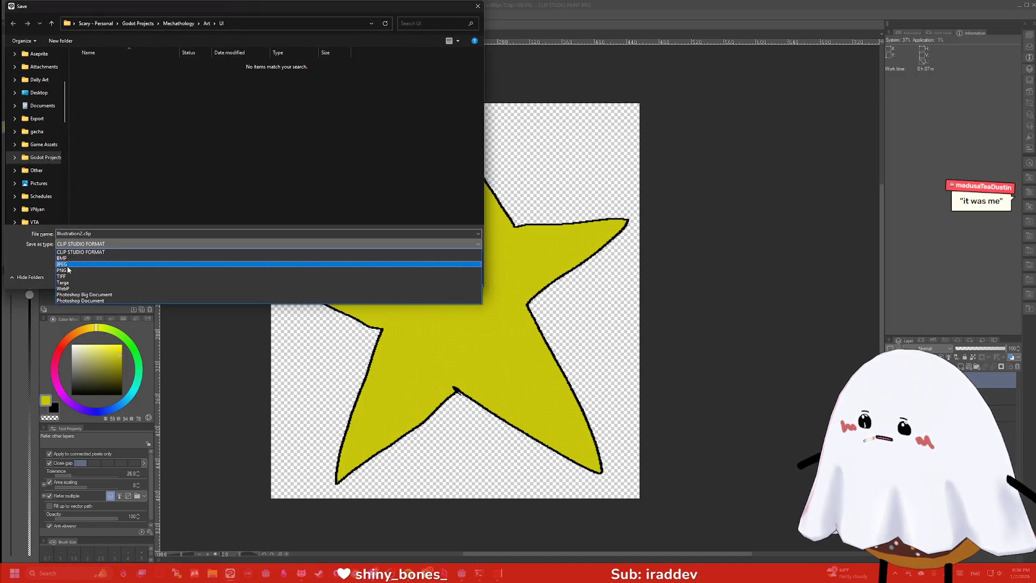
click(91, 270)
click(93, 129)
click(424, 276)
click(538, 285)
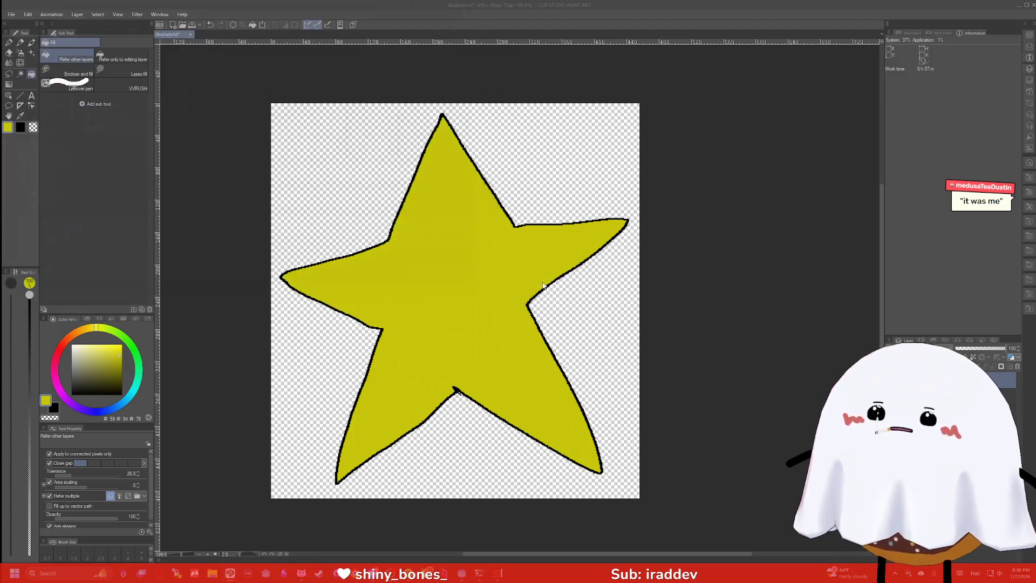
click(540, 207)
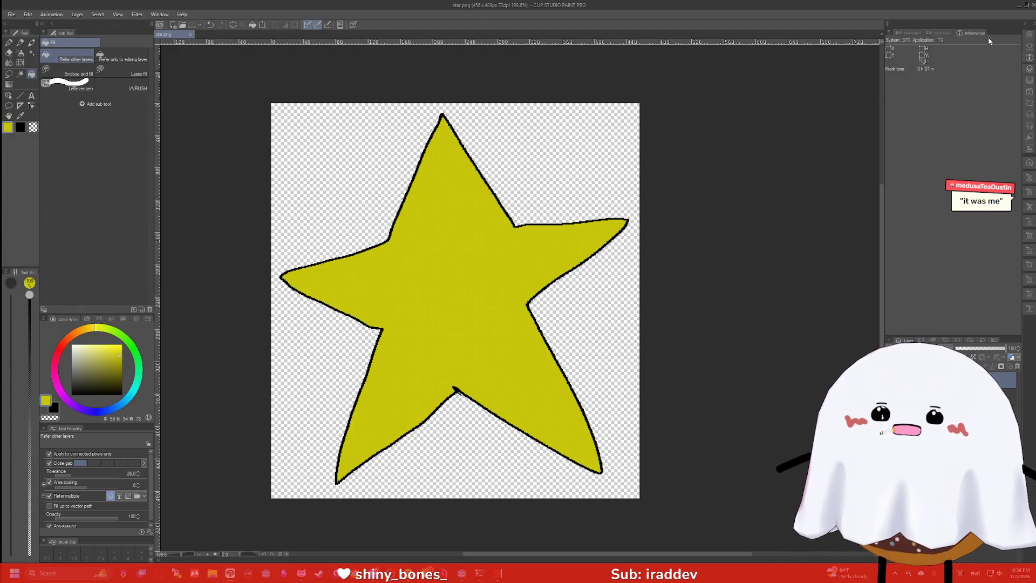
click(1016, 8)
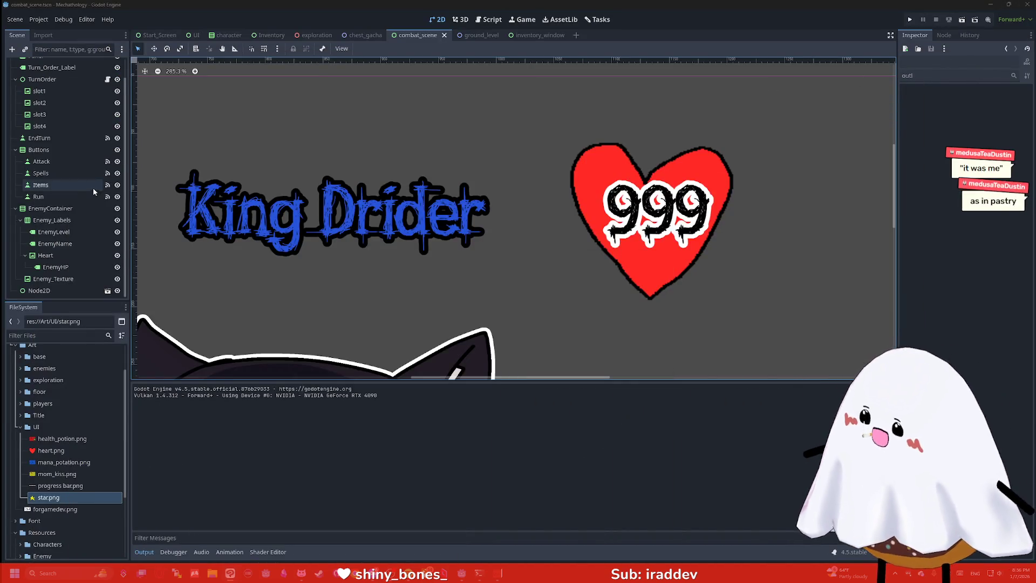
Drop the updated star.png into the combat scene and size it beside the lv 5 label
drag(48, 497, 250, 223)
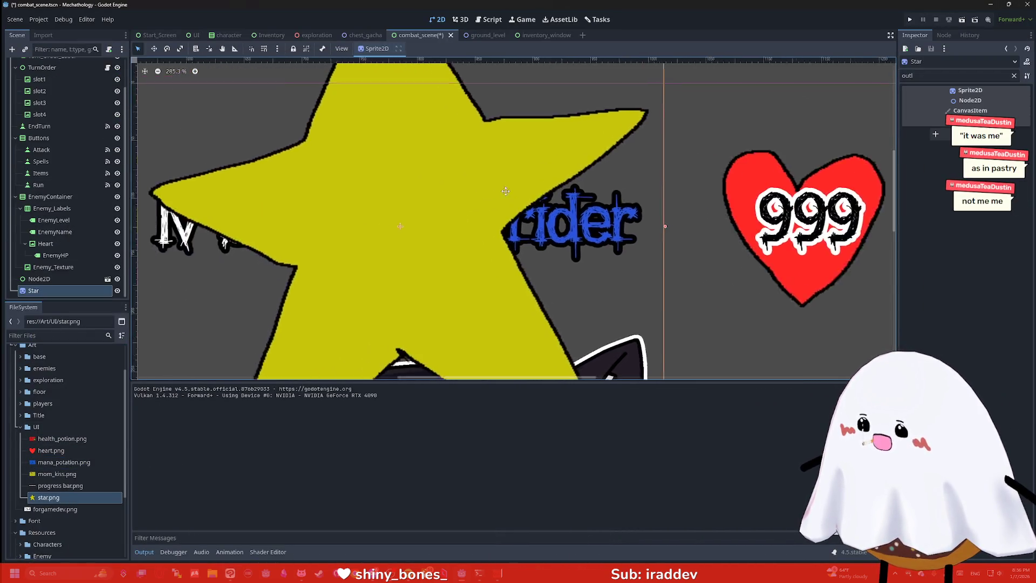
scroll(506, 196, down, 5)
mouse_move(570, 306)
mouse_down()
mouse_move(454, 212)
mouse_move(443, 161)
mouse_move(424, 145)
mouse_up()
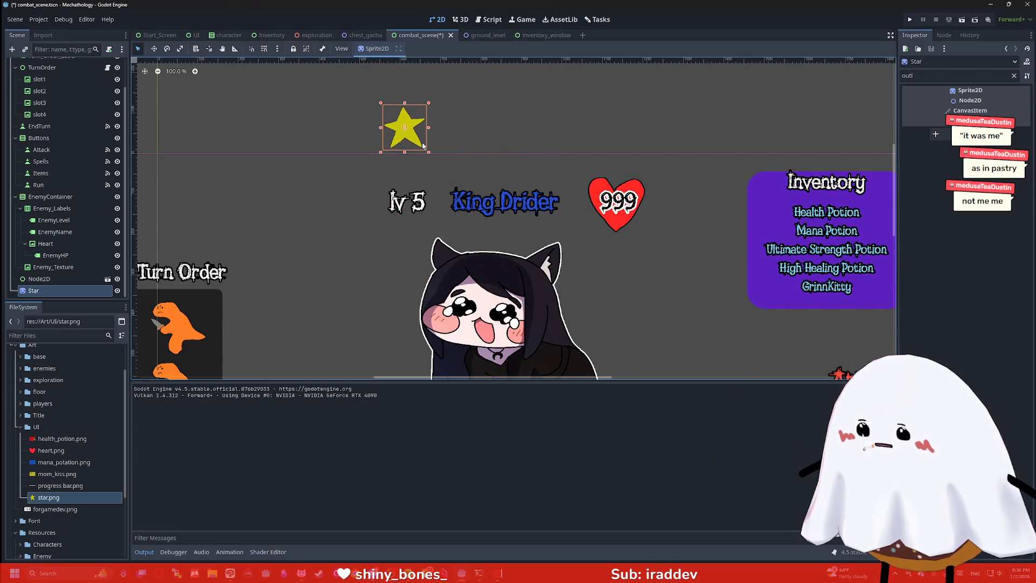
drag(406, 133, 421, 205)
scroll(421, 205, up, 10)
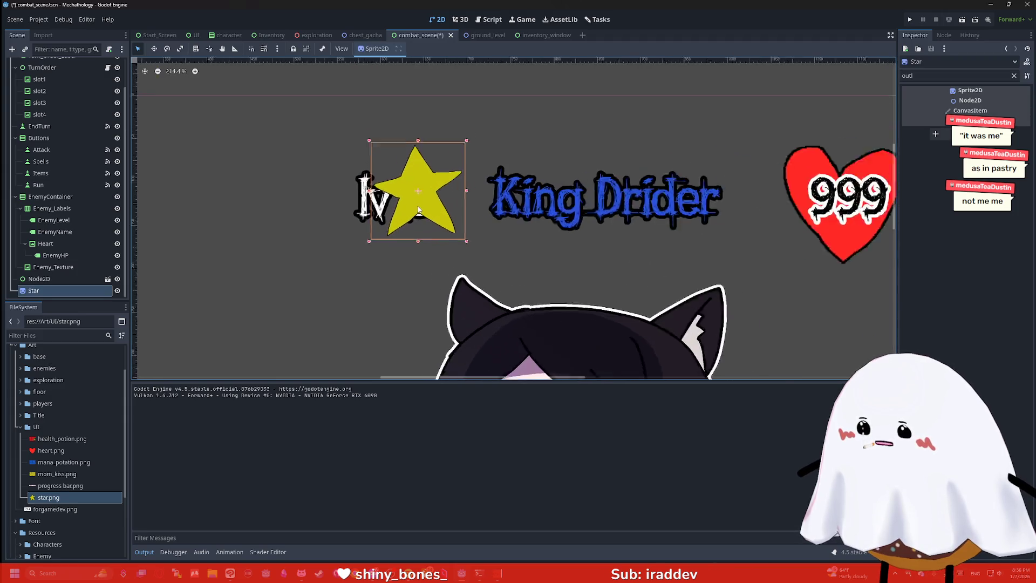
drag(478, 124, 520, 86)
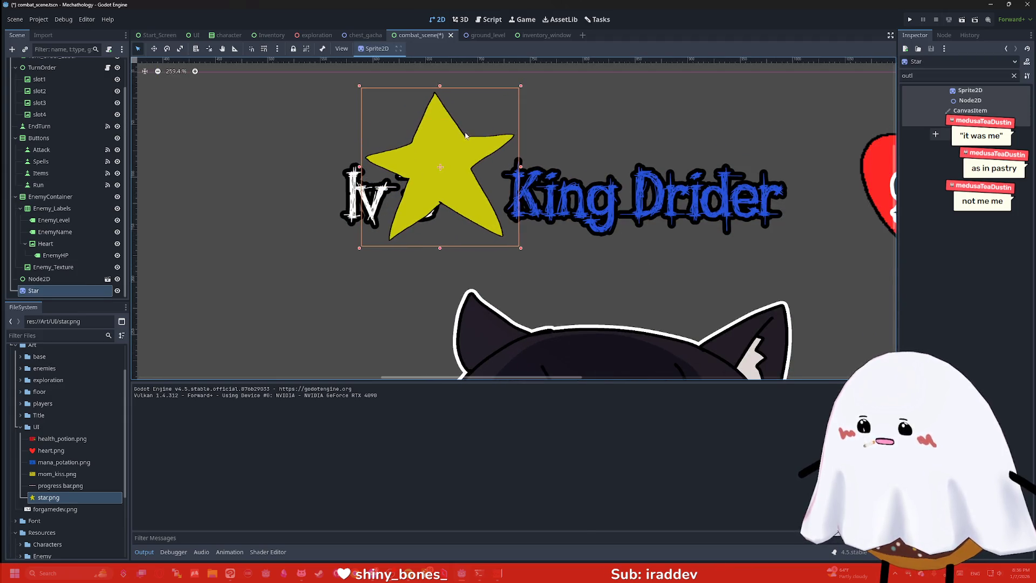
drag(437, 117, 402, 138)
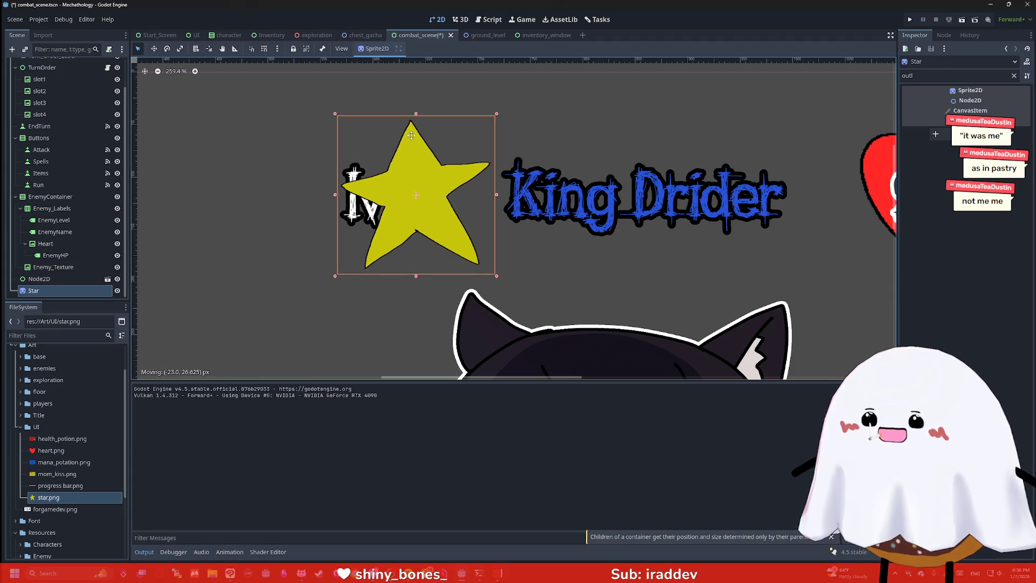
scroll(576, 149, down, 5)
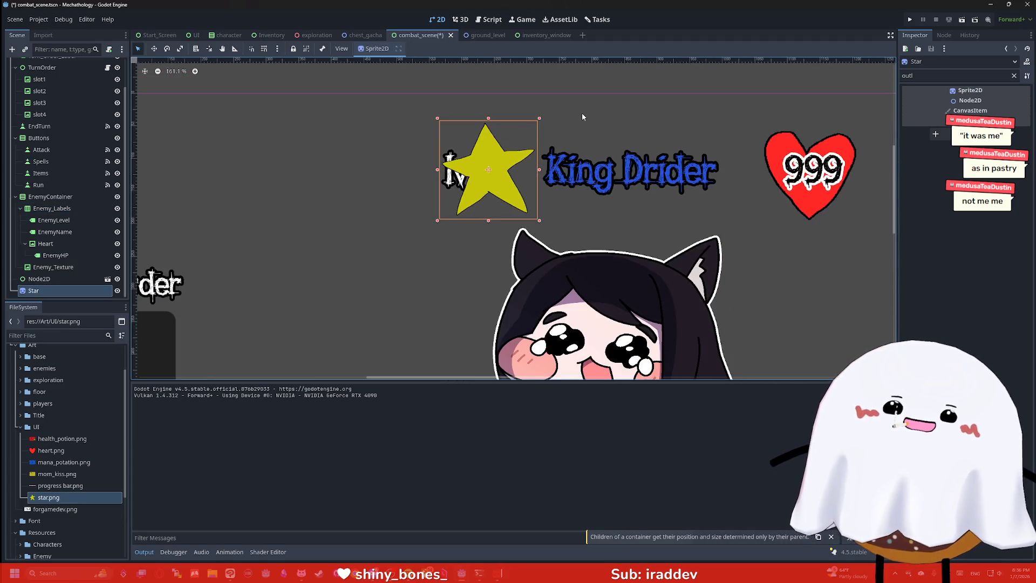
Change the Star node's type to TextureRect and move it into Enemy_Labels
right_click(33, 291)
click(85, 404)
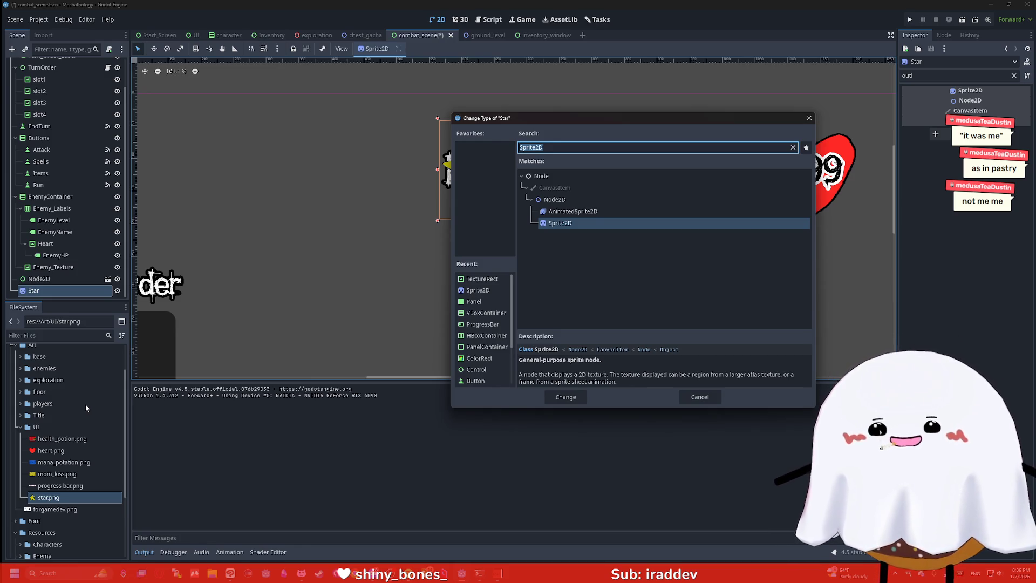
text(TextureRect)
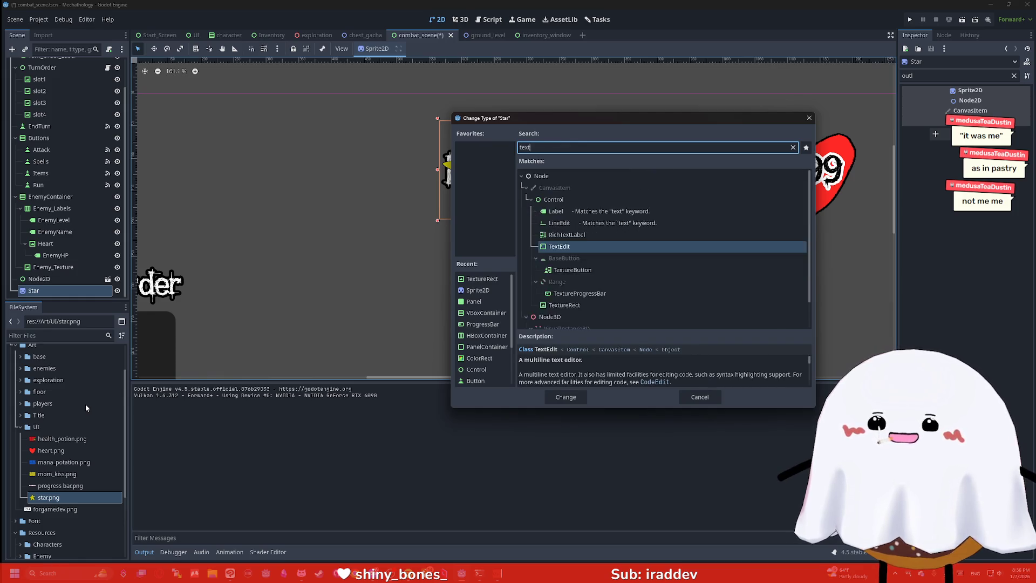
key(Return)
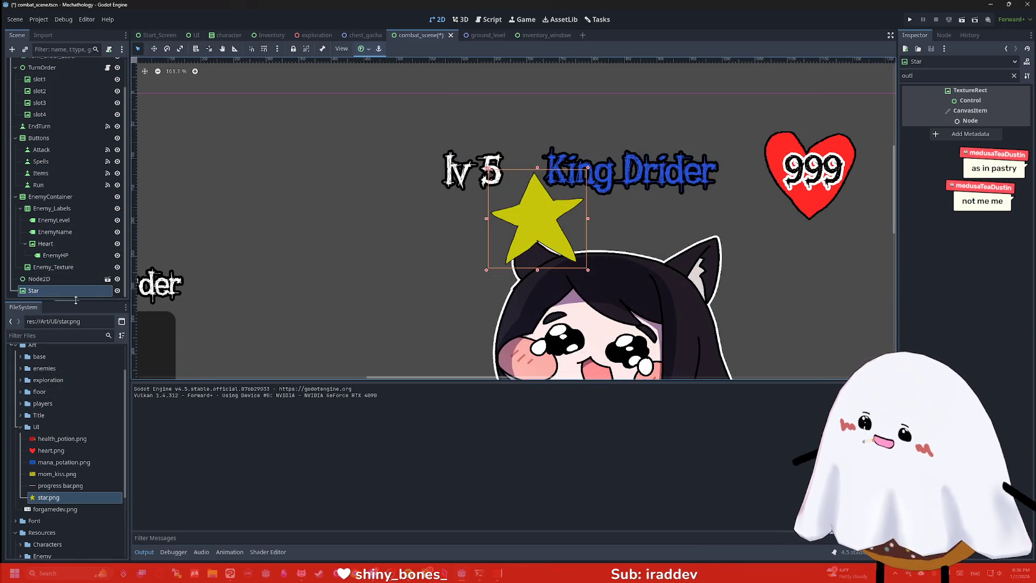
mouse_move(54, 291)
mouse_down()
mouse_move(60, 213)
mouse_move(59, 236)
mouse_move(52, 221)
mouse_up()
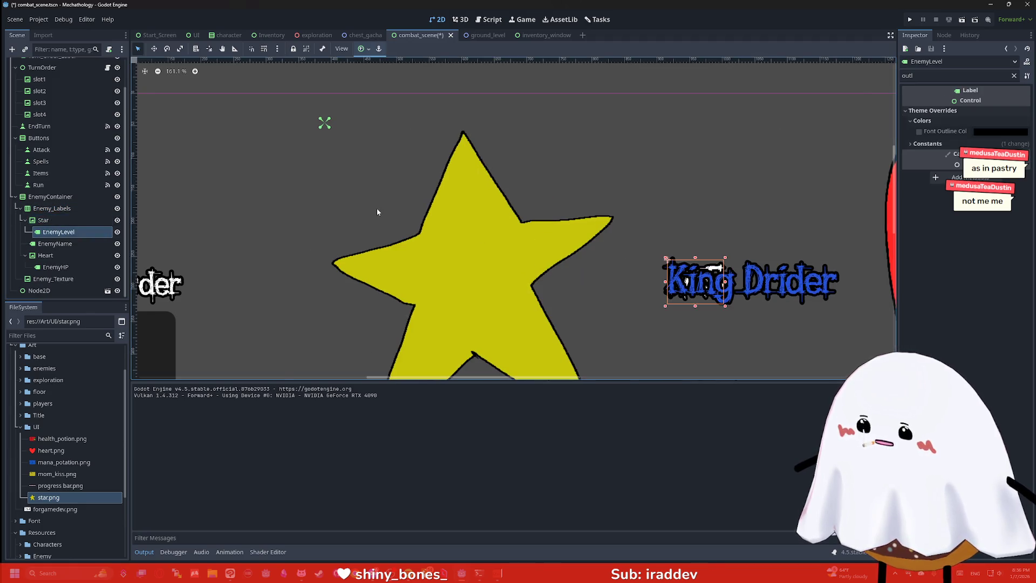
Apply the Center anchor preset to the EnemyLevel label so lv 5 sits centred in the star
scroll(377, 208, down, 4)
scroll(495, 217, up, 4)
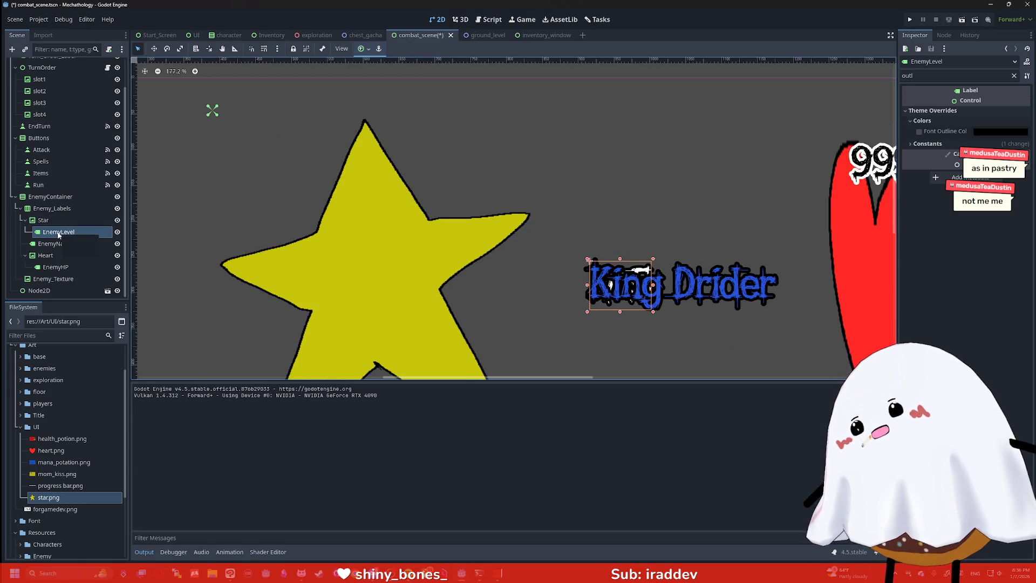
click(43, 220)
click(59, 231)
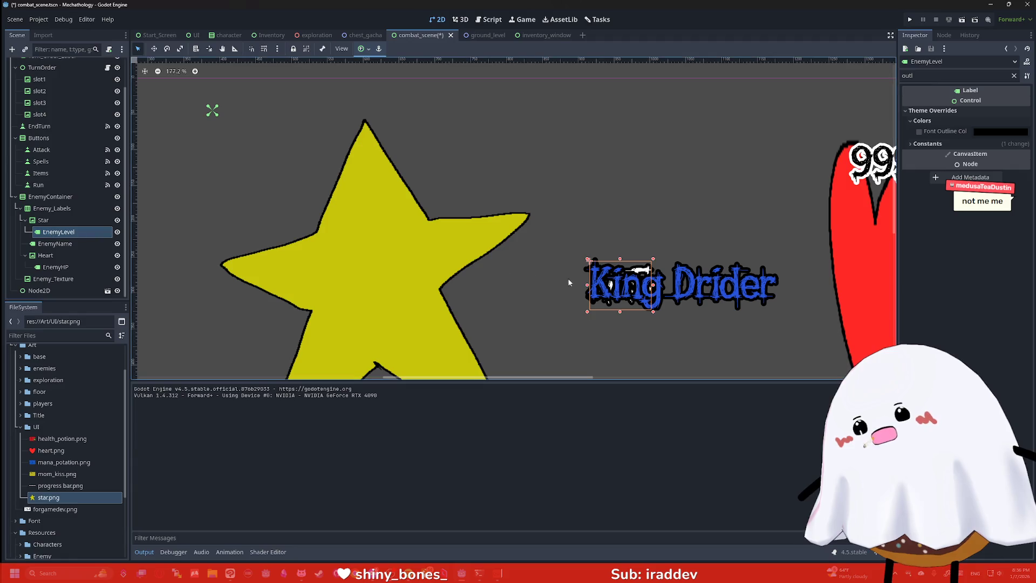
key(Down)
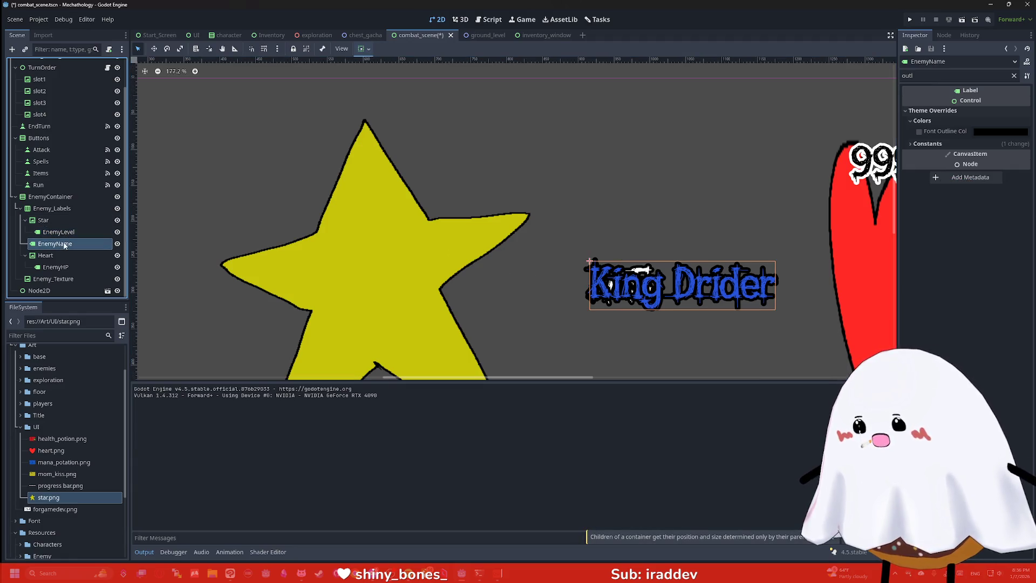
click(65, 232)
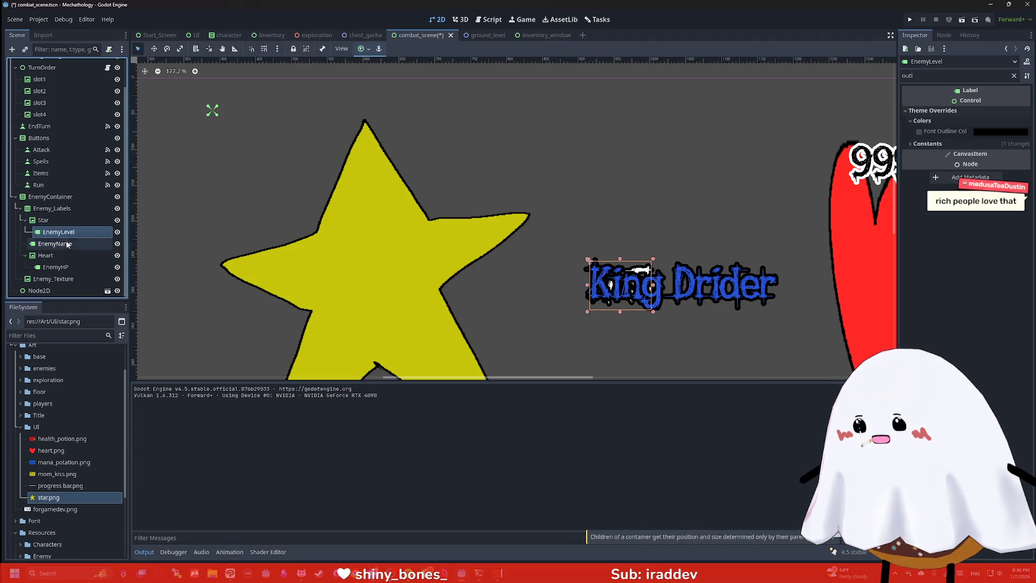
click(361, 49)
click(383, 96)
Select the Star node and clear the property filter to review all its properties
drag(275, 150, 200, 114)
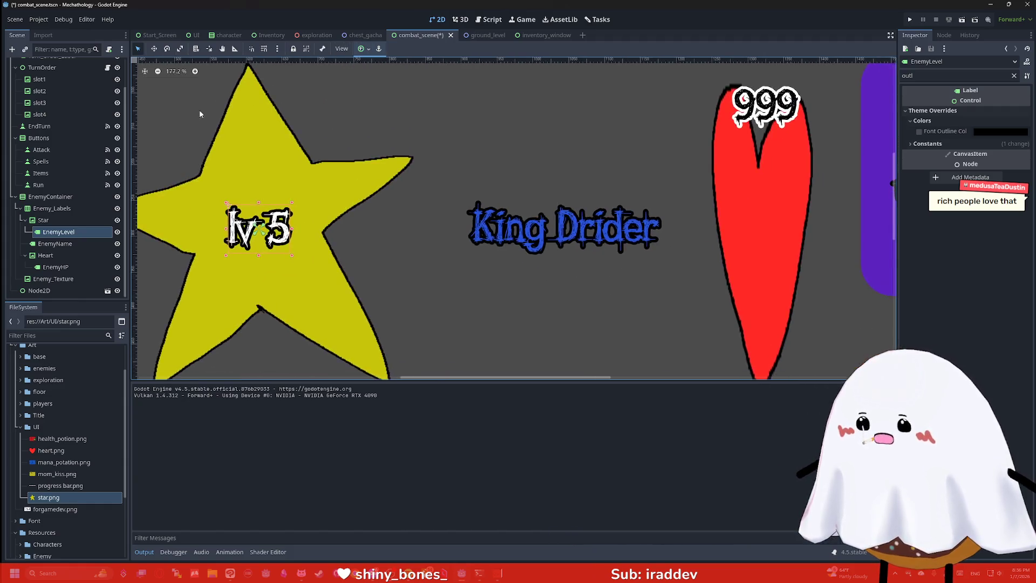
scroll(475, 148, down, 9)
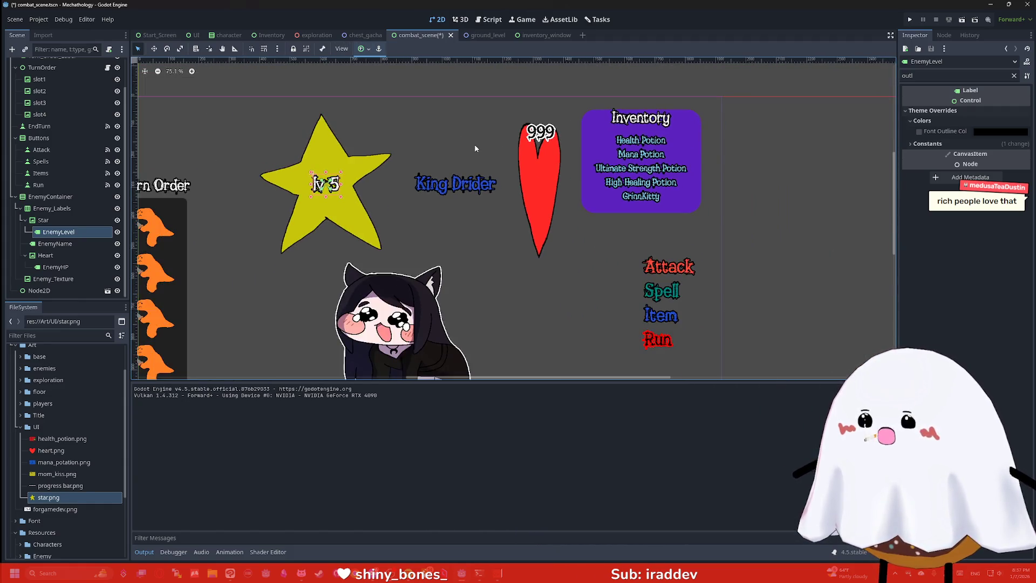
scroll(469, 143, down, 2)
scroll(373, 139, up, 3)
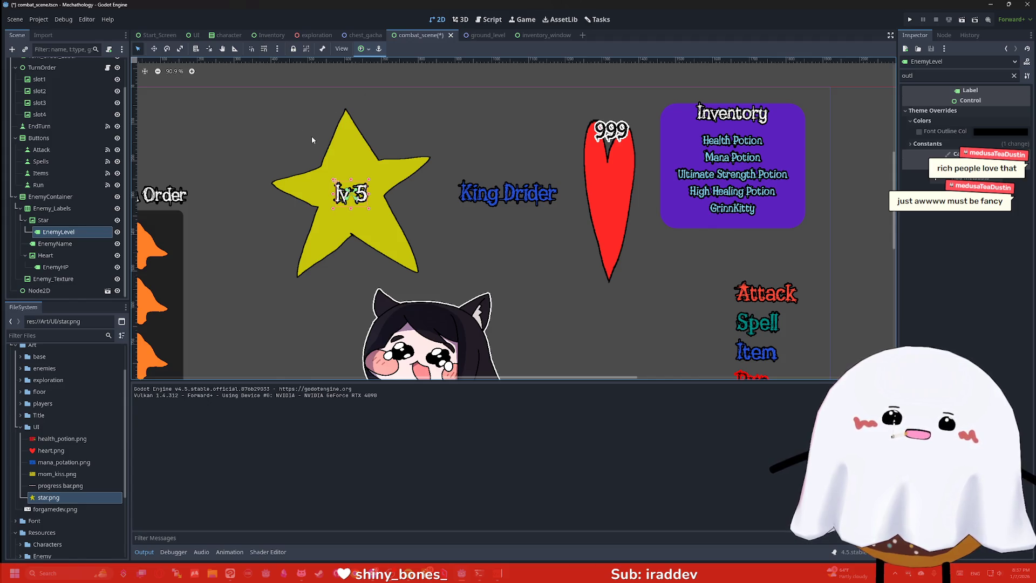
click(45, 223)
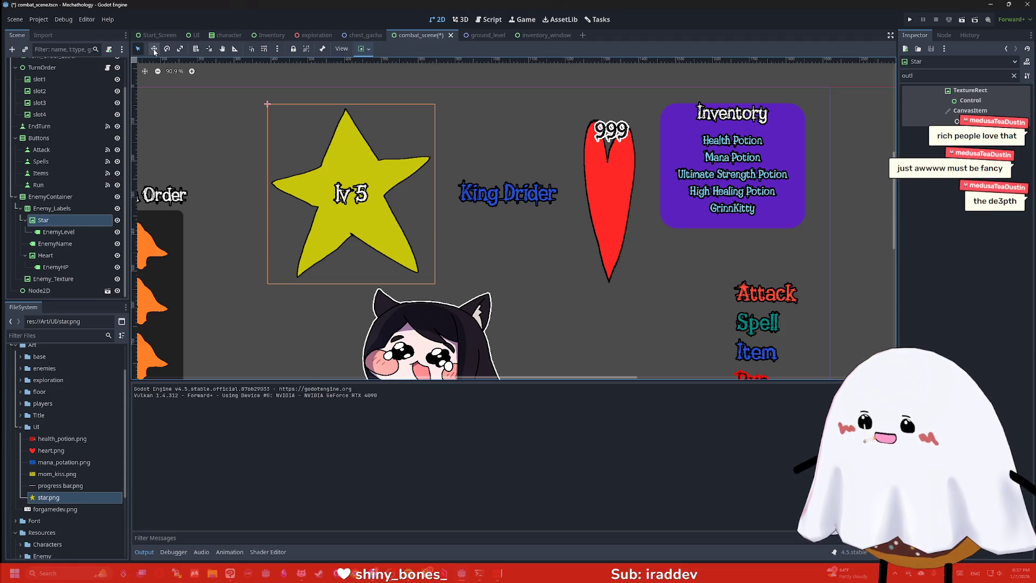
click(1014, 75)
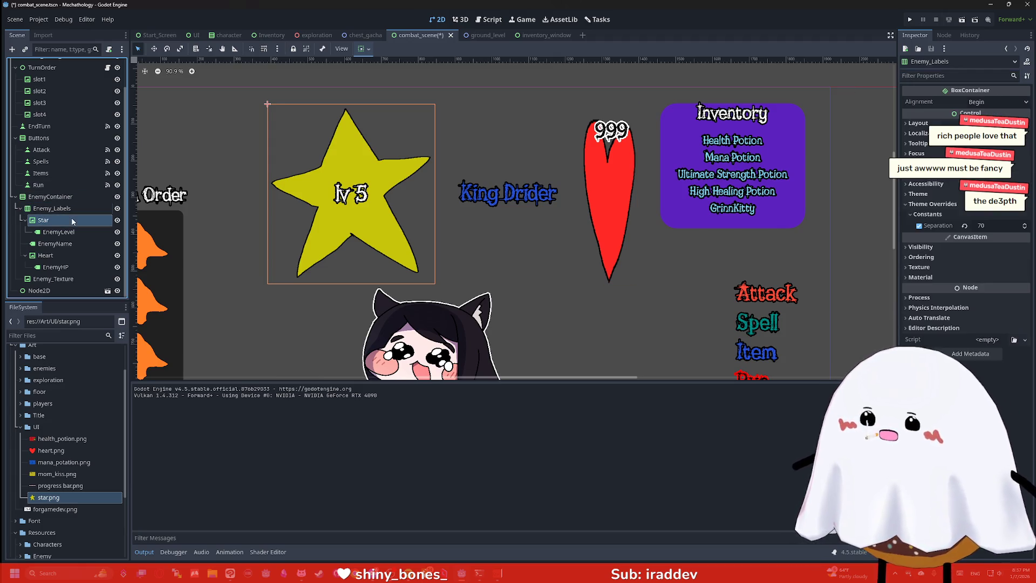
scroll(519, 91, down, 2)
scroll(422, 109, down, 4)
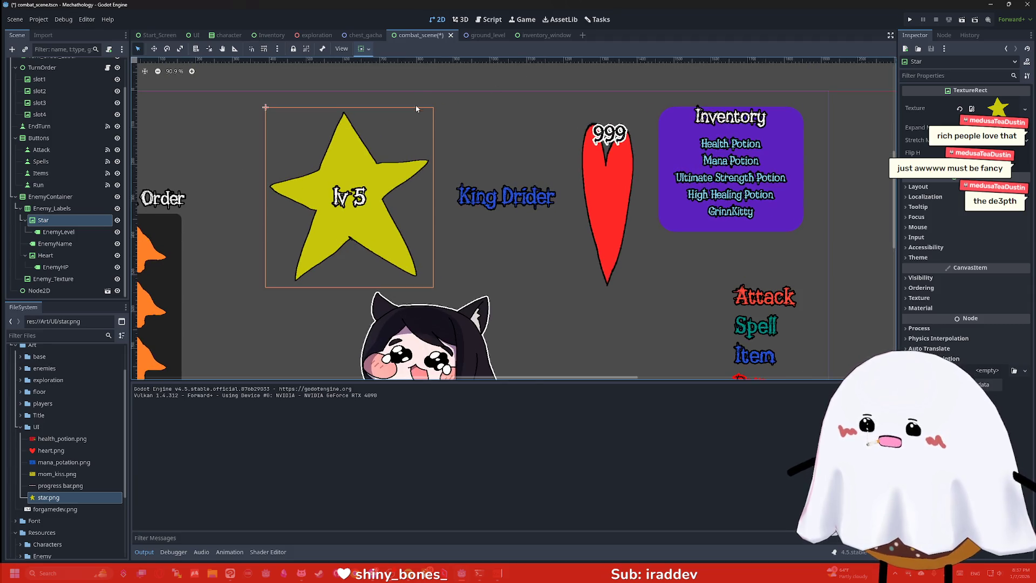
Point line 6 at $EnemyContainer/Enemy_Labels/Star/EnemyLevel and test-run the game to check the level display
click(909, 20)
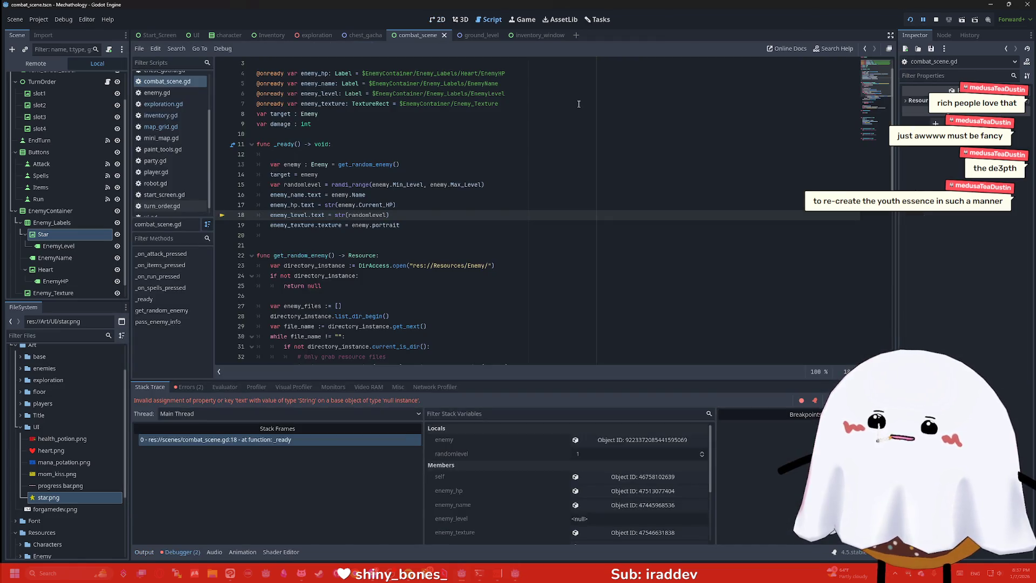
scroll(372, 207, up, 1)
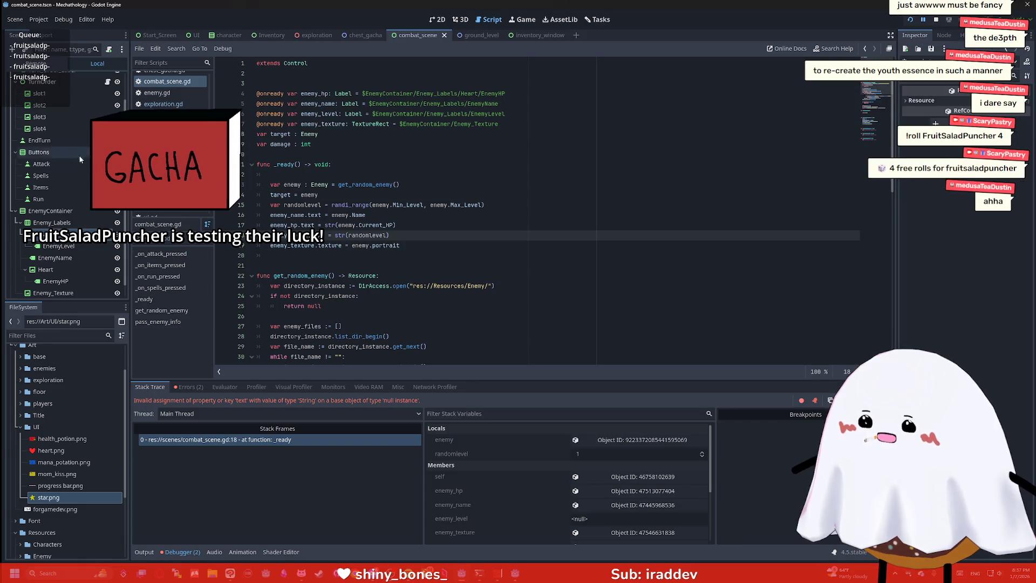
click(470, 113)
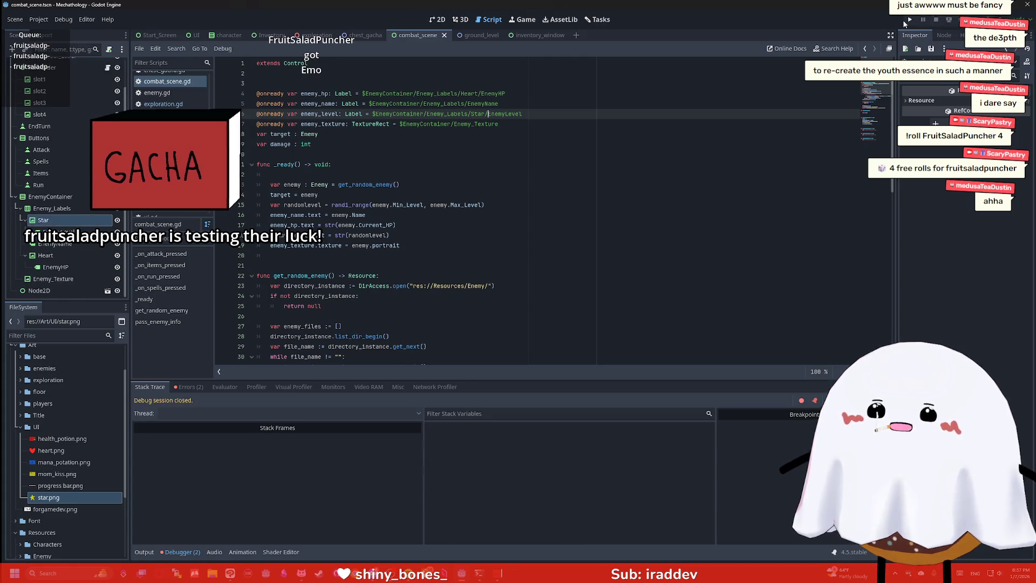
key(F8)
key(F6)
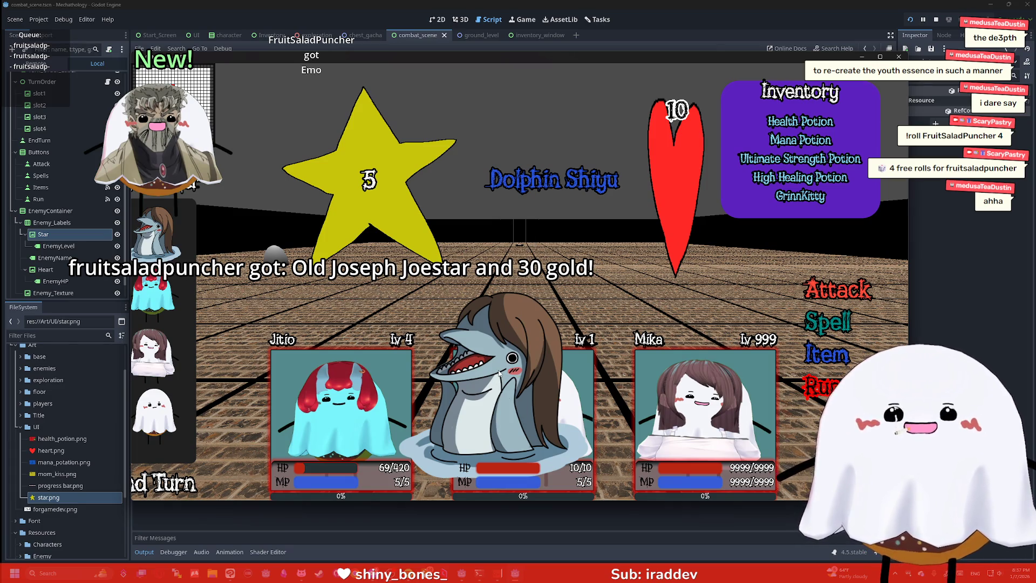
mouse_move(701, 58)
mouse_down()
mouse_move(746, 59)
mouse_move(704, 53)
mouse_up()
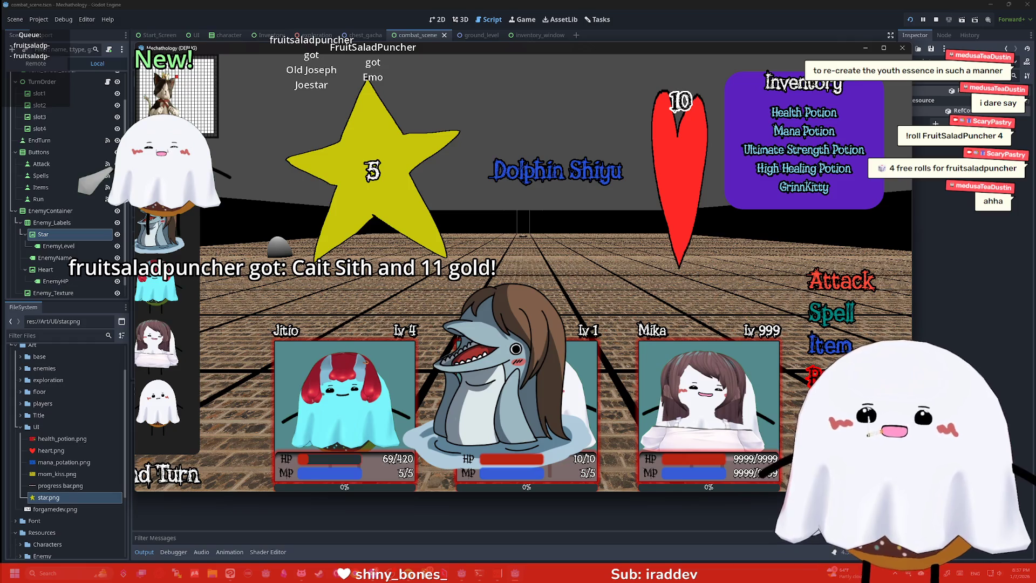
click(906, 51)
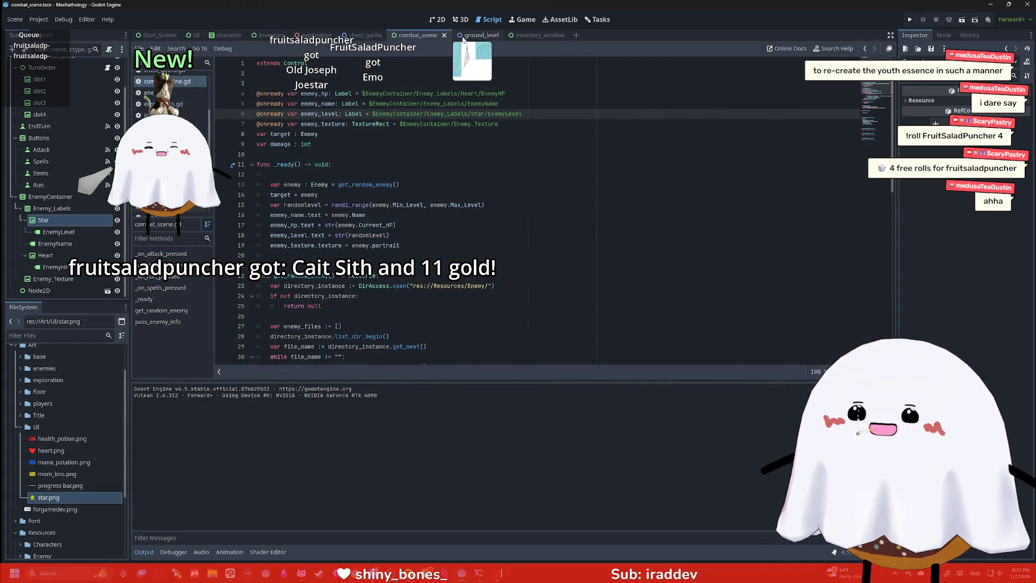
Inspect the Star node's Layout and Transform scale settings in the 2D view
click(437, 19)
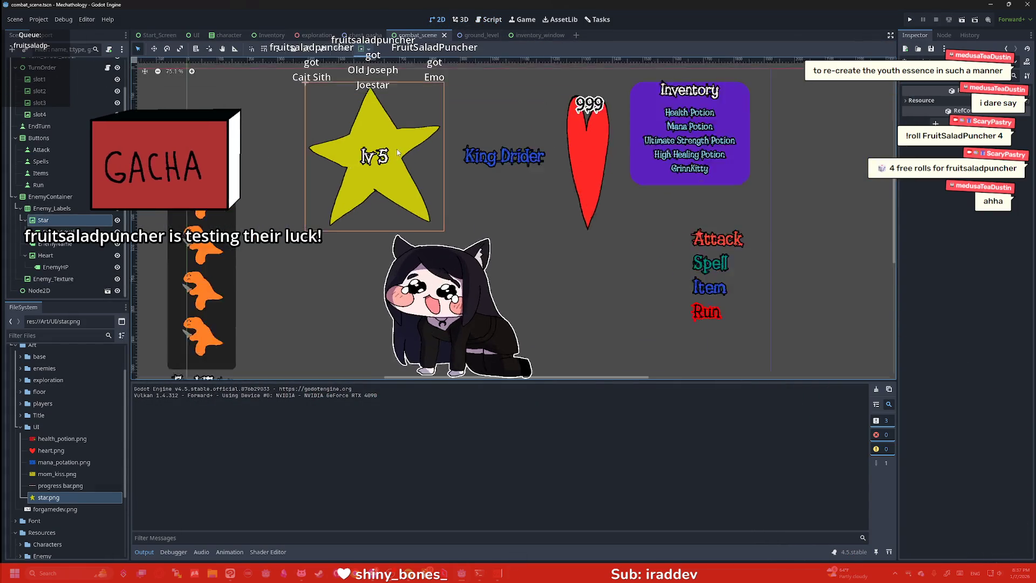
scroll(397, 149, up, 5)
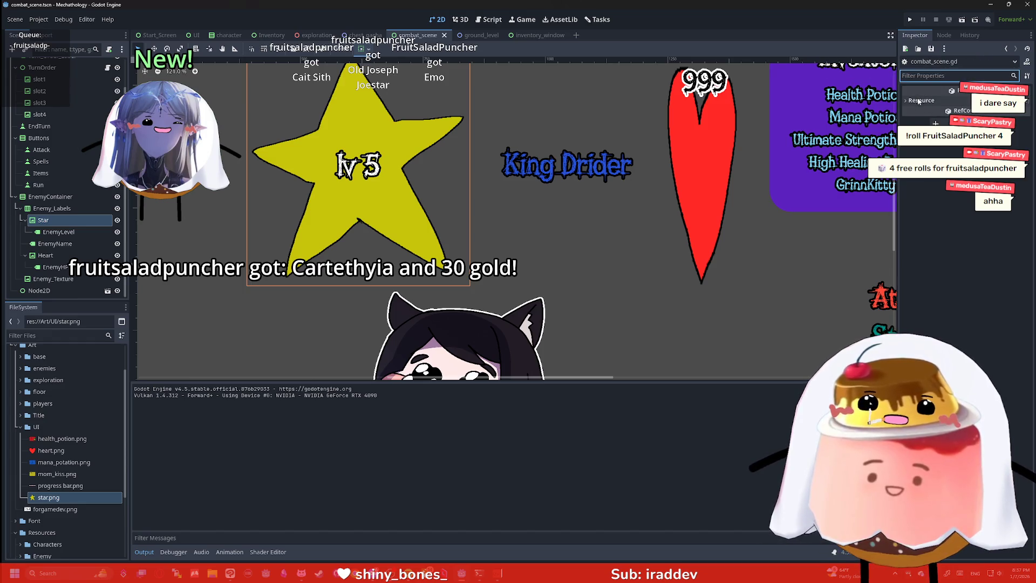
click(917, 100)
click(86, 221)
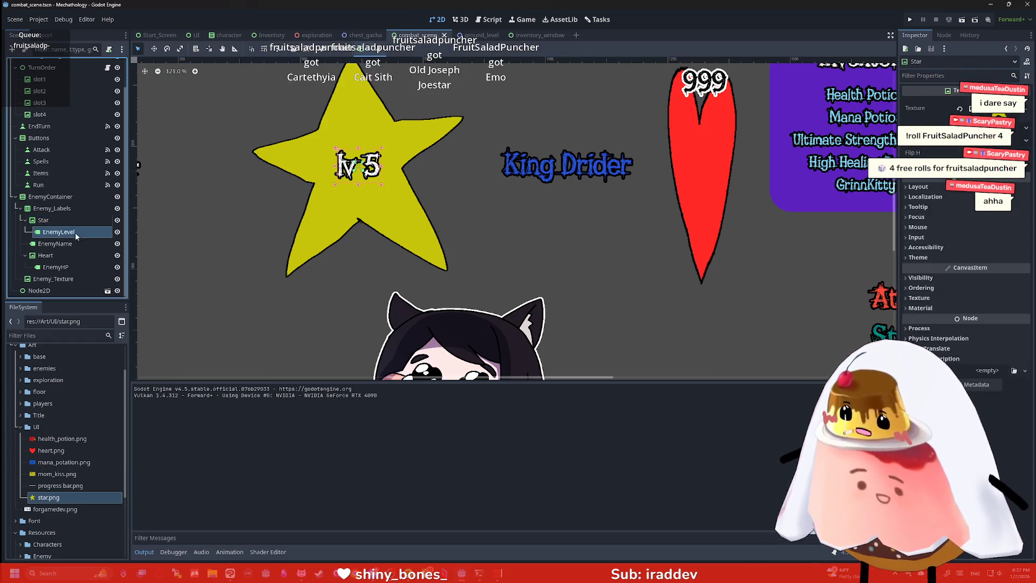
click(933, 189)
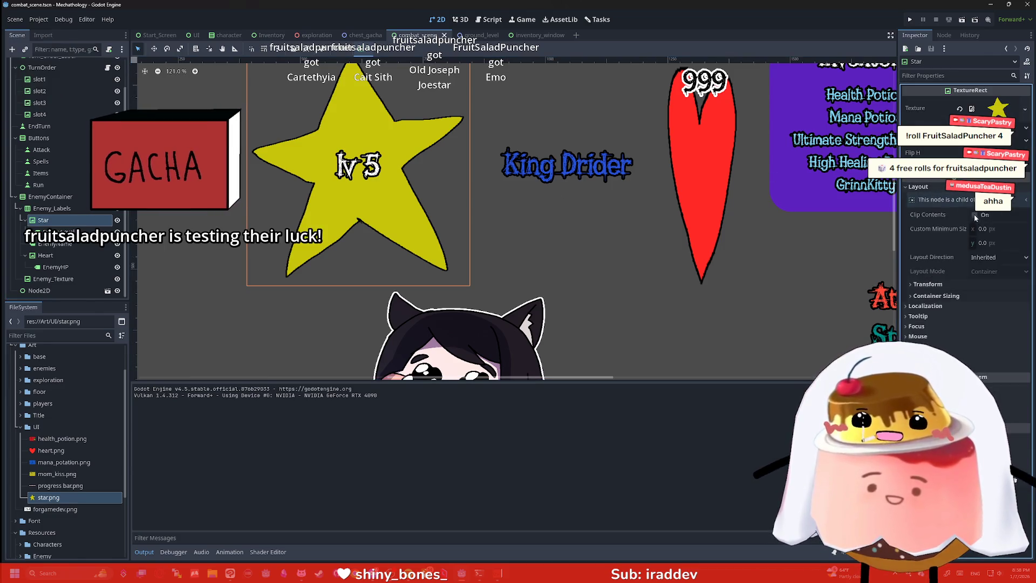
click(939, 286)
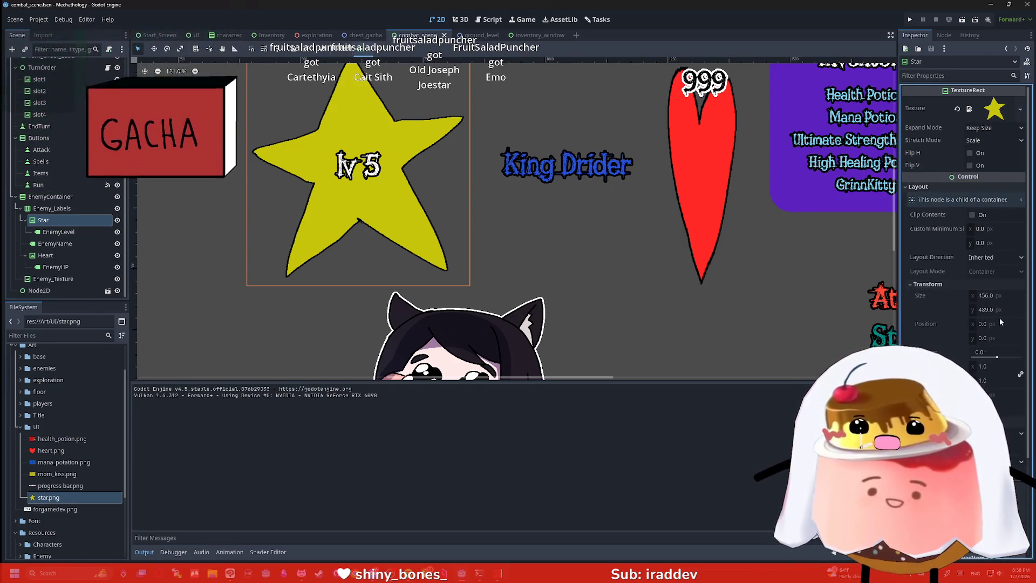
click(992, 370)
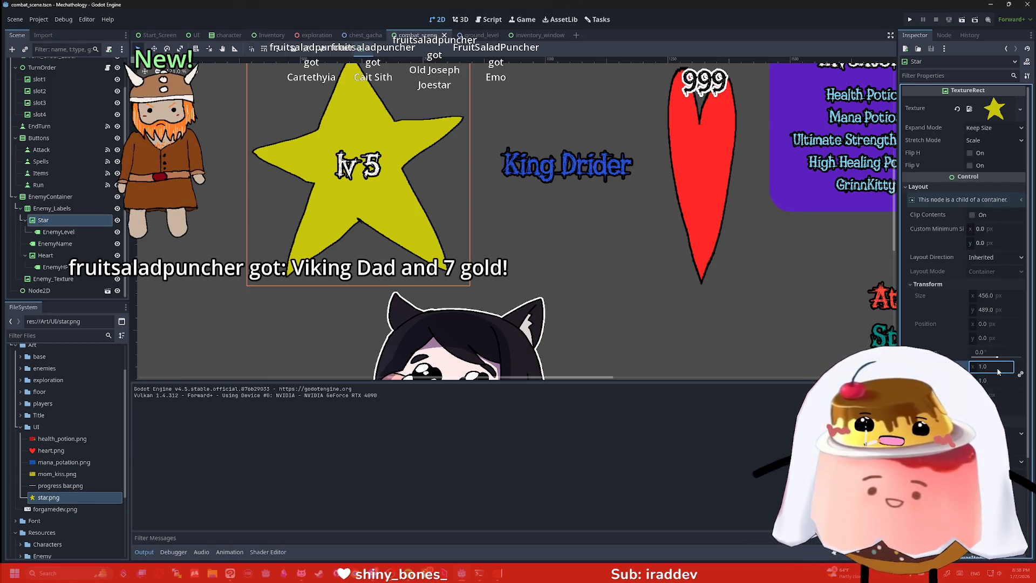
click(68, 222)
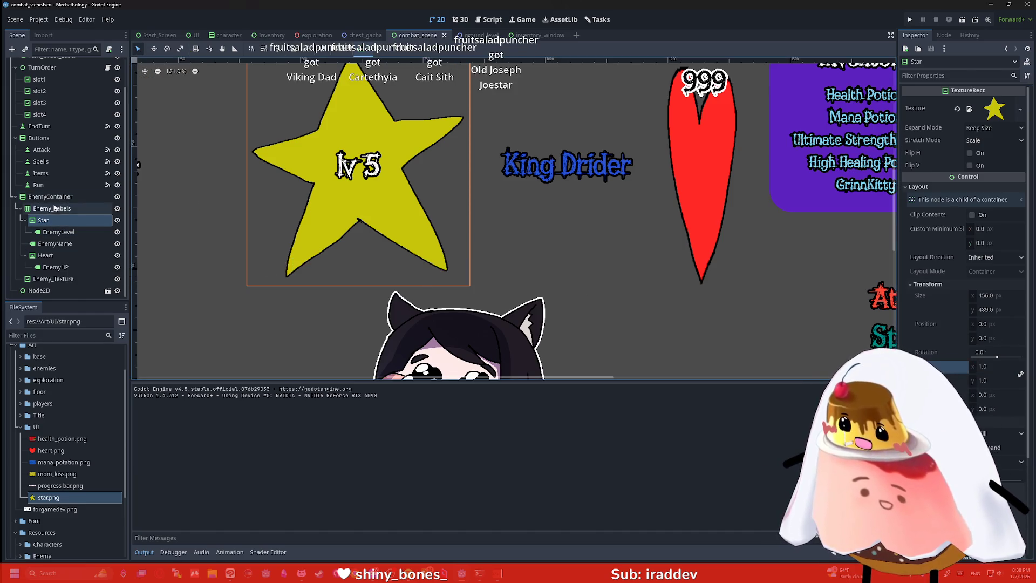
Filter the Enemy_Labels container's properties by 'sca' and expand its Transform scale
click(52, 209)
click(941, 76)
text(sca)
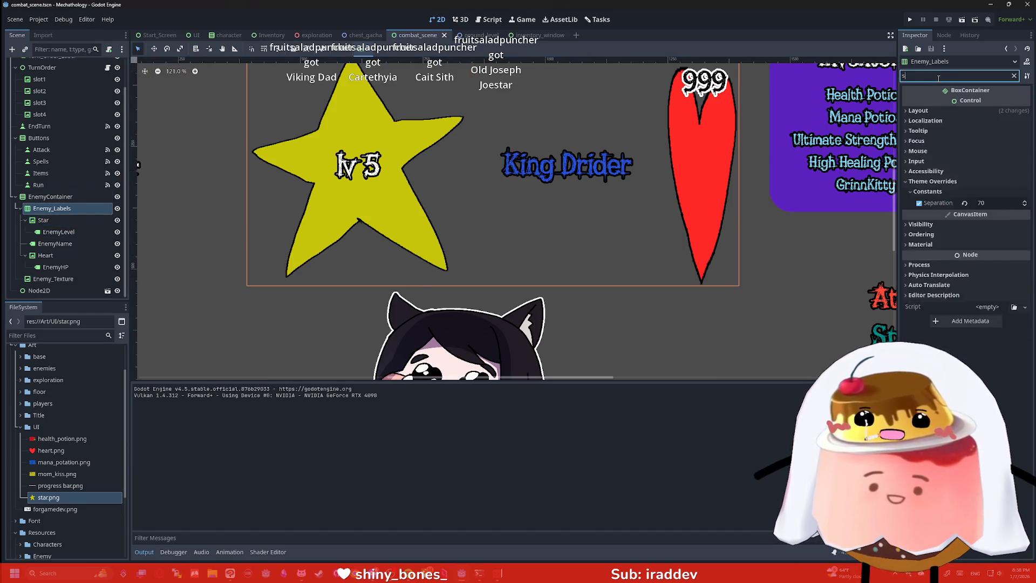
click(948, 132)
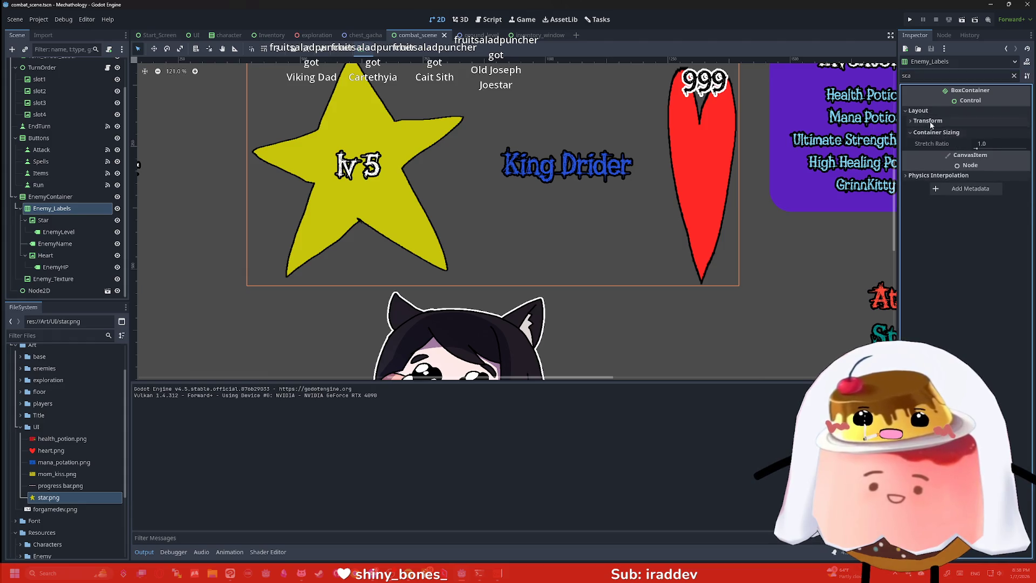
click(937, 121)
click(988, 148)
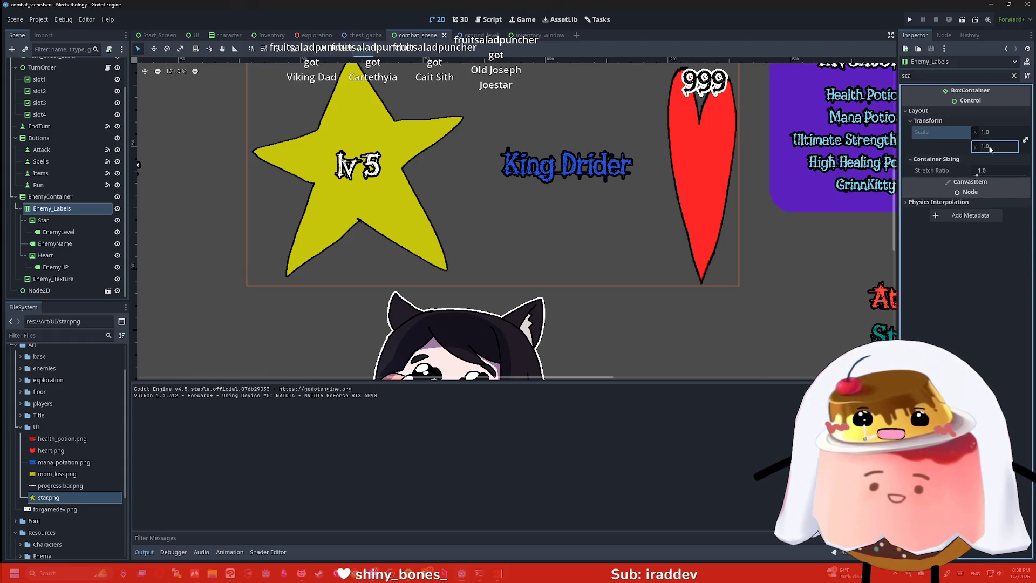
Set the EnemyContainer node's scale to 0.5
click(50, 196)
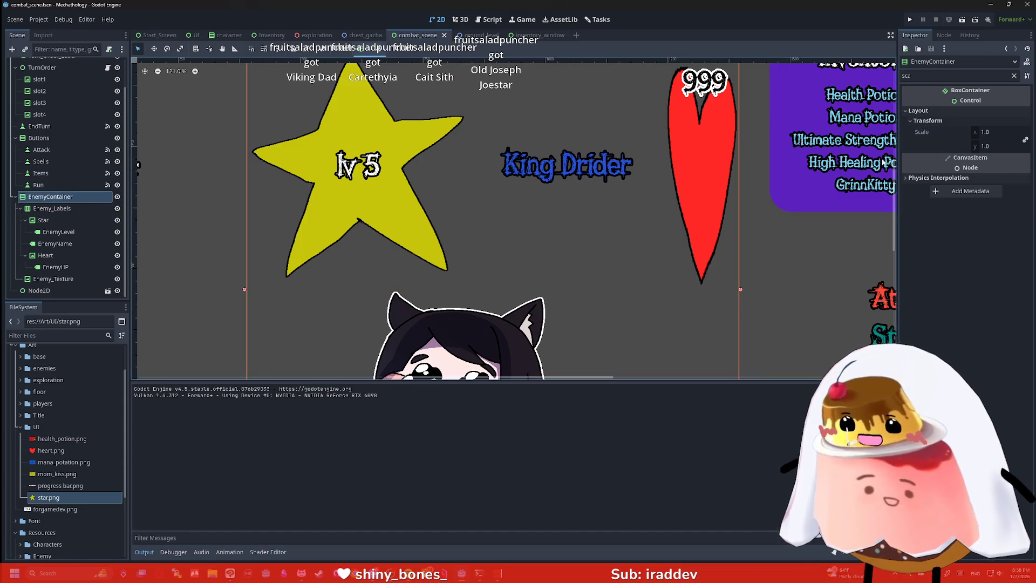
click(990, 132)
text(0.5)
key(Return)
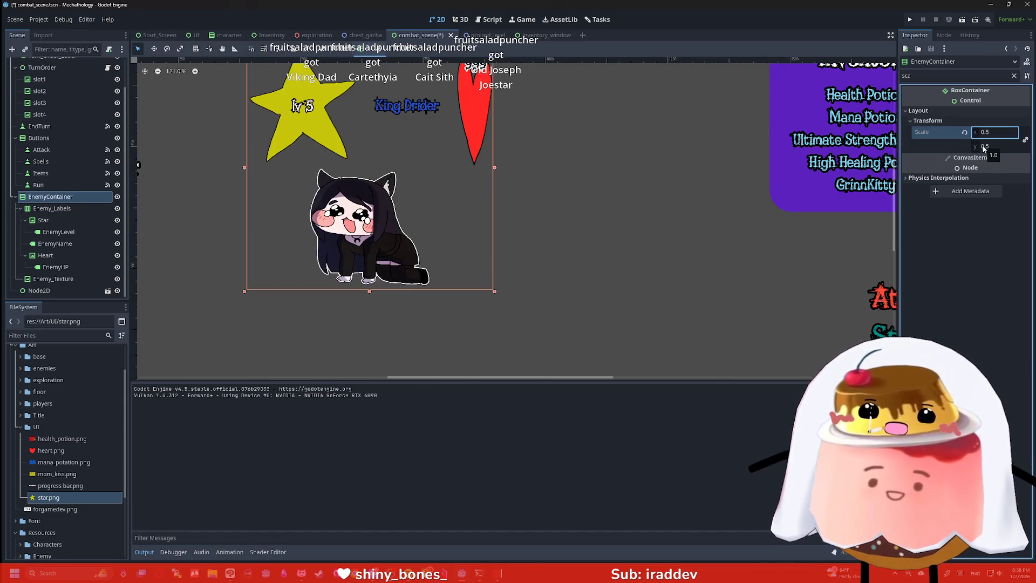
scroll(448, 138, down, 3)
scroll(580, 154, up, 5)
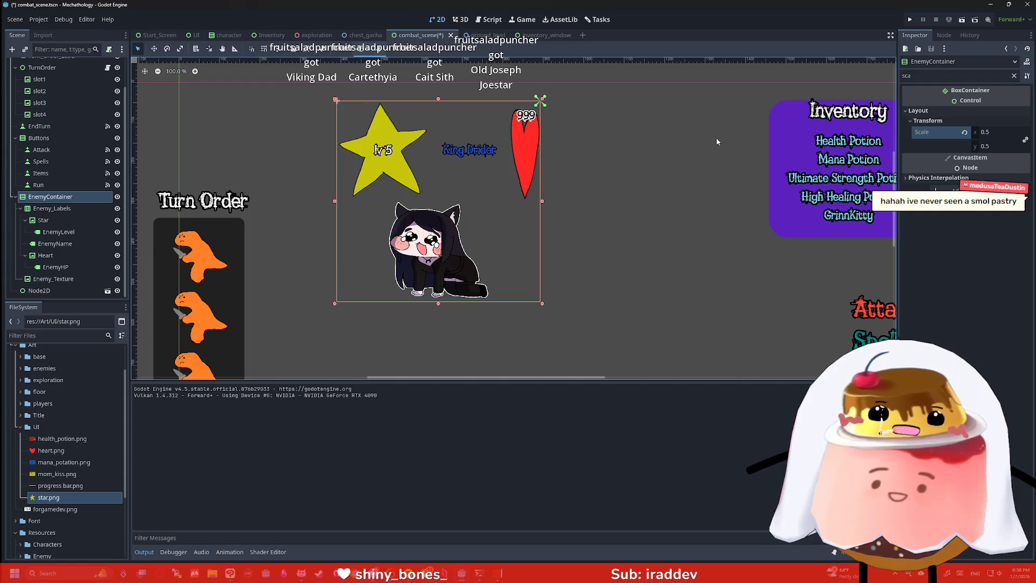
scroll(630, 222, down, 3)
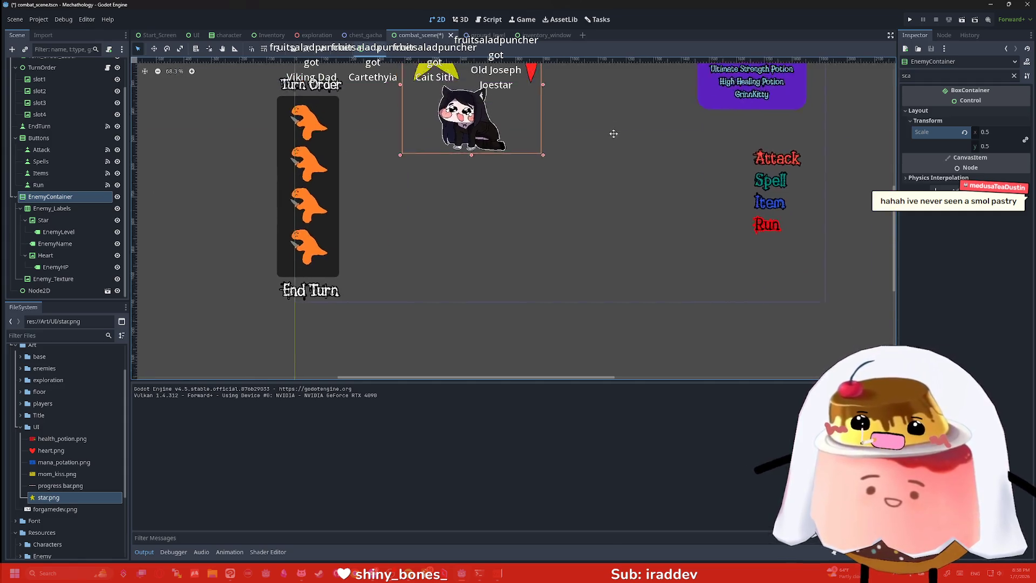
scroll(581, 163, up, 2)
scroll(583, 167, up, 1)
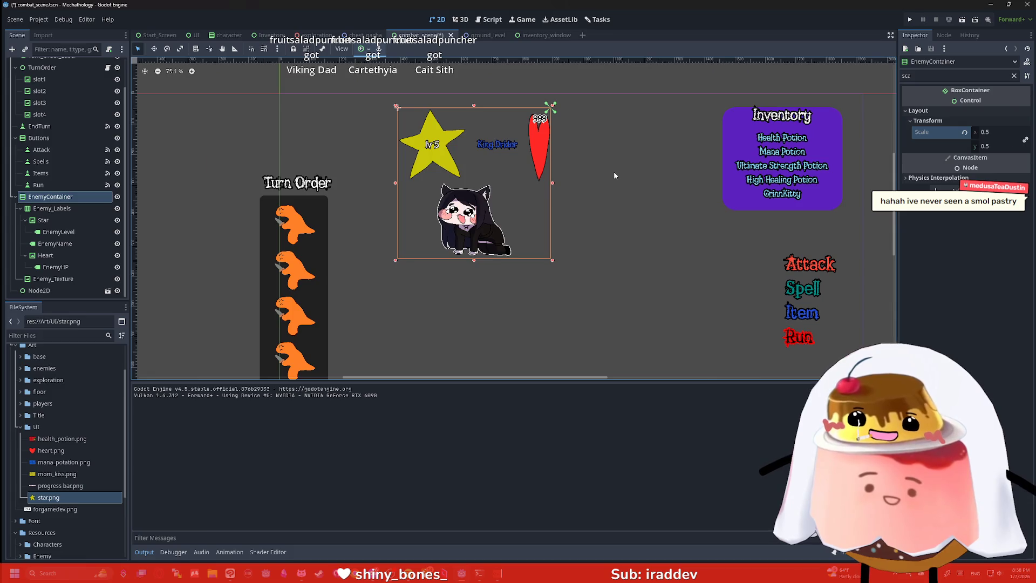
Reset and restore the container scale, then undo moving and adding the Star node
click(964, 132)
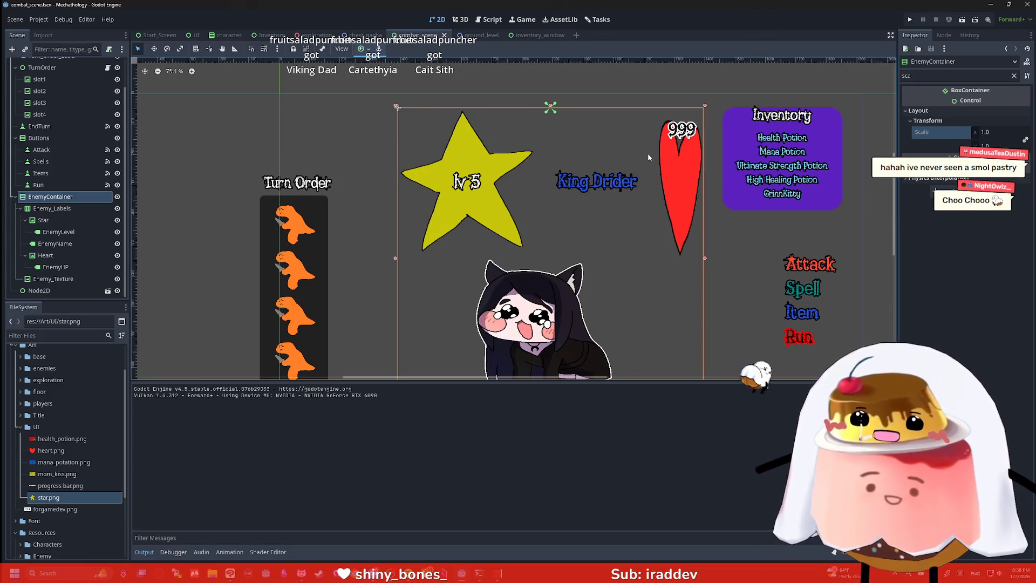
key(ctrl+z)
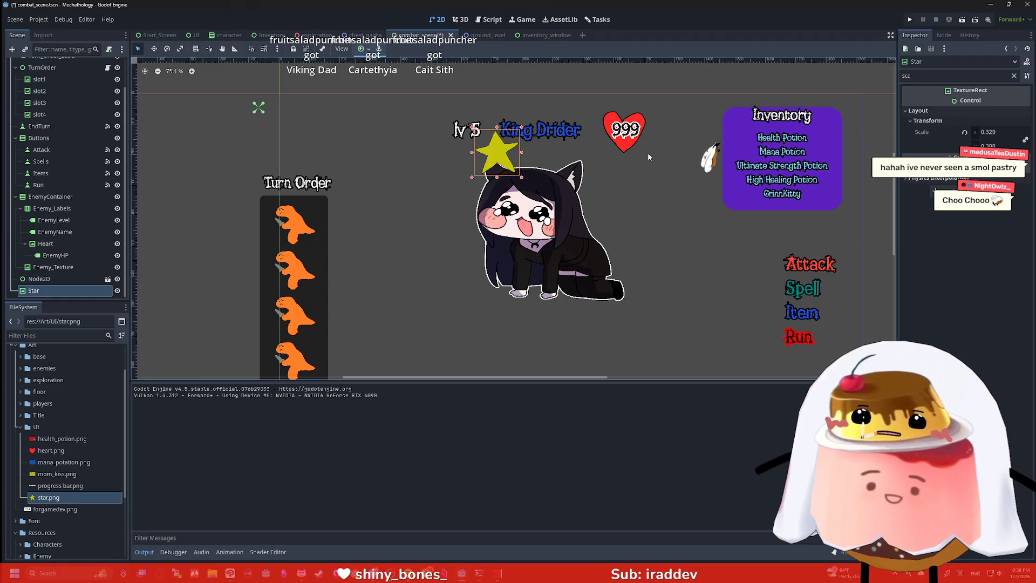
key(ctrl+z)
key(ctrl+z)
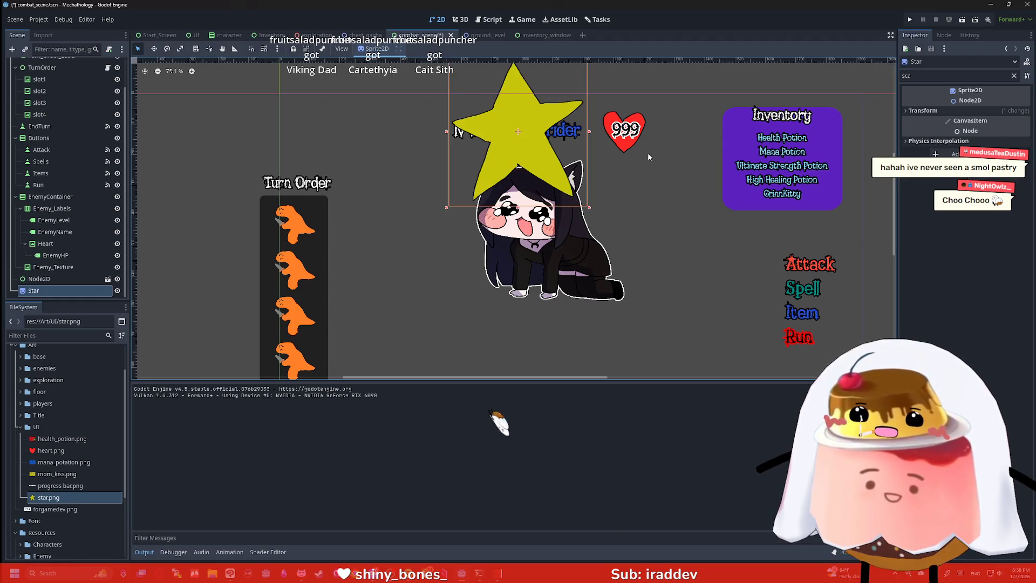
key(ctrl+z)
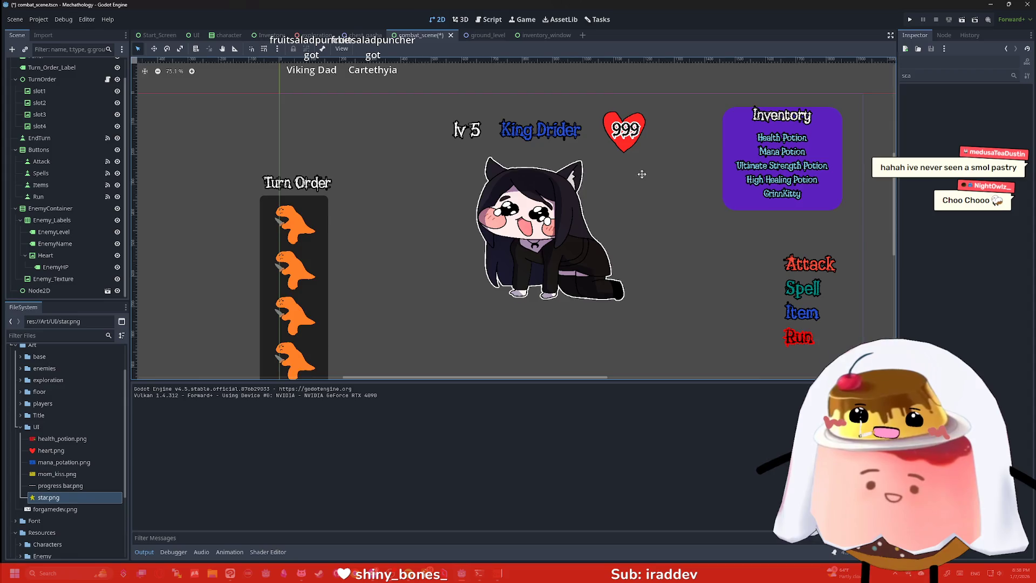
scroll(651, 216, down, 3)
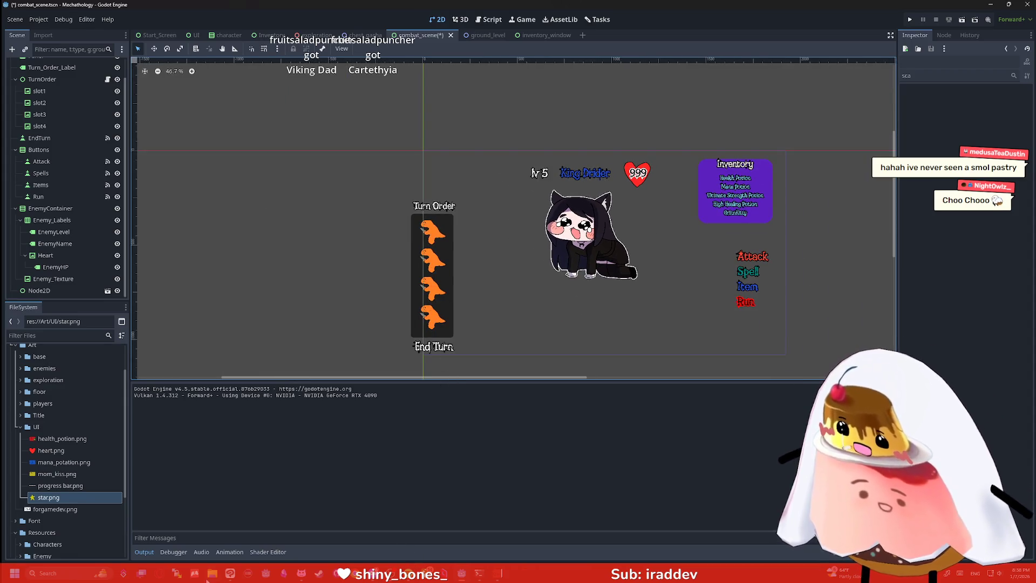
click(230, 573)
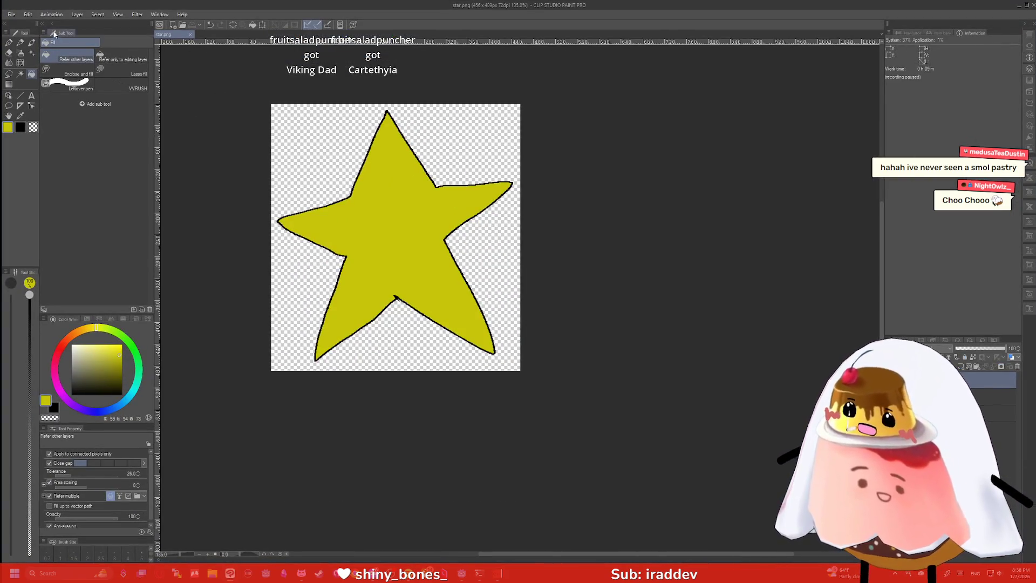
Select the Object tool and start a Free Transform on the star drawing
click(15, 16)
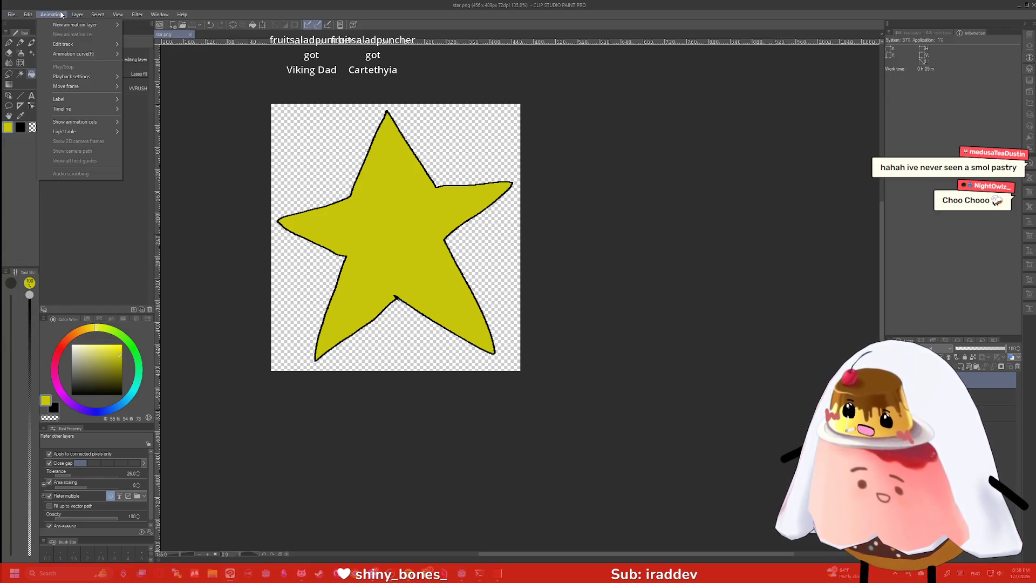
click(61, 15)
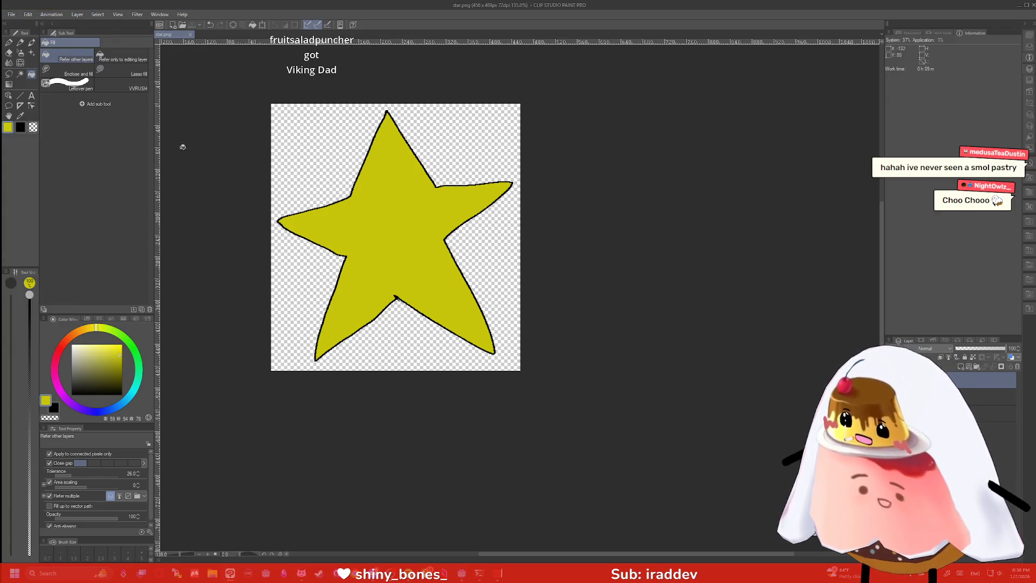
click(8, 96)
right_click(413, 260)
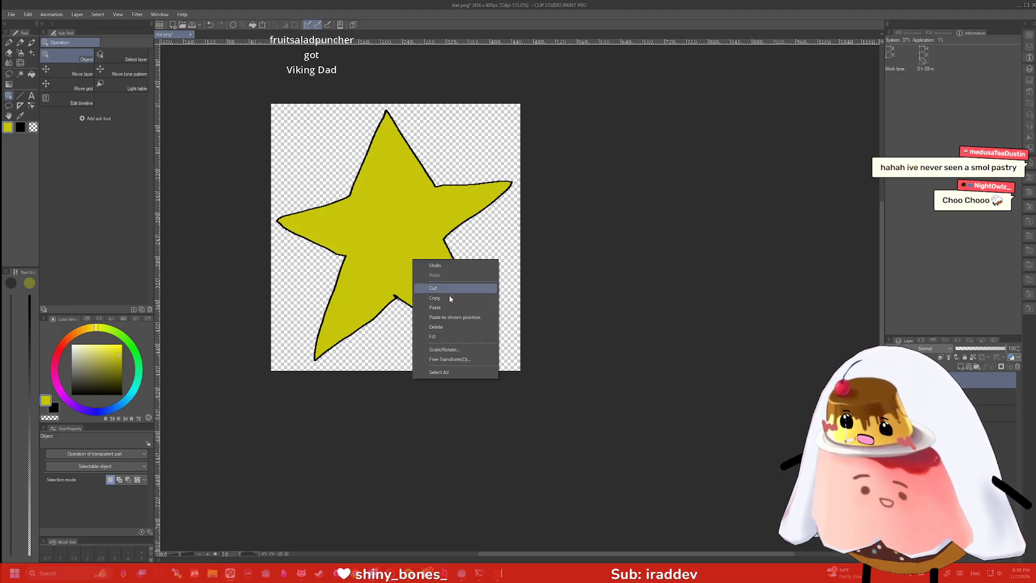
click(443, 359)
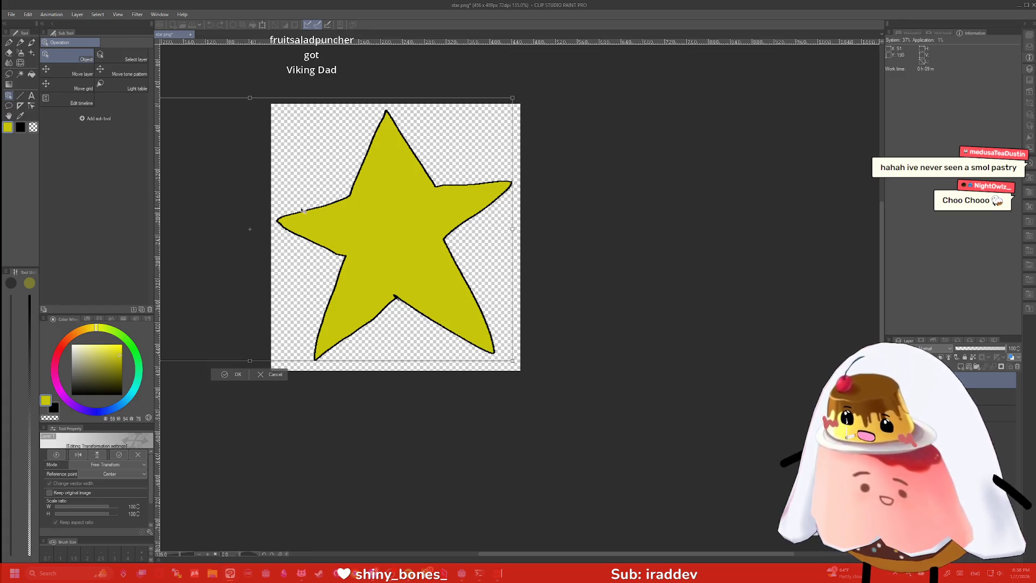
mouse_move(512, 360)
mouse_down()
mouse_move(501, 303)
mouse_move(430, 296)
mouse_up()
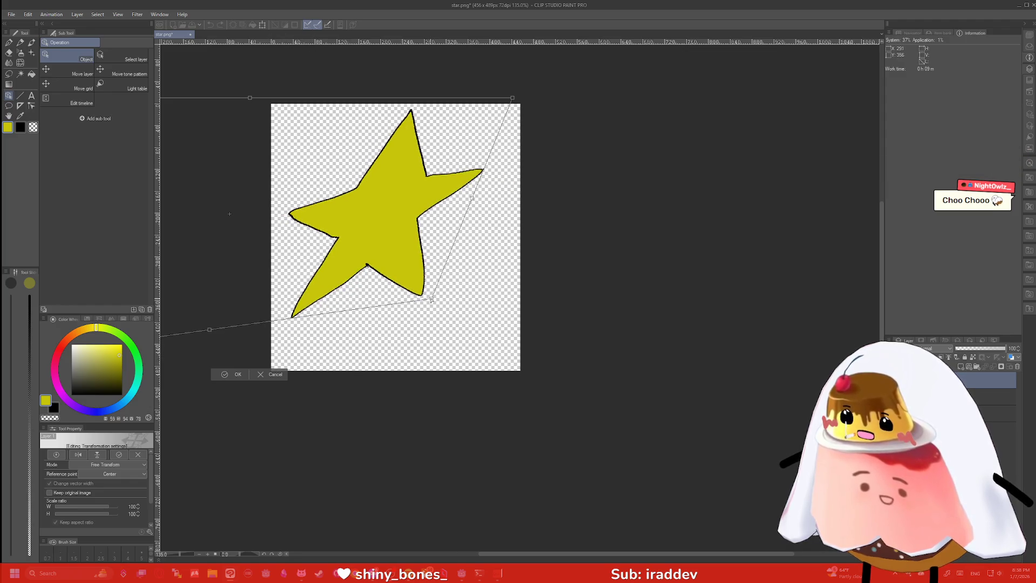
key(ctrl+z)
Switch to Scale mode, shrink the drawing to 53%, reposition both stars and commit
right_click(412, 229)
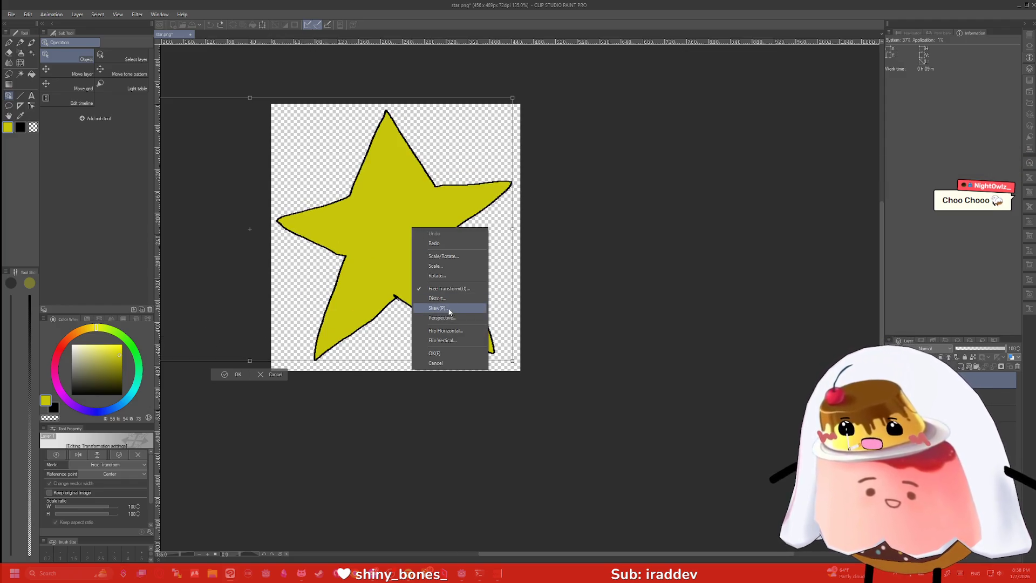
click(436, 265)
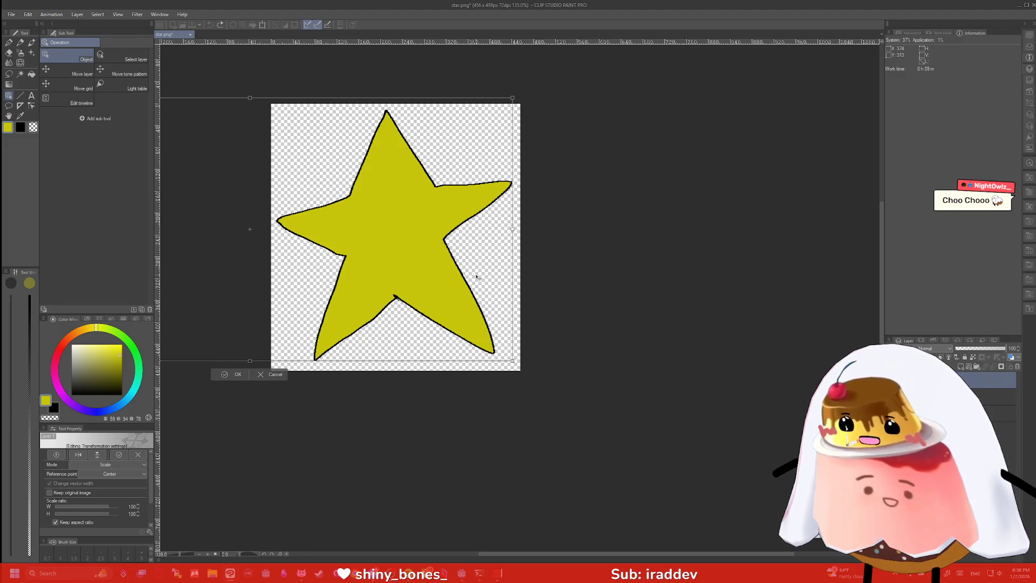
mouse_move(409, 228)
mouse_down()
mouse_move(358, 218)
mouse_move(316, 271)
mouse_move(469, 236)
mouse_up()
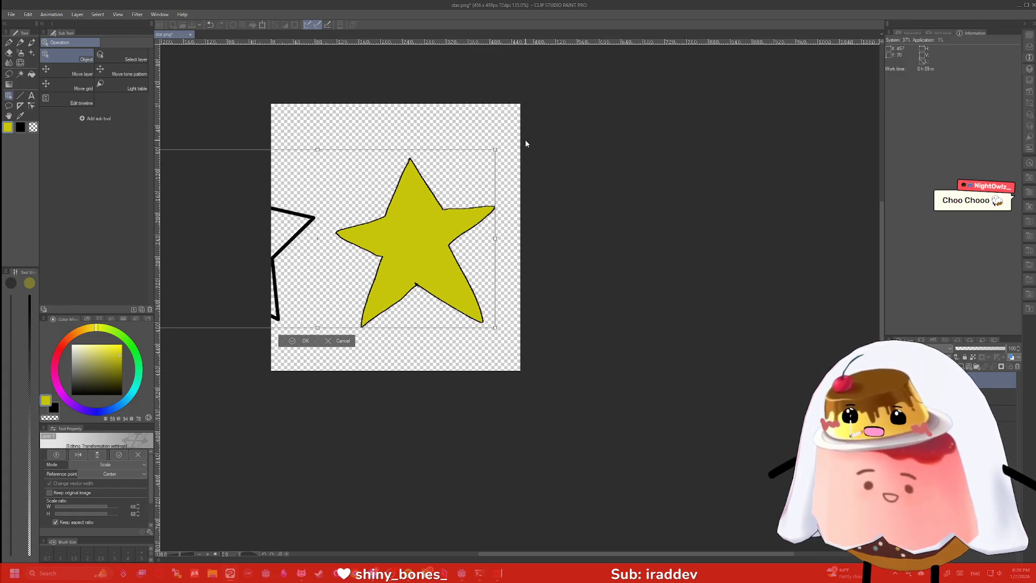
drag(495, 150, 417, 189)
mouse_move(348, 249)
mouse_down()
mouse_move(481, 210)
mouse_move(448, 218)
mouse_up()
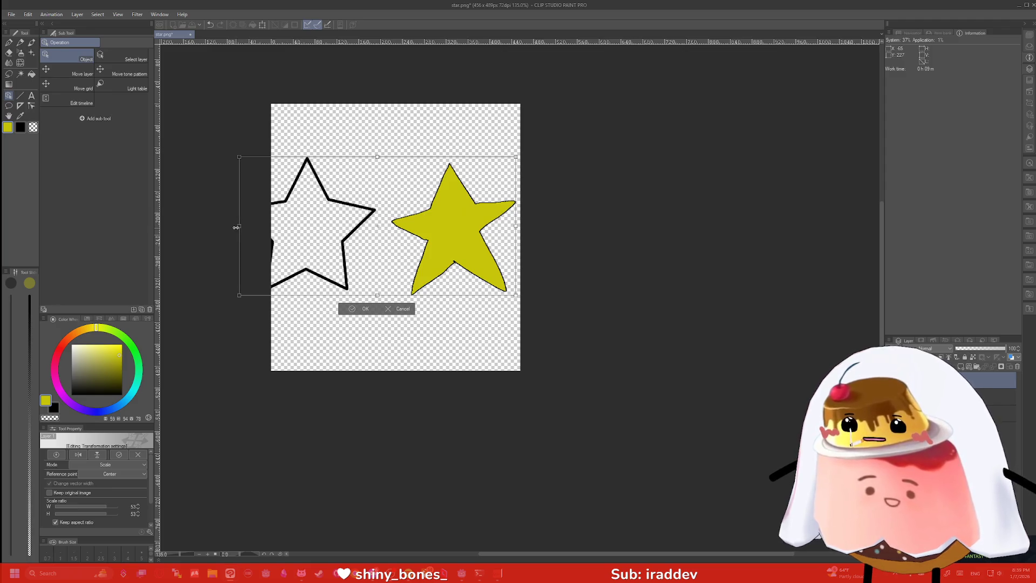
drag(359, 223, 422, 225)
mouse_move(495, 202)
mouse_down()
mouse_move(381, 209)
mouse_move(359, 151)
mouse_move(356, 165)
mouse_move(504, 179)
mouse_move(461, 200)
mouse_up()
key(Return)
scroll(274, 219, up, 1)
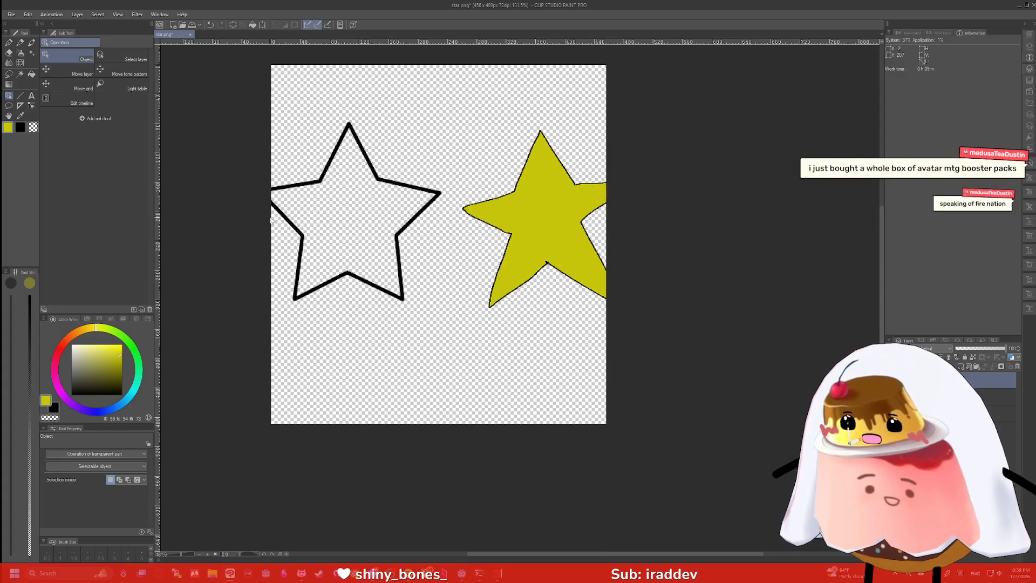
Erase the black outline star with a resized Hard eraser, leaving the yellow star
key(e)
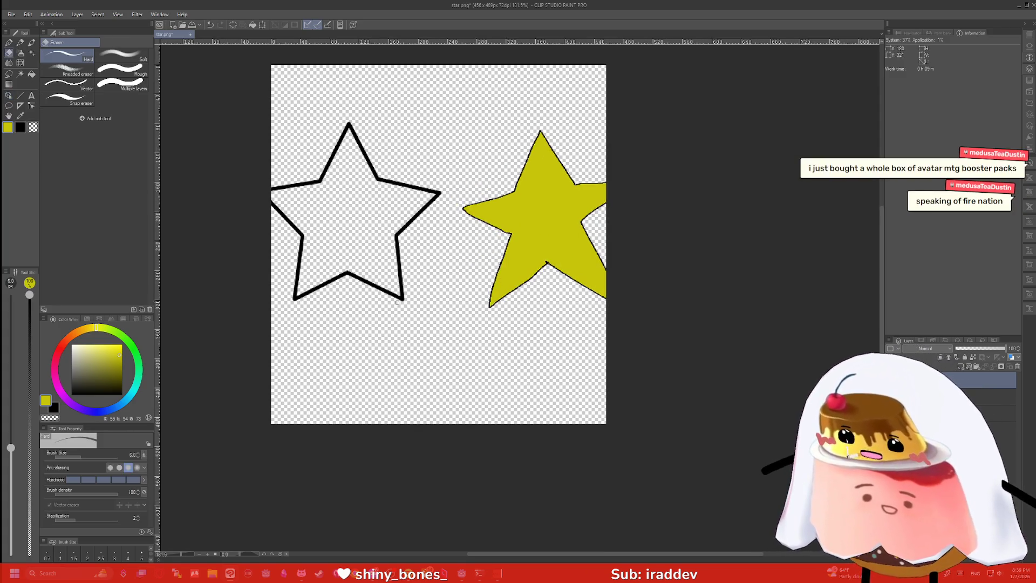
key(bracketleft)
key(bracketleft)
key(bracketleft)
key(bracketright)
key(bracketright)
key(bracketright)
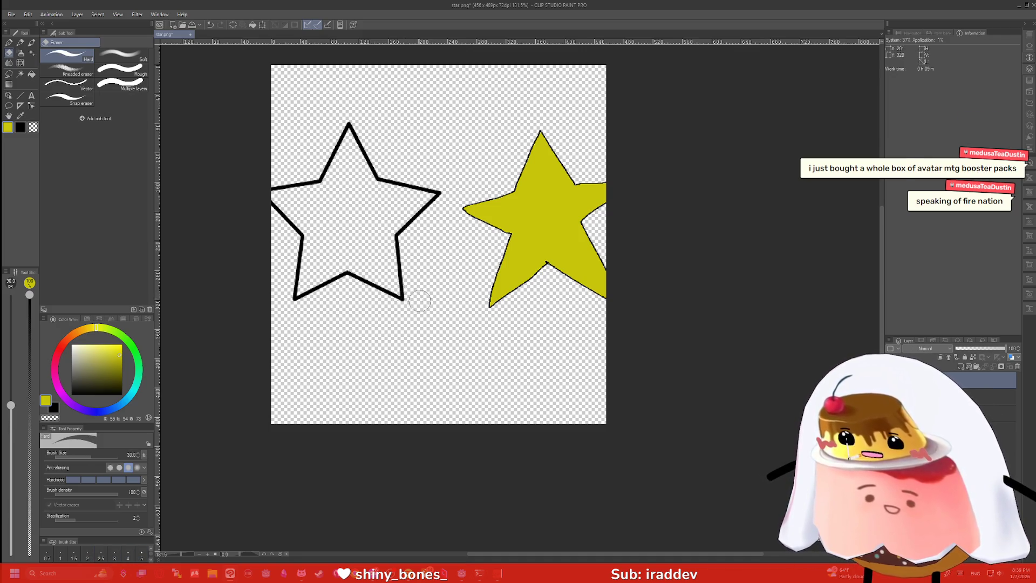
drag(419, 301, 384, 291)
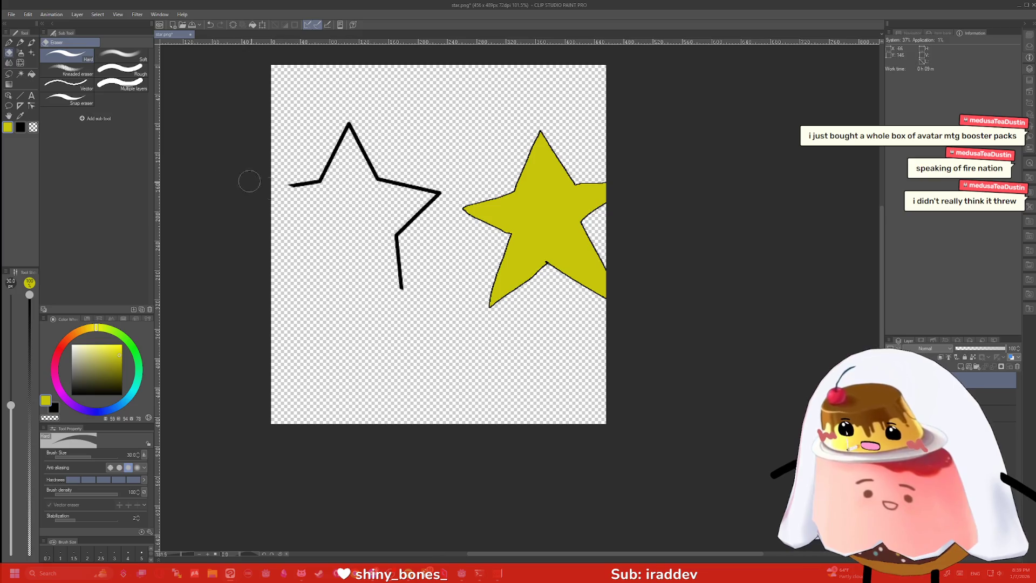
mouse_move(420, 183)
mouse_down()
mouse_move(409, 203)
mouse_move(410, 264)
mouse_up()
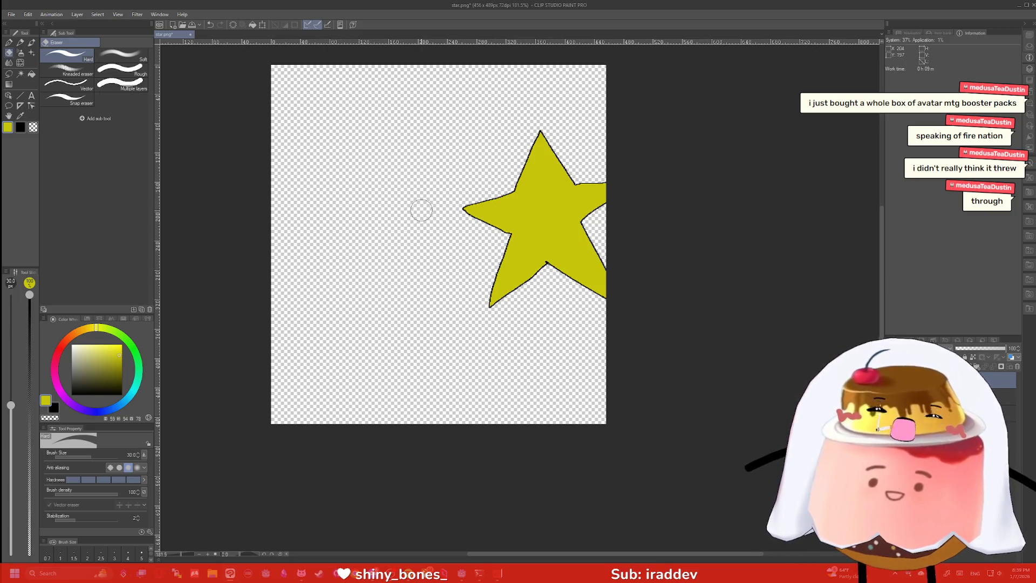
key(g)
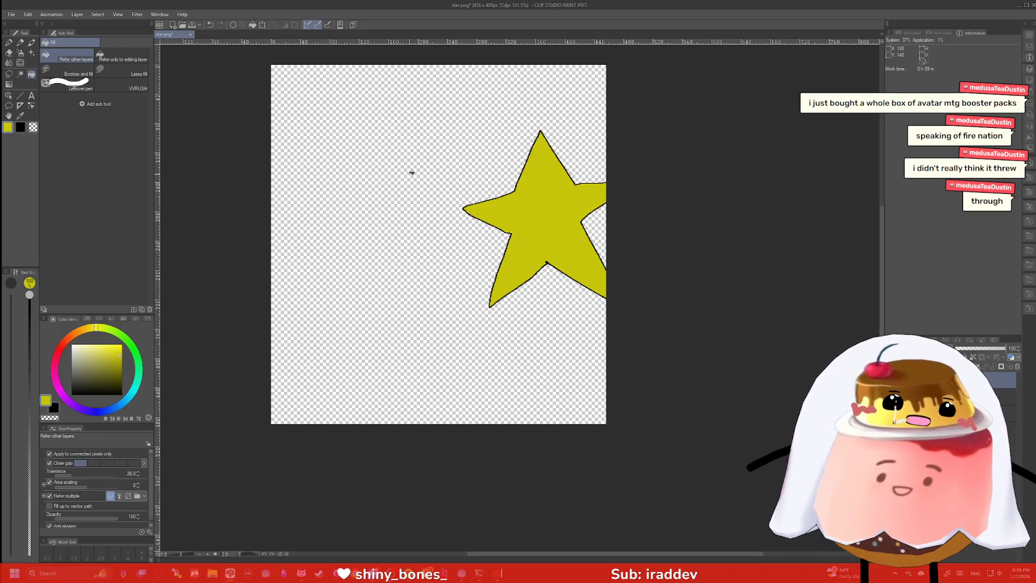
key(p)
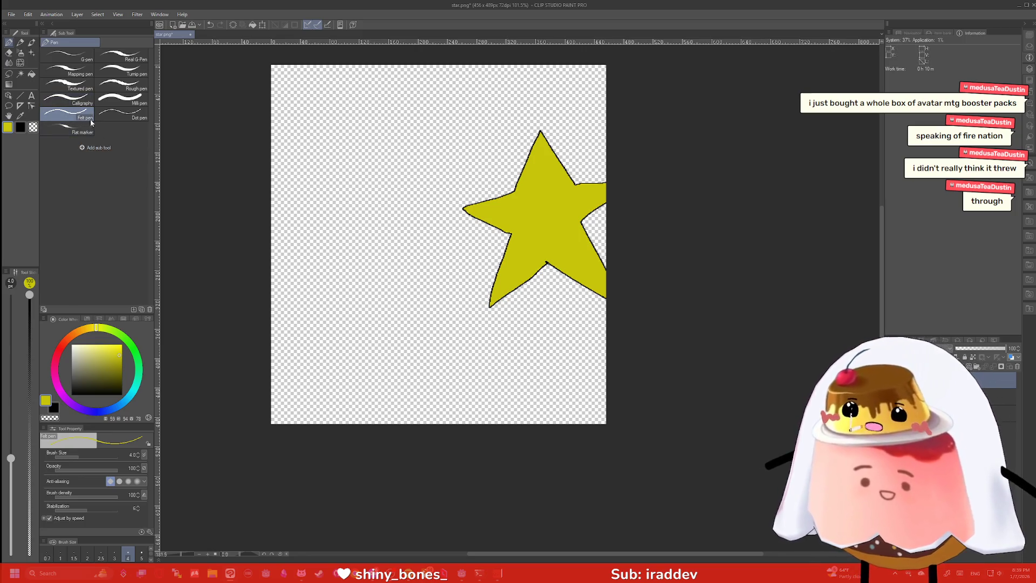
Drag the yellow star into the canvas's upper-left with the Object tool, then browse the Edit menu
click(8, 95)
drag(520, 210, 333, 151)
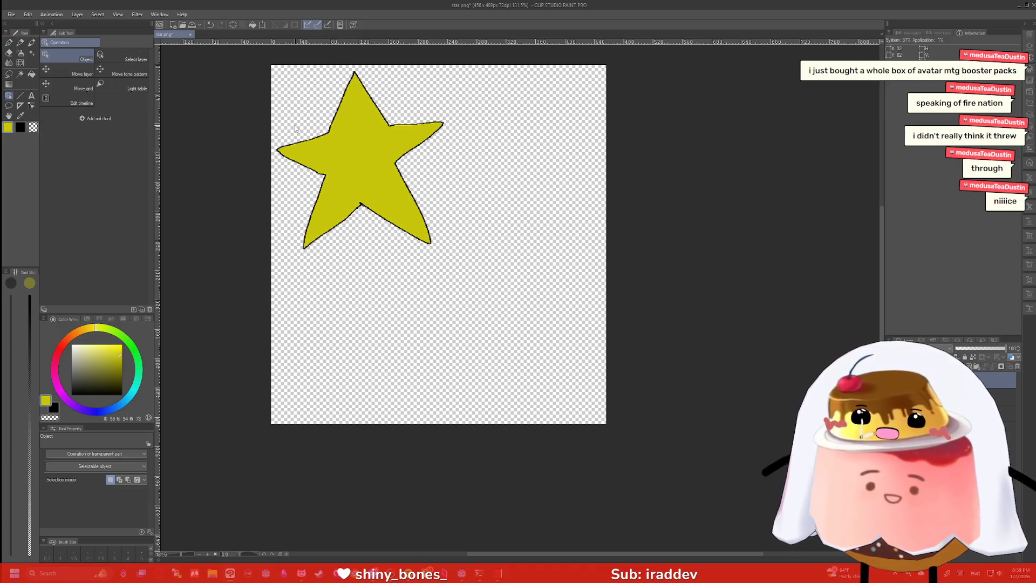
click(29, 15)
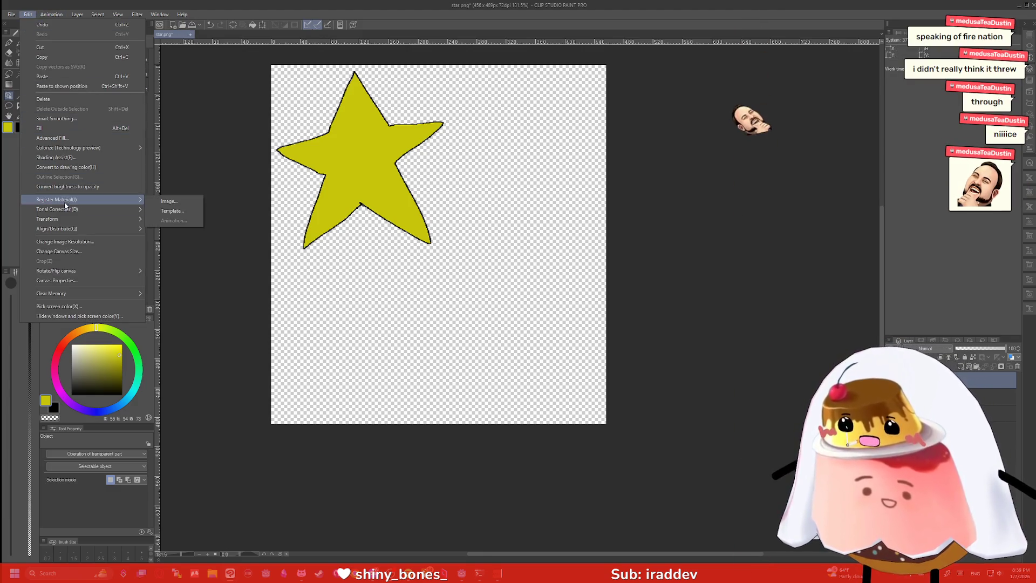
mouse_move(68, 222)
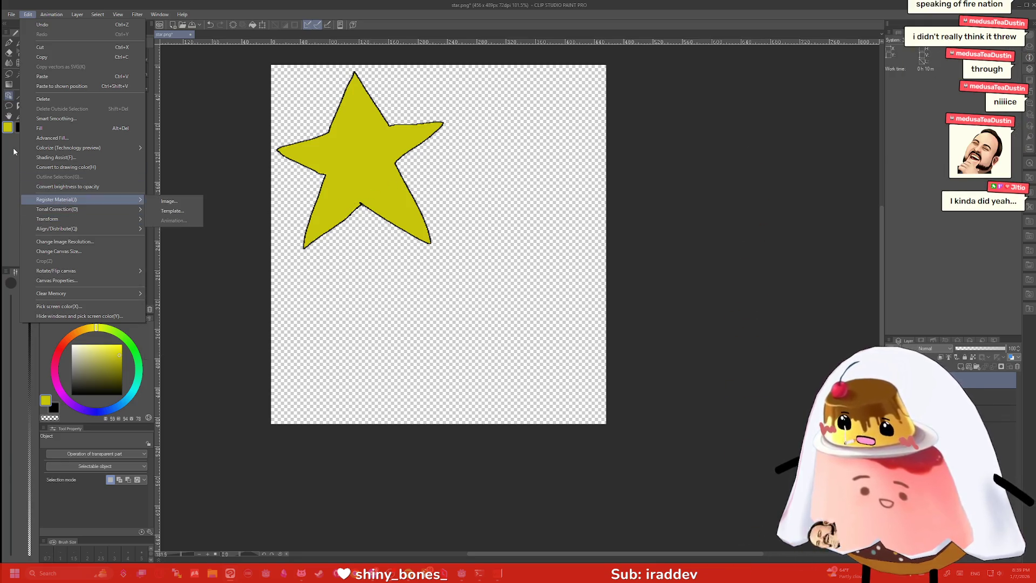
click(42, 76)
click(26, 16)
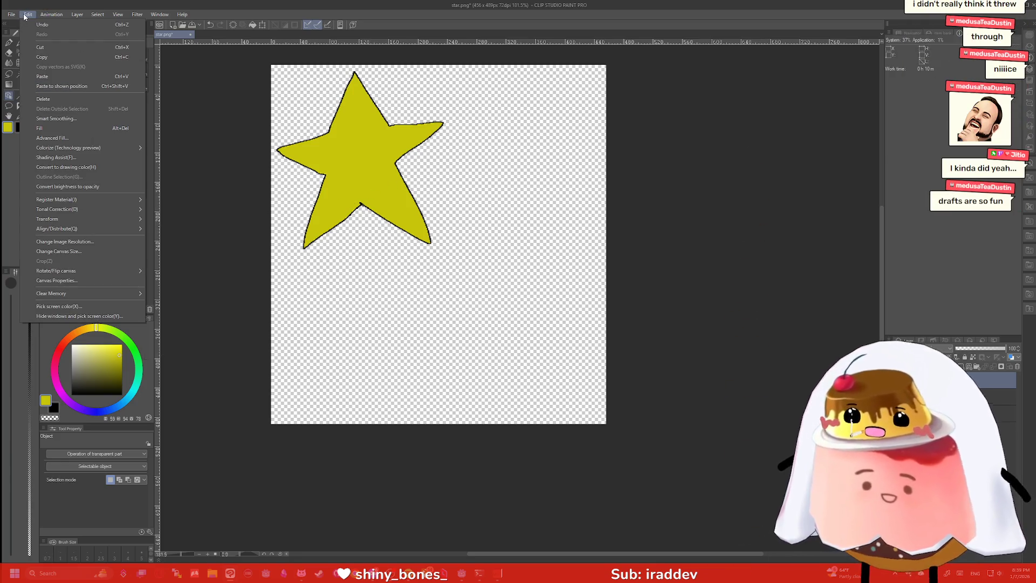
mouse_move(66, 21)
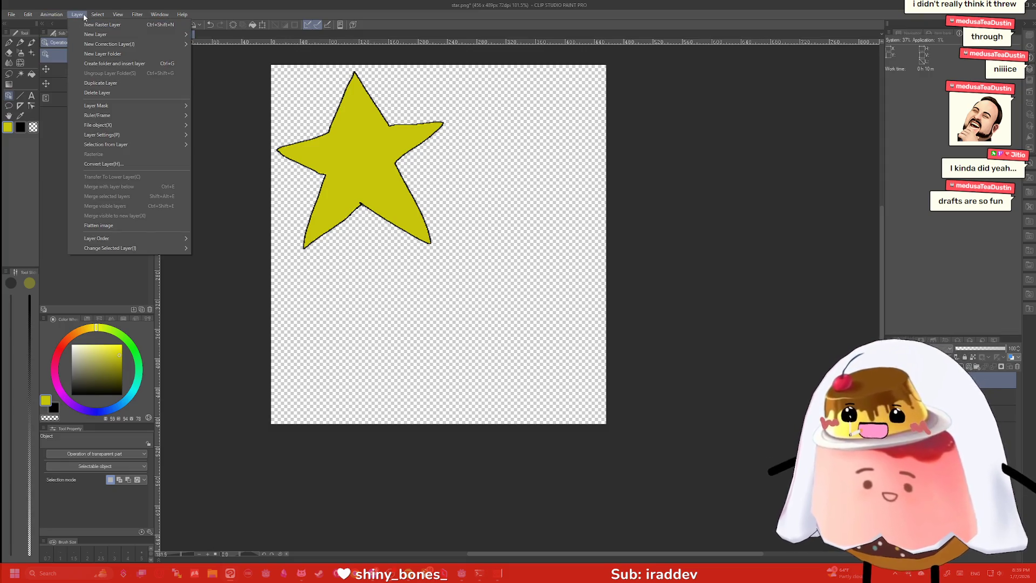